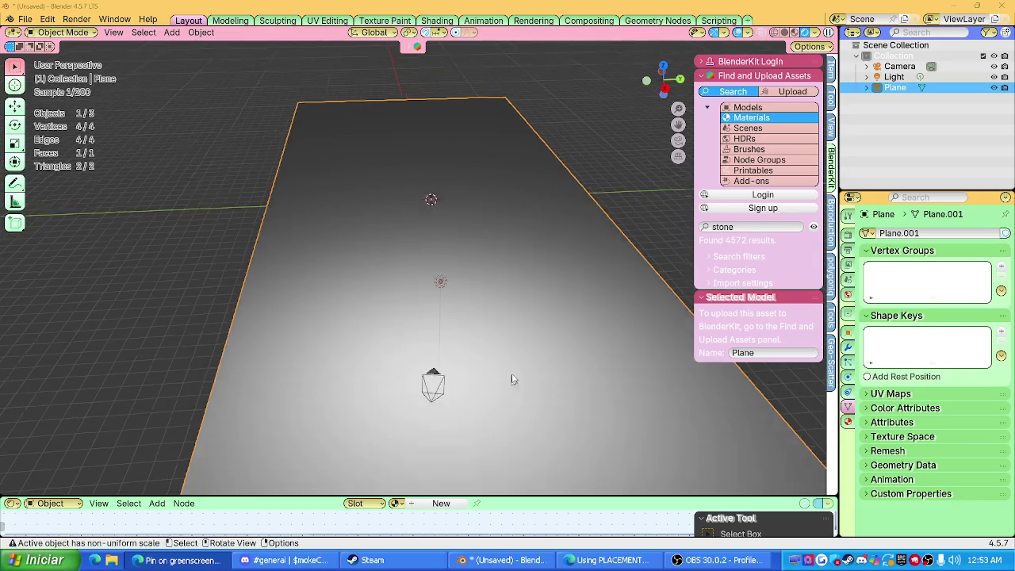
# Orbit around the plane, then snap to Top Orthographic view from the Z gizmo axis.
pyautogui.scroll(-5, 425, 245)
pyautogui.moveTo(426, 245); pyautogui.dragTo(425, 288, button='middle')
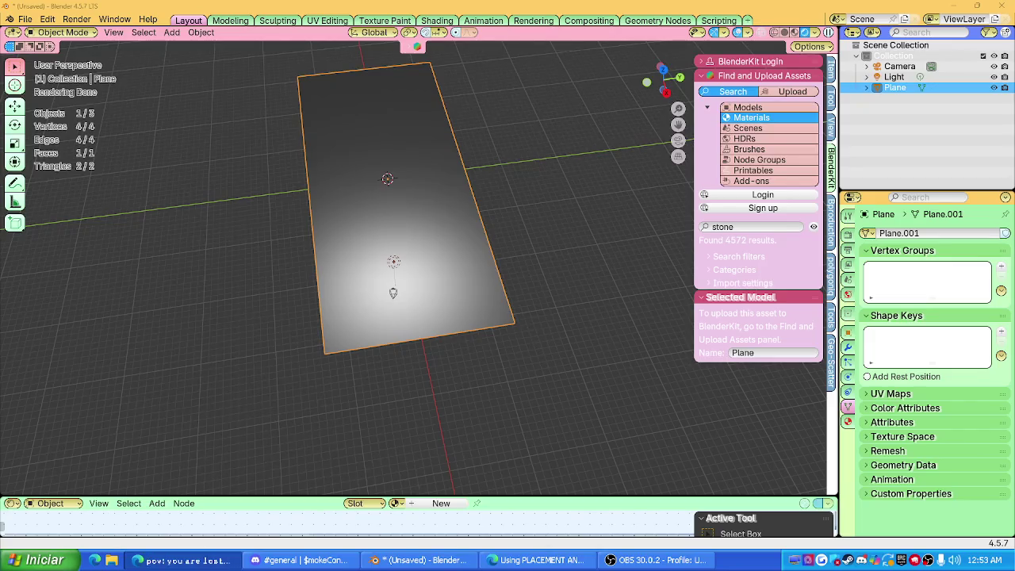
pyautogui.moveTo(555, 333); pyautogui.dragTo(524, 299, button='middle')
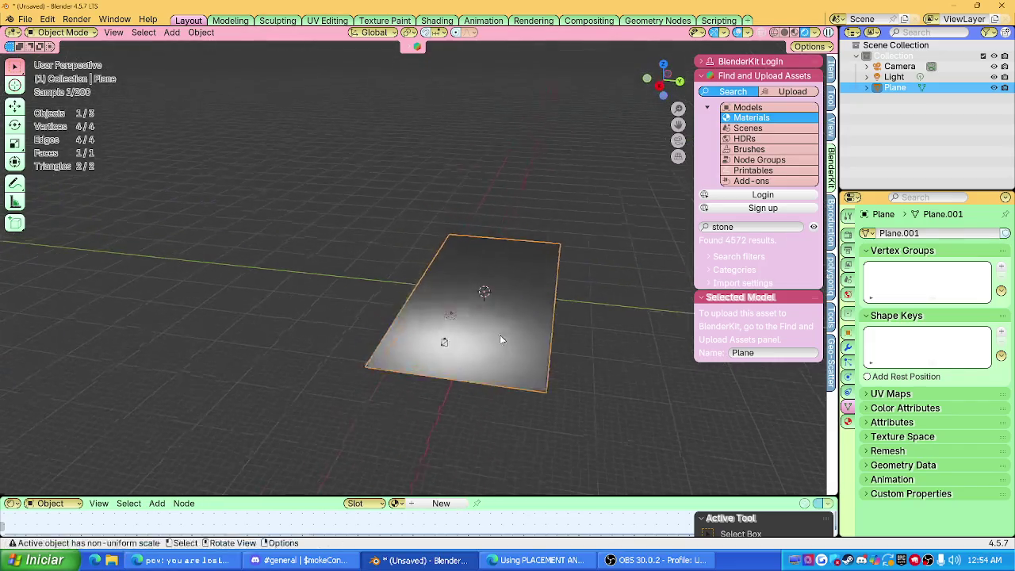
pyautogui.moveTo(517, 297)
pyautogui.mouseDown(button='middle')
pyautogui.moveTo(509, 277)
pyautogui.moveTo(547, 288)
pyautogui.mouseUp(button='middle')
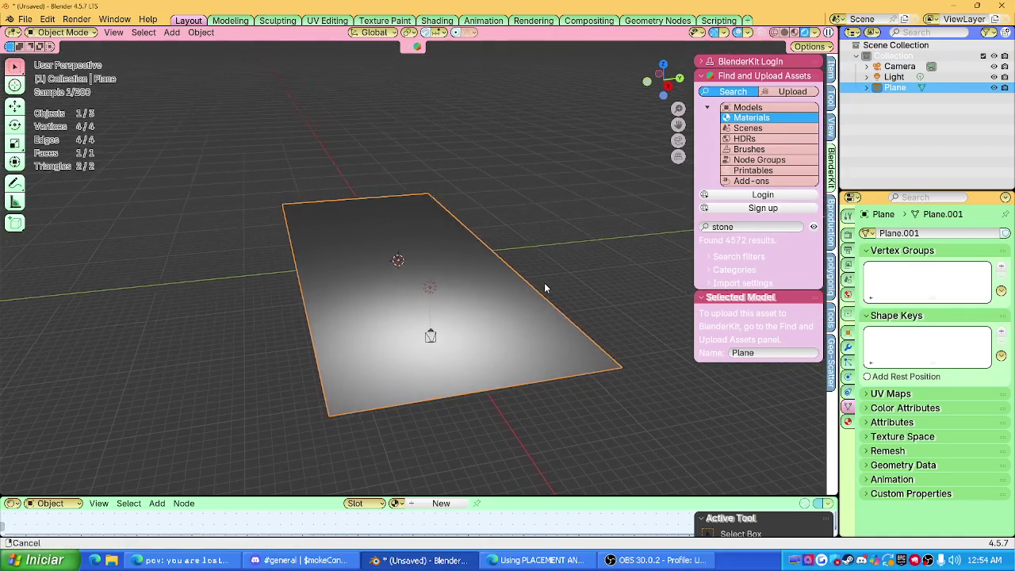
pyautogui.click(662, 66)
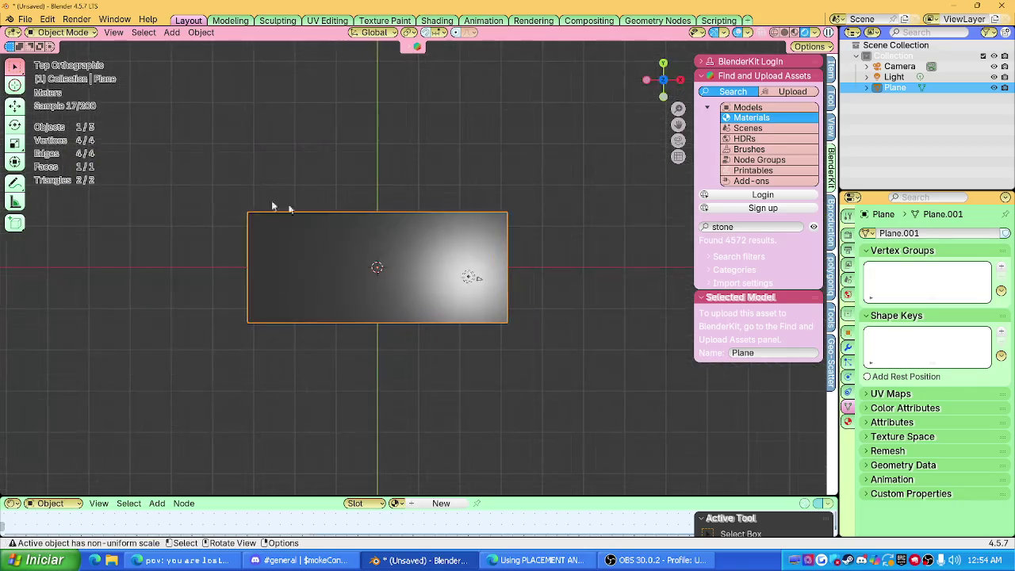
# Draw two parallel wavy annotation strokes across the plane in top view, then orbit back to perspective.
pyautogui.click(15, 182)
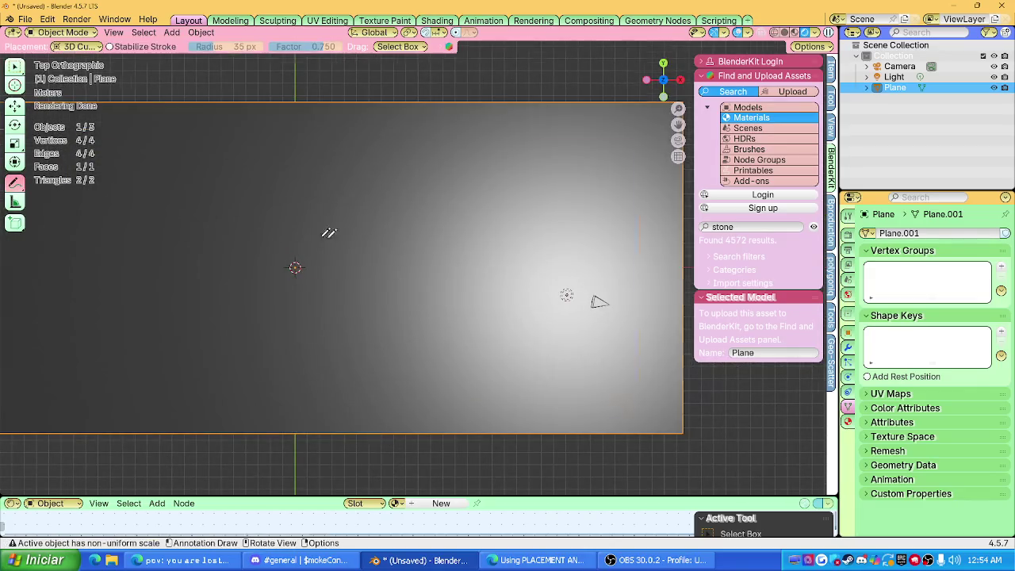
pyautogui.press('KP_Decimal')
pyautogui.moveTo(568, 262); pyautogui.dragTo(490, 240)
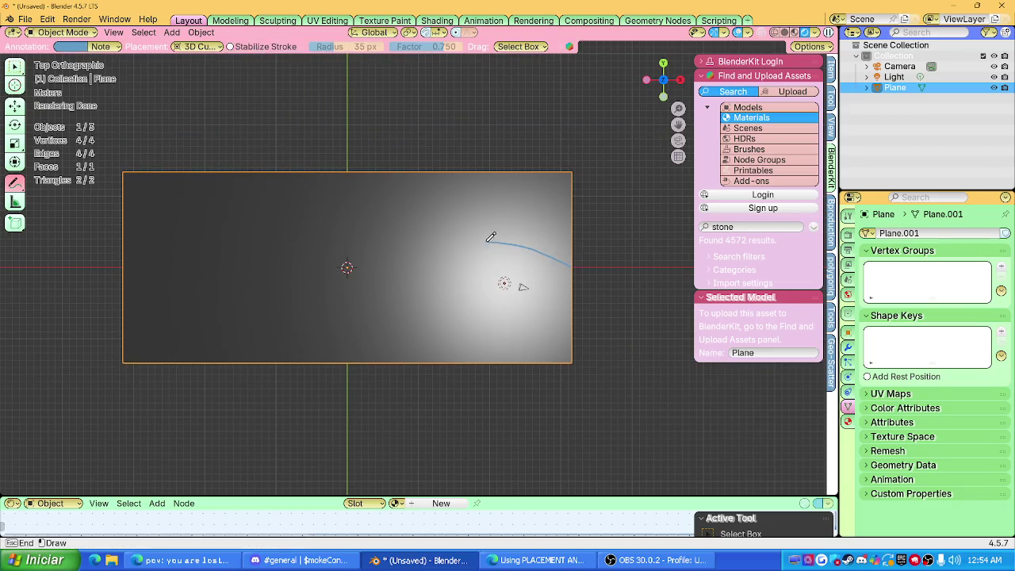
pyautogui.moveTo(343, 274); pyautogui.dragTo(110, 229)
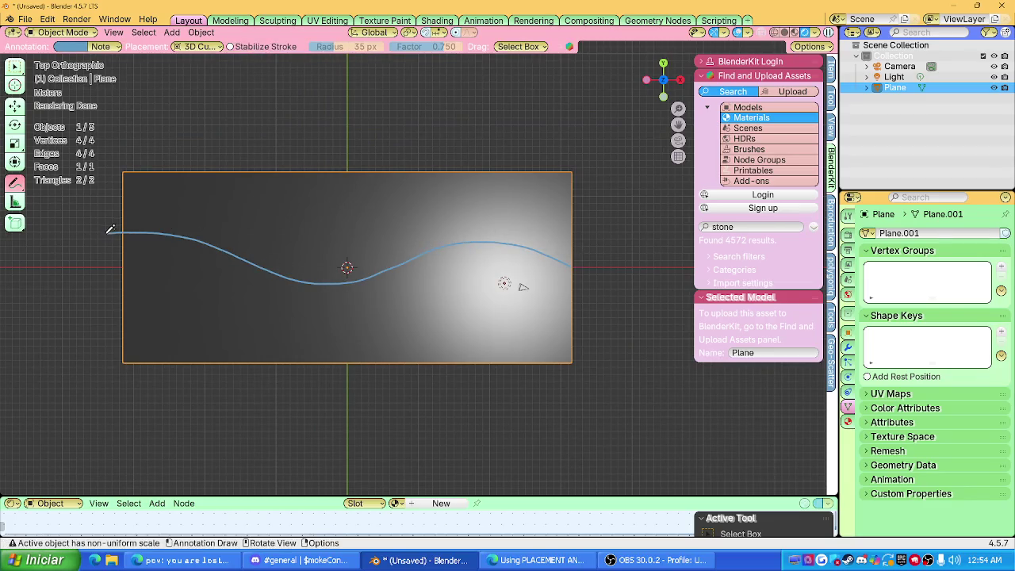
pyautogui.moveTo(574, 287); pyautogui.dragTo(560, 277)
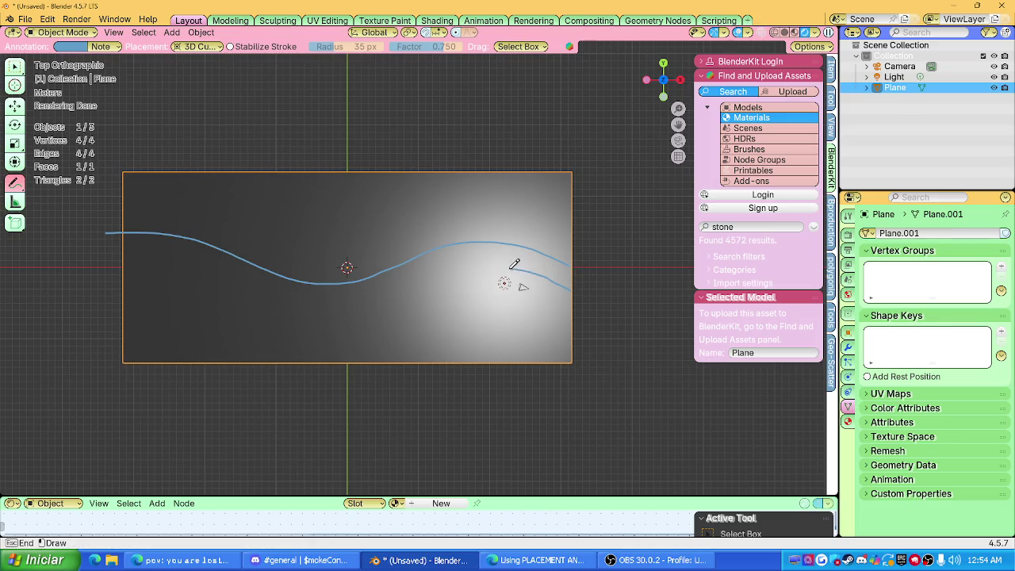
pyautogui.moveTo(333, 302); pyautogui.dragTo(133, 252)
pyautogui.moveTo(133, 252)
pyautogui.mouseDown(button='middle')
pyautogui.moveTo(434, 262)
pyautogui.moveTo(464, 284)
pyautogui.moveTo(459, 290)
pyautogui.mouseUp(button='middle')
pyautogui.press('w')
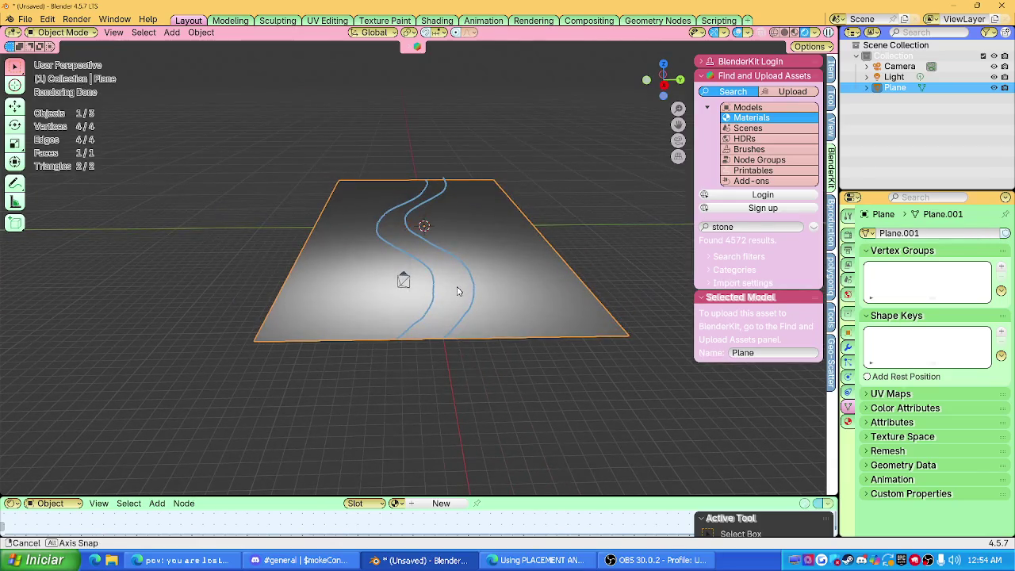
# Clear the selection and turn the bottom editor into the Asset Browser.
pyautogui.hotkey('alt', 'a')
pyautogui.click(12, 502)
pyautogui.click(441, 433)
pyautogui.moveTo(447, 402); pyautogui.dragTo(365, 309, button='middle')
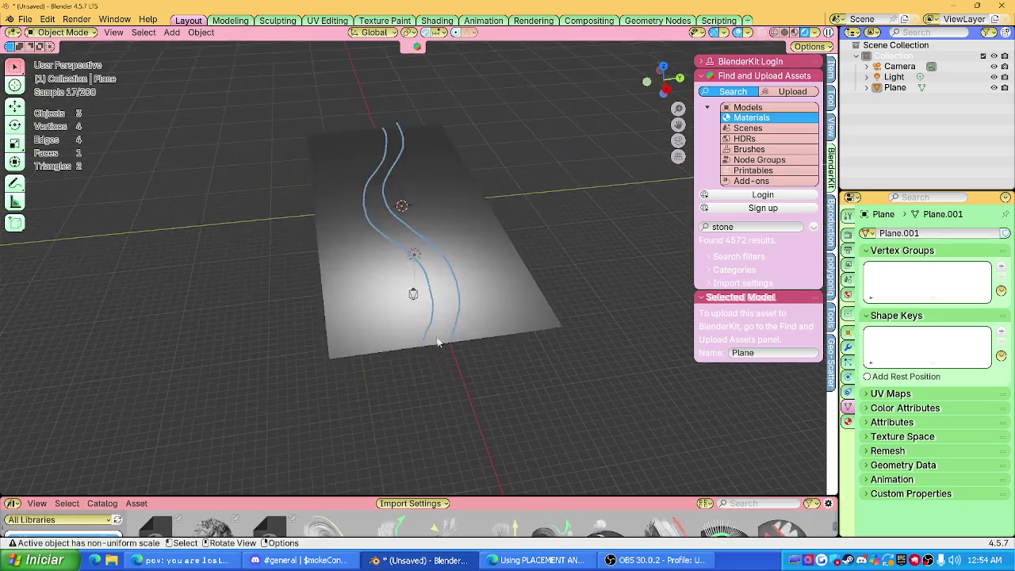
# Add a new plane and move it beside the first one in top view.
pyautogui.hotkey('shift', 'a')
pyautogui.click(486, 310)
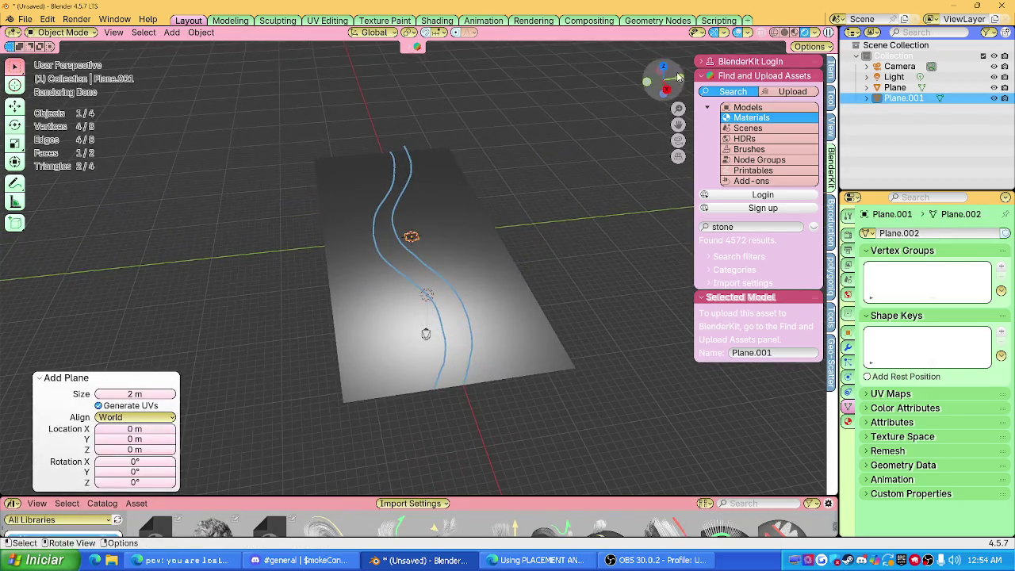
pyautogui.click(666, 68)
pyautogui.press('g')
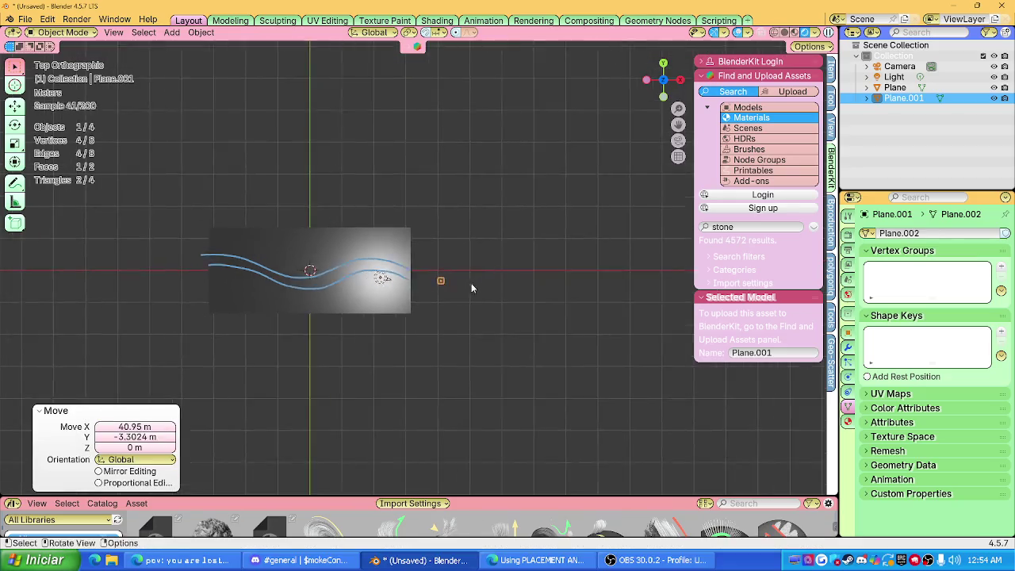
pyautogui.scroll(4, 516, 301)
pyautogui.click(550, 336)
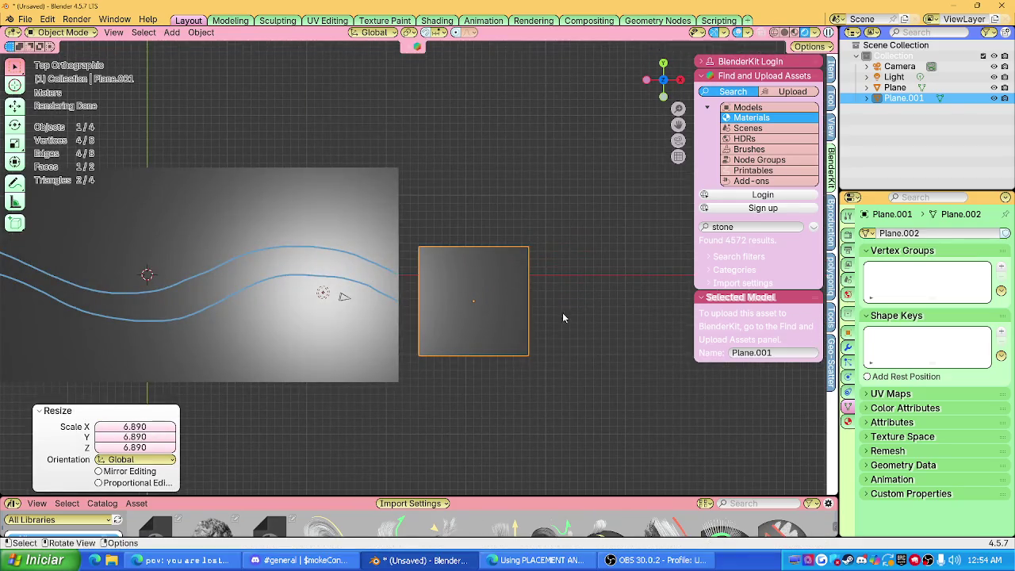
pyautogui.moveTo(509, 209)
pyautogui.mouseDown(button='middle')
pyautogui.moveTo(515, 242)
pyautogui.moveTo(523, 222)
pyautogui.moveTo(477, 225)
pyautogui.moveTo(477, 241)
pyautogui.mouseUp(button='middle')
# Switch the viewport to Solid shading and select the original plane.
pyautogui.click(805, 33)
pyautogui.scroll(-3, 477, 242)
pyautogui.click(454, 246)
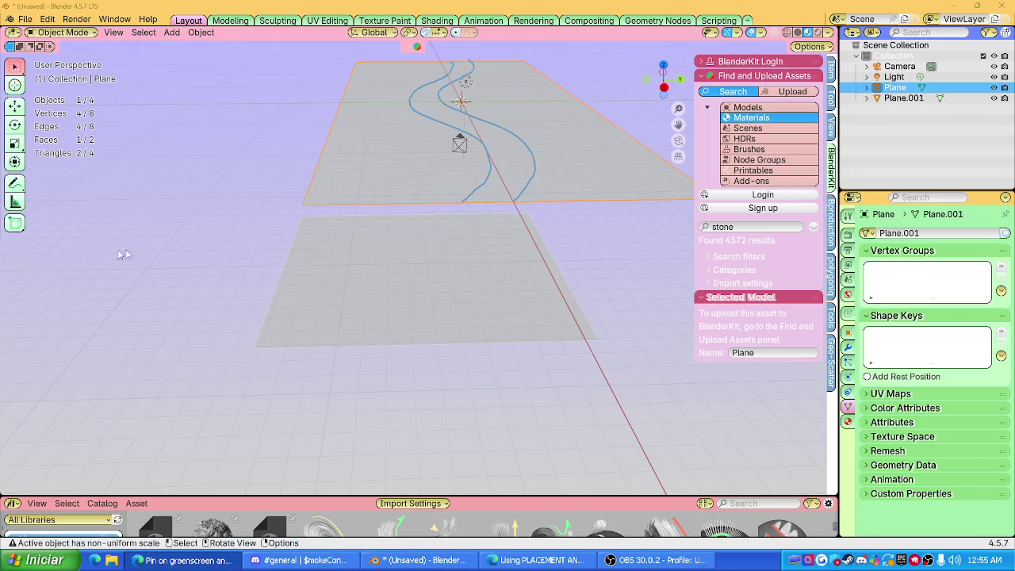
pyautogui.moveTo(448, 238); pyautogui.dragTo(608, 291, button='middle')
# Deselect the plane, enlarge the Asset Browser and scroll through its assets.
pyautogui.click(607, 290)
pyautogui.moveTo(469, 495); pyautogui.dragTo(469, 416)
pyautogui.scroll(-4, 82, 479)
pyautogui.scroll(-2, 53, 477)
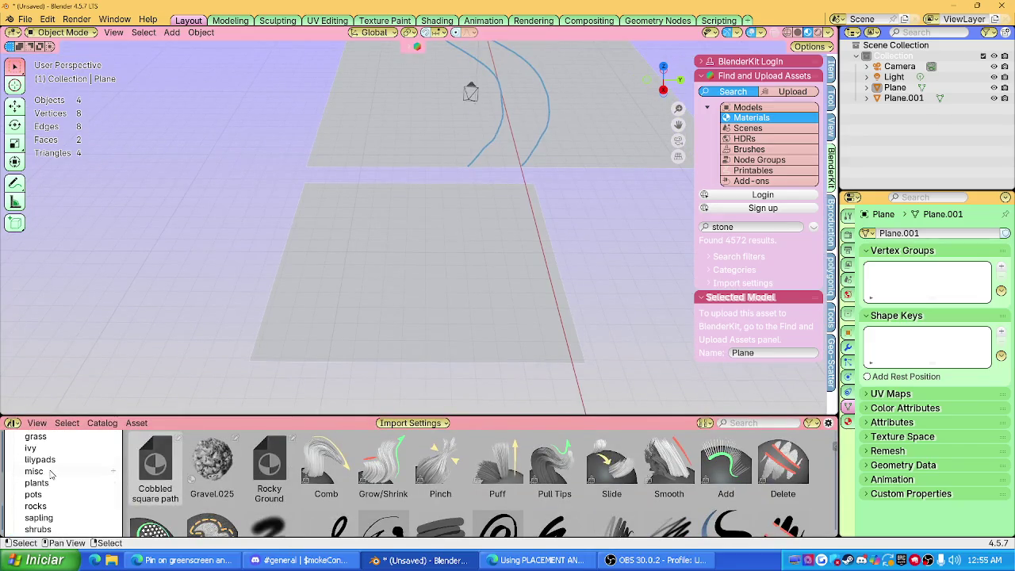
pyautogui.scroll(-3, 50, 497)
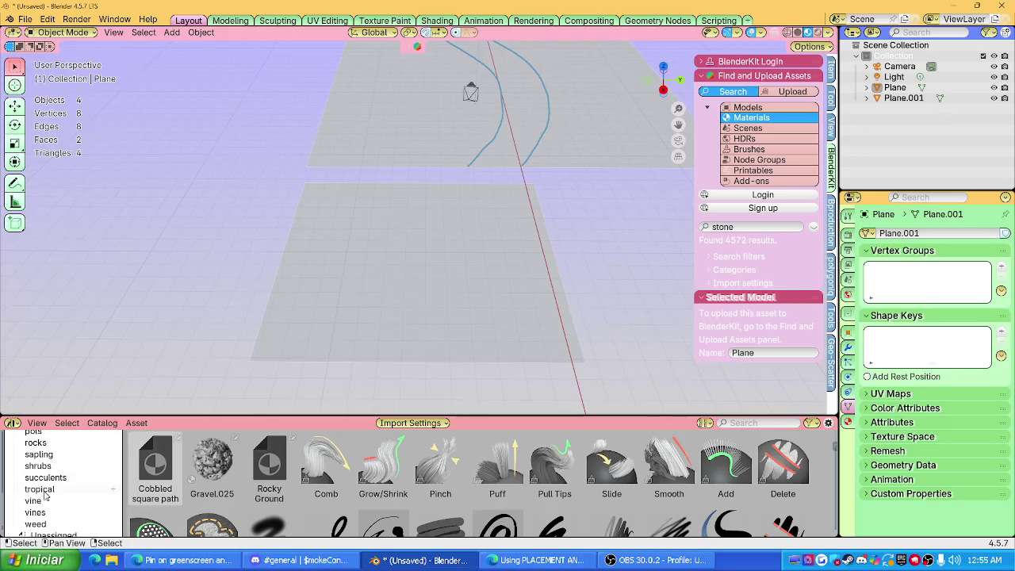
pyautogui.scroll(-1, 46, 501)
pyautogui.scroll(1, 48, 495)
pyautogui.scroll(3, 47, 484)
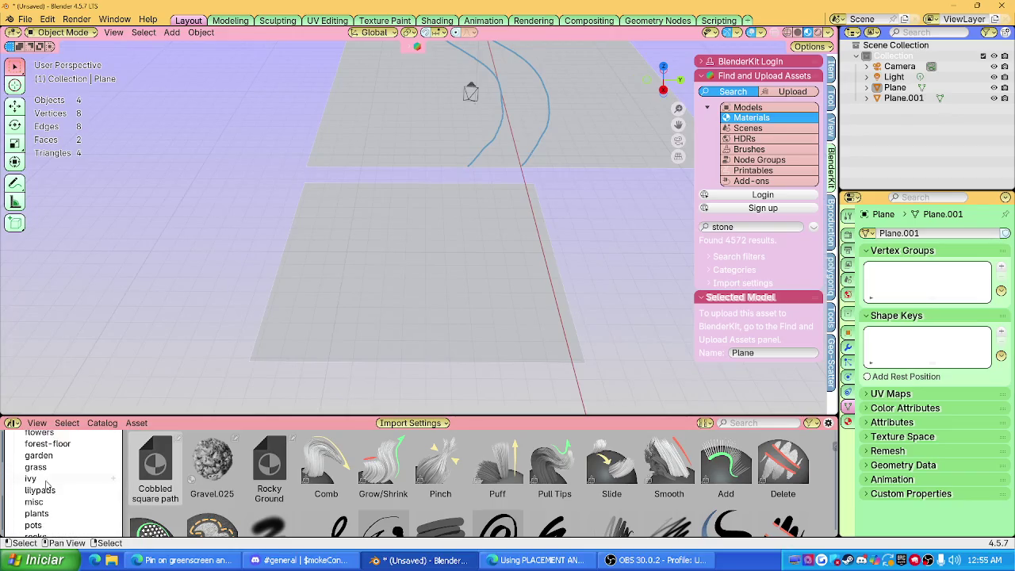
pyautogui.scroll(5, 50, 470)
pyautogui.scroll(-1, 52, 468)
pyautogui.scroll(2, 51, 458)
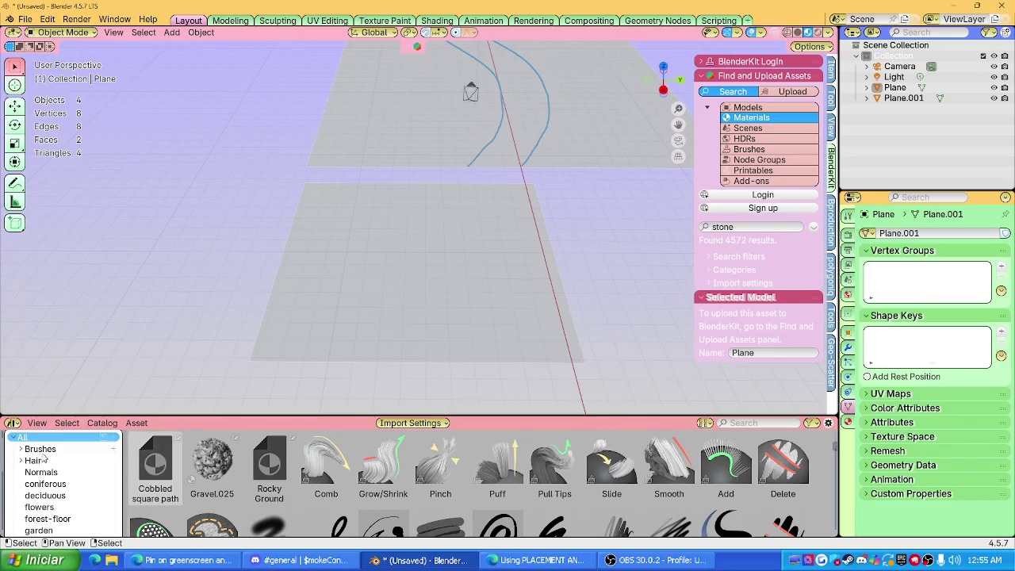
# Expand and collapse the Brushes and Hair catalogs, ending on the All catalog.
pyautogui.click(21, 460)
pyautogui.click(20, 449)
pyautogui.scroll(-2, 25, 456)
pyautogui.scroll(-2, 28, 456)
pyautogui.scroll(1, 35, 453)
pyautogui.click(22, 460)
pyautogui.scroll(3, 23, 464)
pyautogui.scroll(3, 19, 464)
pyautogui.scroll(3, 17, 464)
pyautogui.click(16, 462)
pyautogui.click(16, 462)
# Show the botaniq_full (engon) misc catalog and drag the Amanita mushroom into the scene.
pyautogui.click(41, 440)
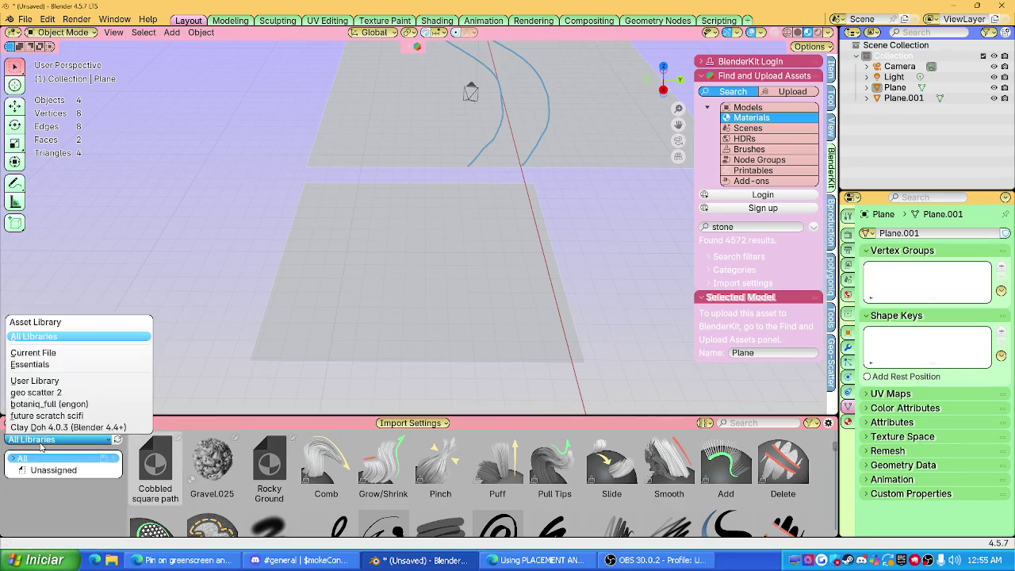
pyautogui.click(47, 404)
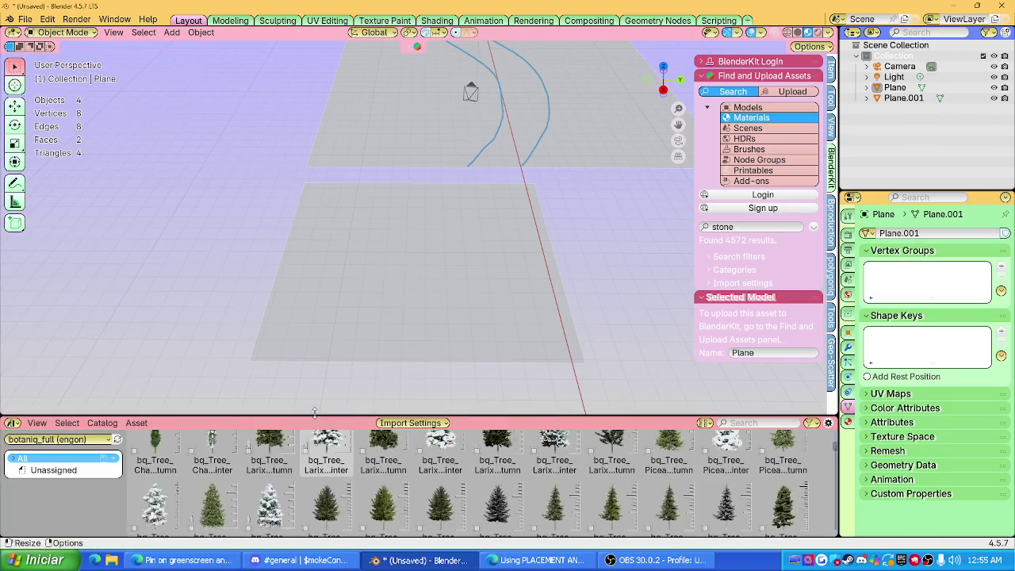
pyautogui.moveTo(312, 417); pyautogui.dragTo(311, 275)
pyautogui.click(13, 315)
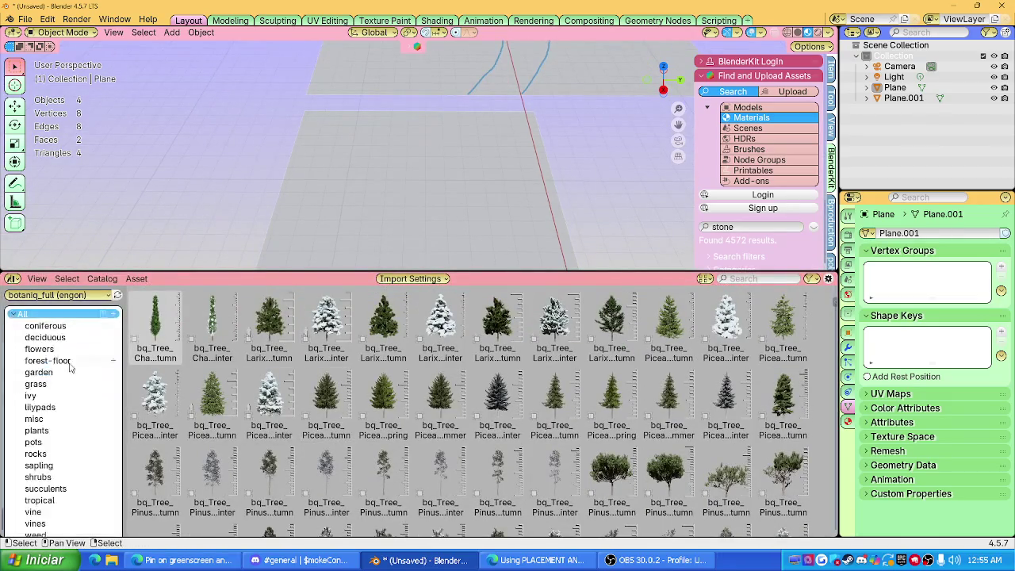
pyautogui.scroll(-1, 69, 373)
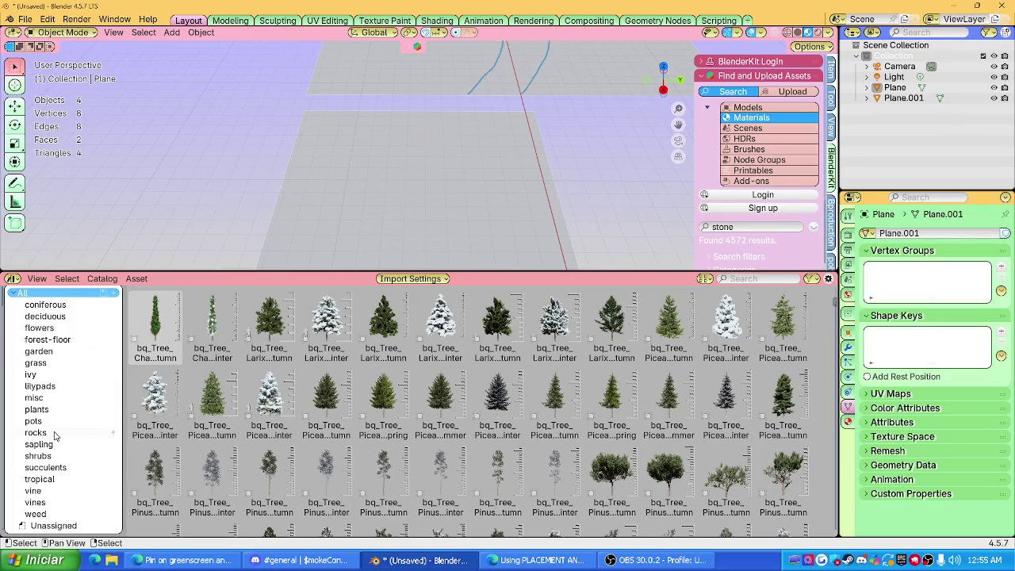
pyautogui.click(70, 399)
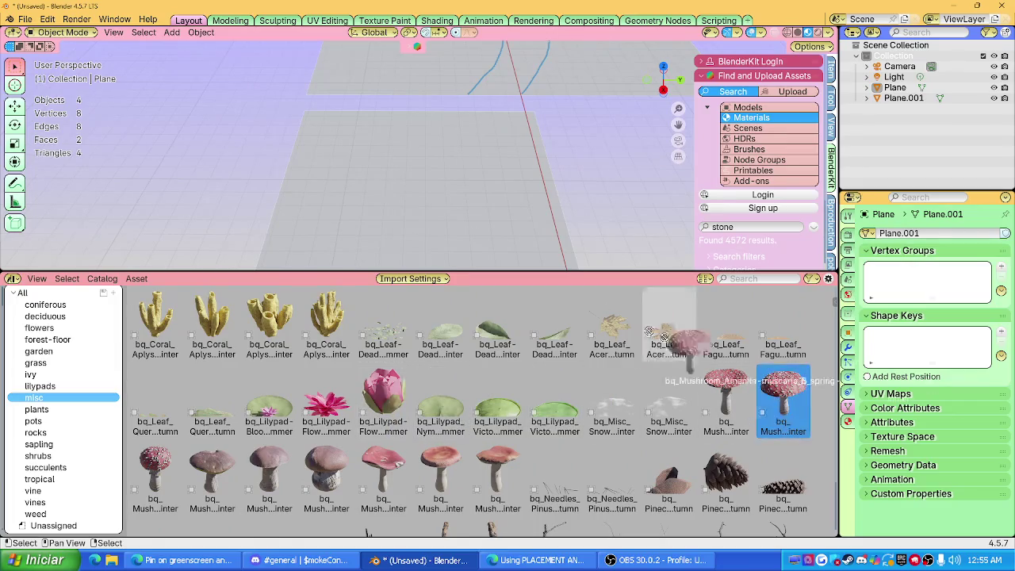
pyautogui.moveTo(710, 358); pyautogui.dragTo(331, 173)
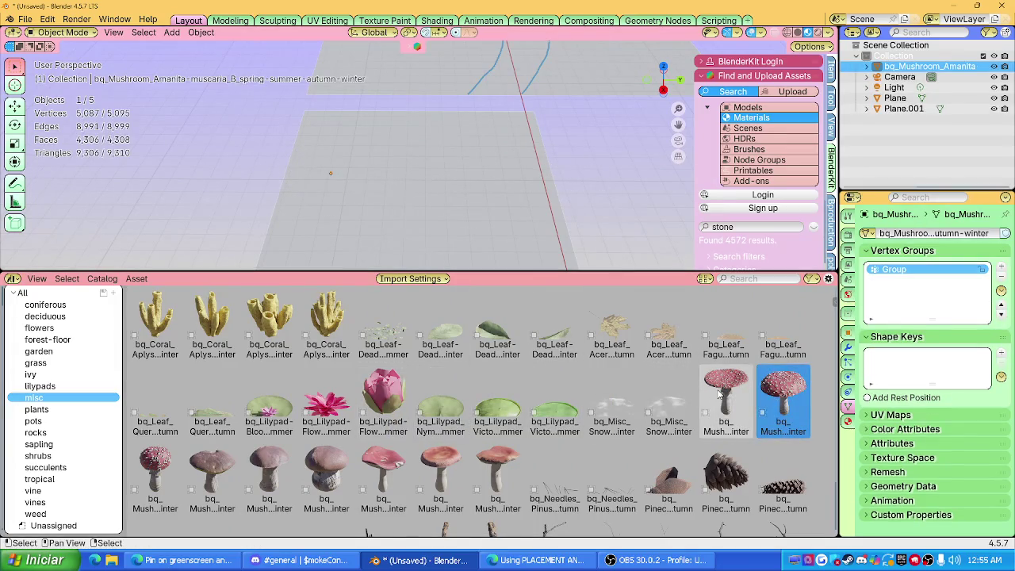
# Scale the mushroom up by 42.988 and orbit out to see it whole.
pyautogui.press('s')
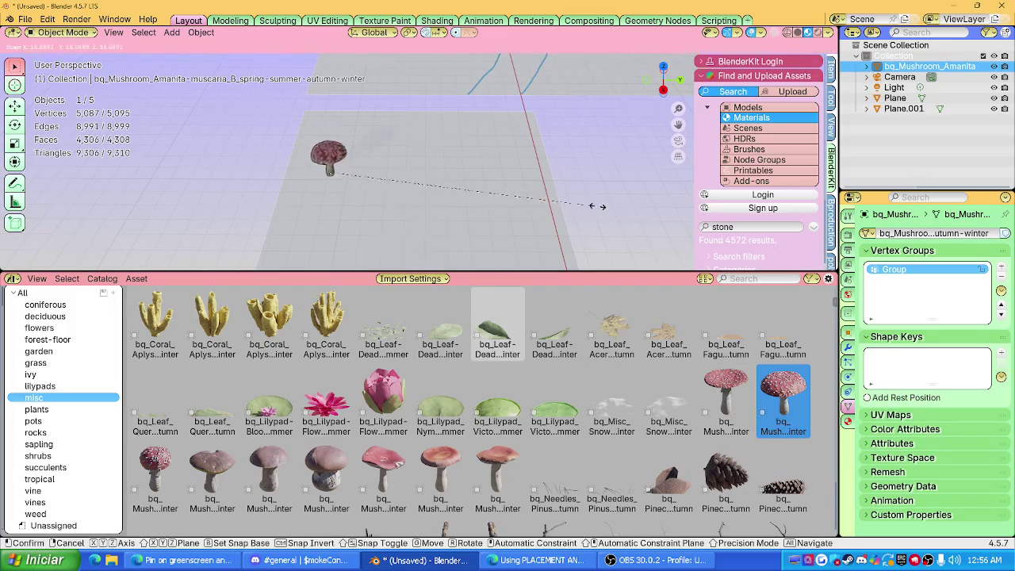
pyautogui.click(365, 173)
pyautogui.scroll(3, 351, 167)
pyautogui.moveTo(351, 167); pyautogui.dragTo(407, 164, button='middle')
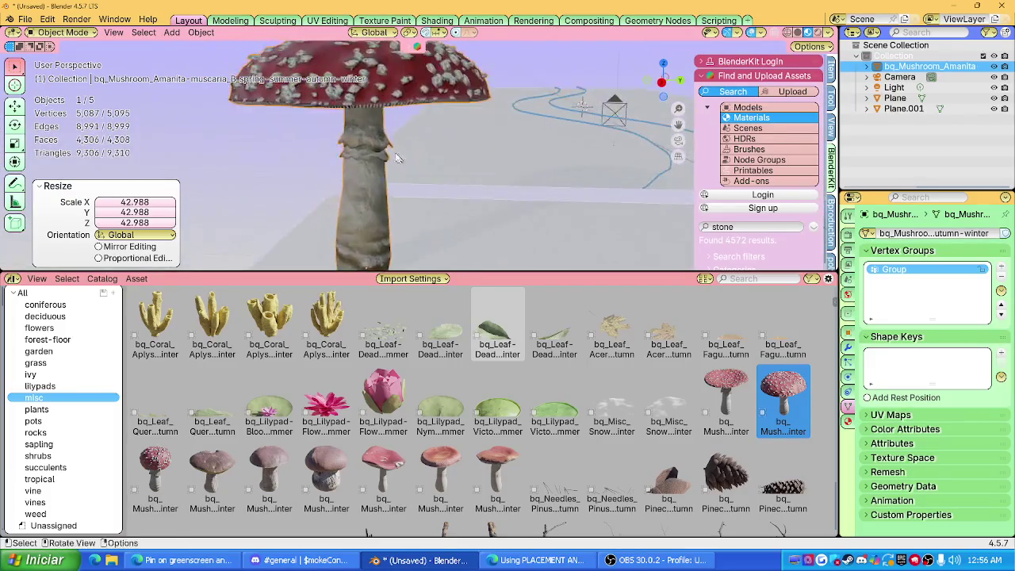
pyautogui.scroll(4, 407, 164)
pyautogui.moveTo(422, 160); pyautogui.dragTo(420, 132, button='middle')
# Switch to Rendered shading and orbit around the mushroom to inspect it.
pyautogui.click(817, 32)
pyautogui.moveTo(476, 174); pyautogui.dragTo(502, 224, button='middle')
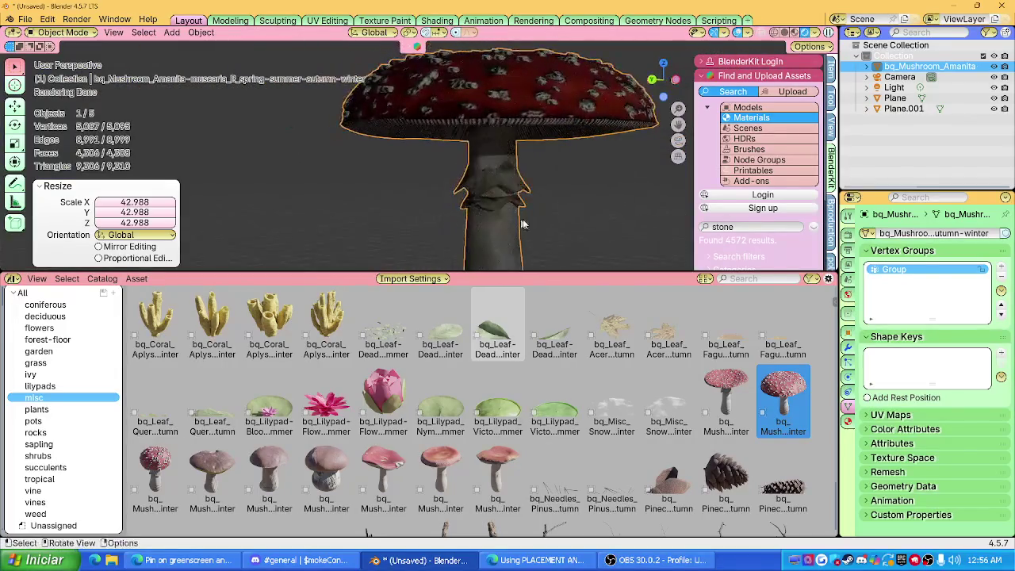
pyautogui.scroll(2, 436, 164)
pyautogui.scroll(2, 410, 143)
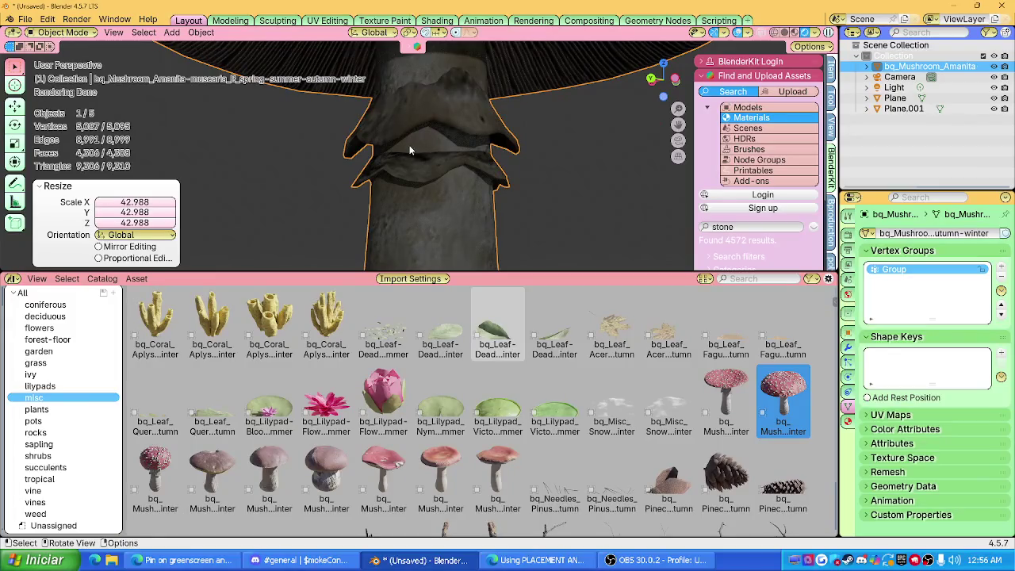
pyautogui.moveTo(407, 164); pyautogui.dragTo(586, 174, button='middle')
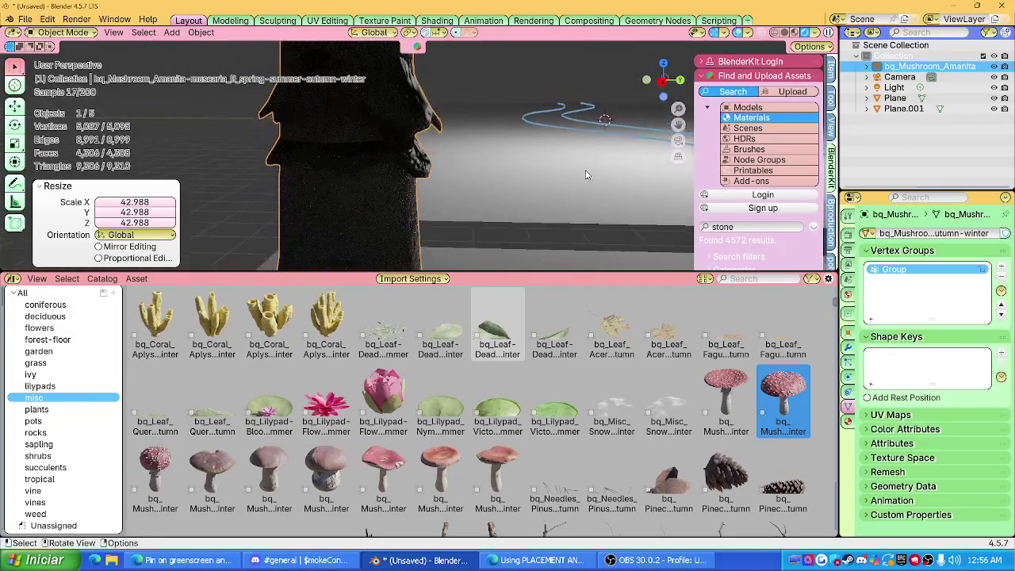
pyautogui.scroll(3, 586, 175)
pyautogui.scroll(2, 466, 180)
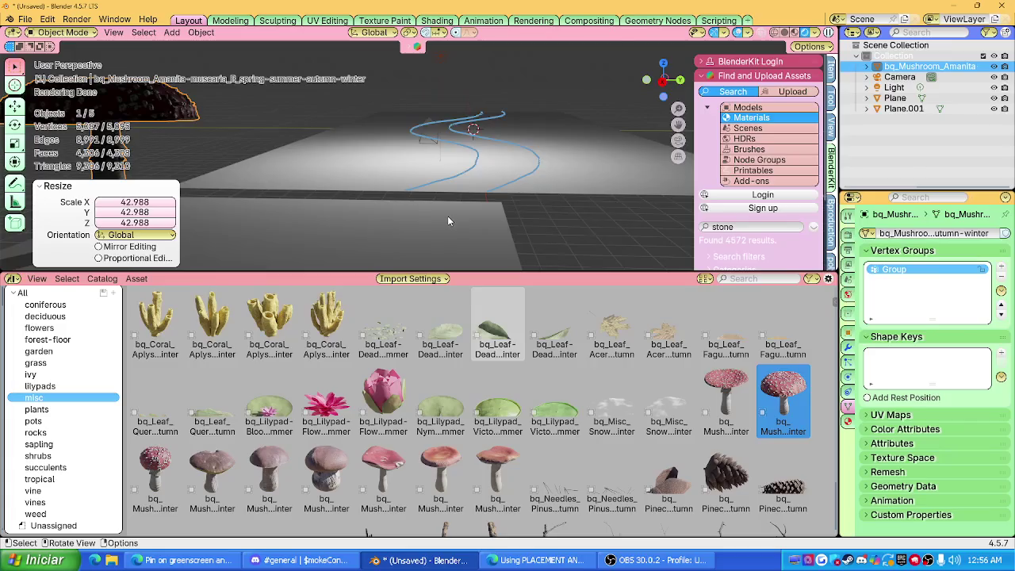
pyautogui.keyDown('shift'); pyautogui.moveTo(447, 220); pyautogui.dragTo(533, 173, button='middle'); pyautogui.keyUp('shift')
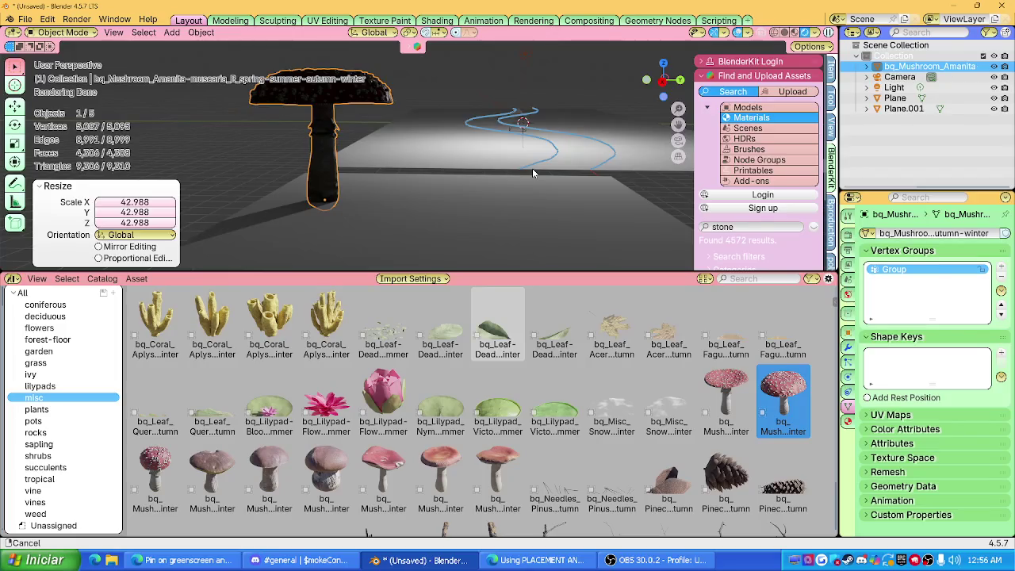
pyautogui.click(25, 19)
# Start a new General file without saving and delete the default cube.
pyautogui.click(230, 26)
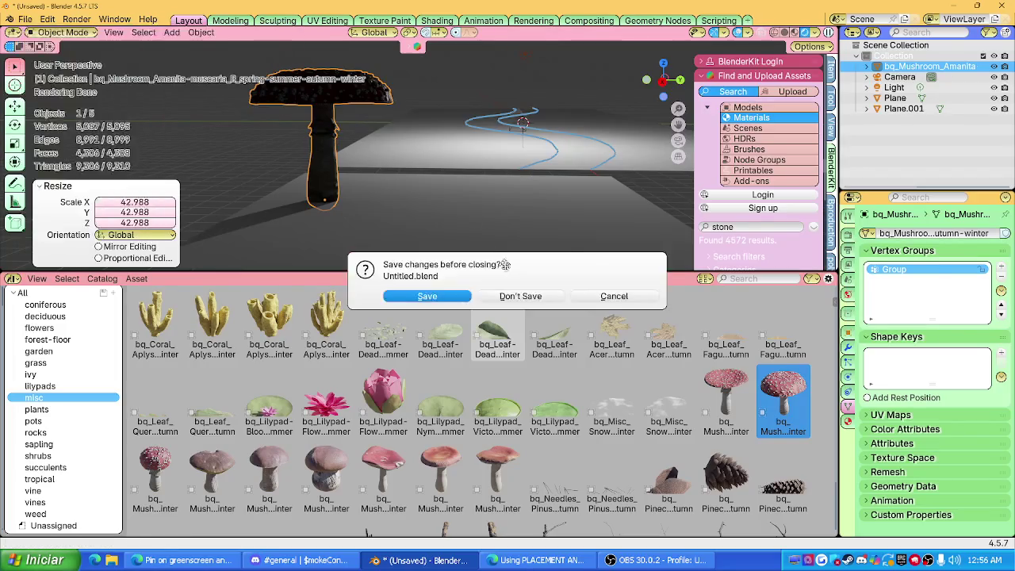
pyautogui.click(520, 296)
pyautogui.press('Delete')
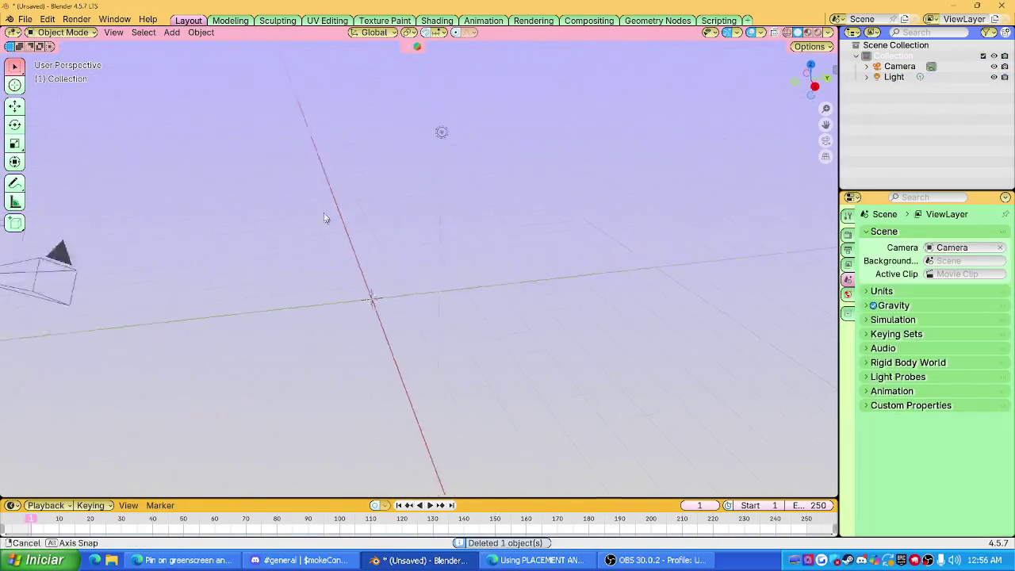
pyautogui.moveTo(327, 224); pyautogui.dragTo(496, 215, button='middle')
# Add a cube, raise it above the ground and subdivide it into a sphere.
pyautogui.hotkey('shift', 'a')
pyautogui.click(577, 221)
pyautogui.moveTo(579, 222); pyautogui.dragTo(411, 271, button='middle')
pyautogui.press('g')
pyautogui.click(413, 123)
pyautogui.moveTo(412, 123)
pyautogui.mouseDown(button='middle')
pyautogui.moveTo(442, 245)
pyautogui.moveTo(405, 211)
pyautogui.moveTo(408, 236)
pyautogui.moveTo(787, 245)
pyautogui.mouseUp(button='middle')
pyautogui.hotkey('ctrl', '3')
# Raise the sphere along Z to 5.8678 m and scale it to 1.9.
pyautogui.press('g')
pyautogui.press('z')
pyautogui.click(424, 222)
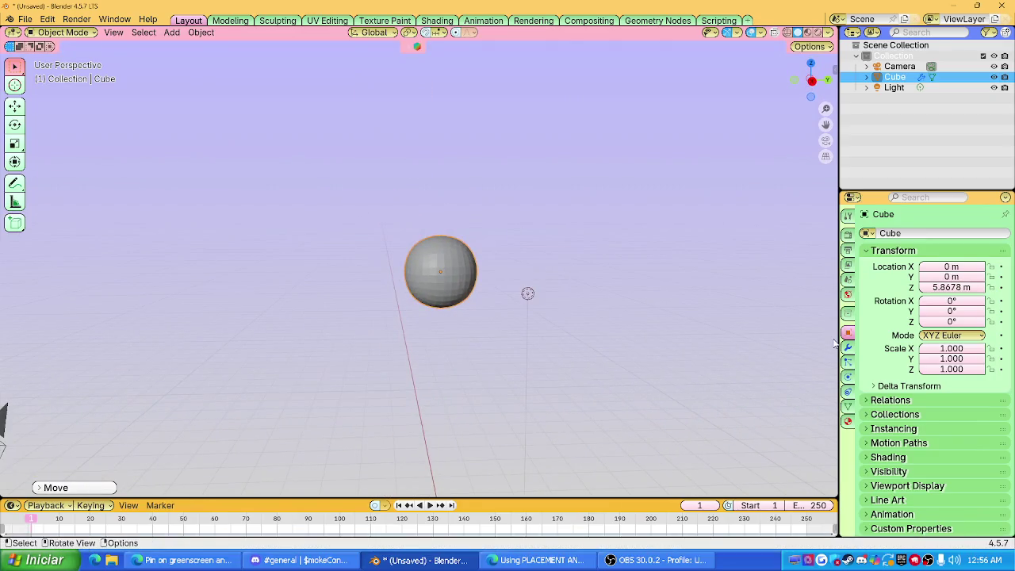
pyautogui.click(811, 80)
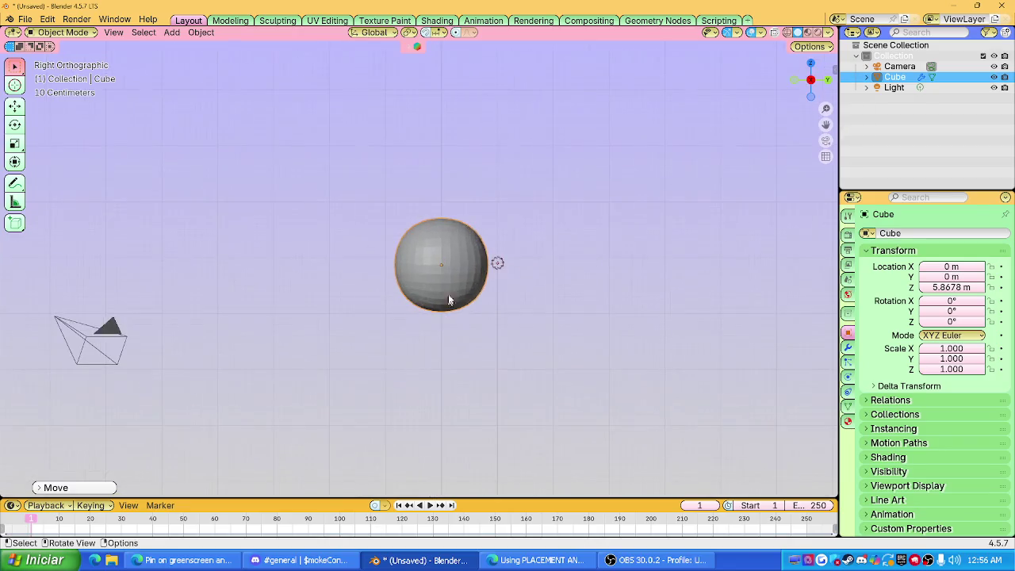
pyautogui.press('s')
pyautogui.press('Escape')
pyautogui.moveTo(563, 281); pyautogui.dragTo(510, 311, button='middle')
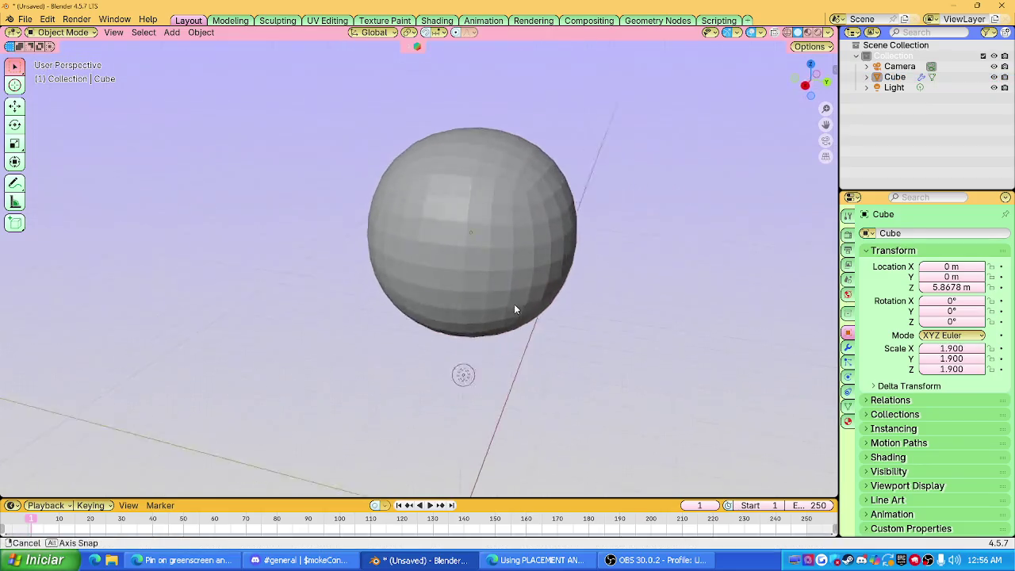
# Select the sphere and switch it into Sculpt Mode.
pyautogui.click(510, 312)
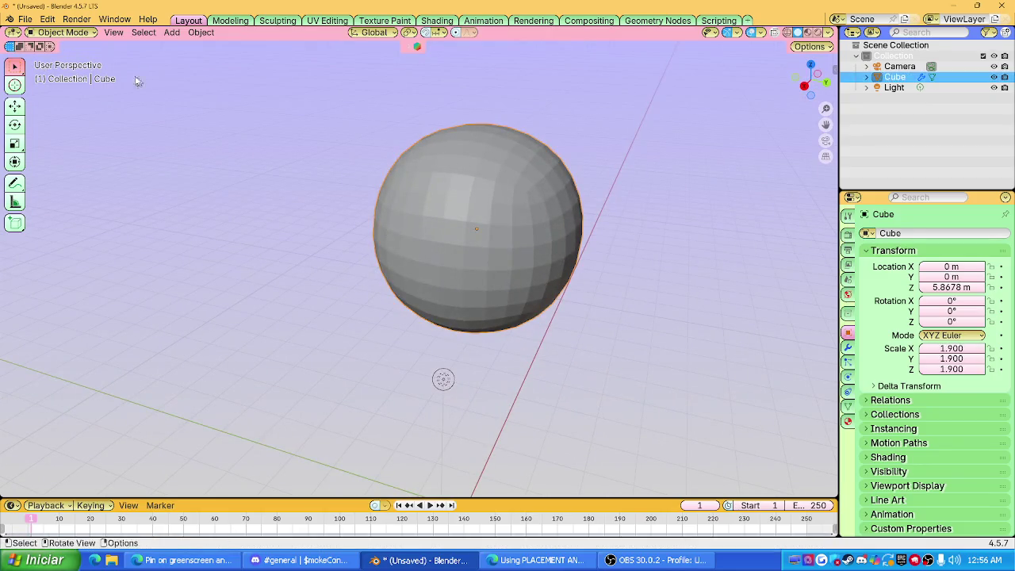
pyautogui.click(80, 33)
pyautogui.click(71, 67)
pyautogui.scroll(-3, 523, 237)
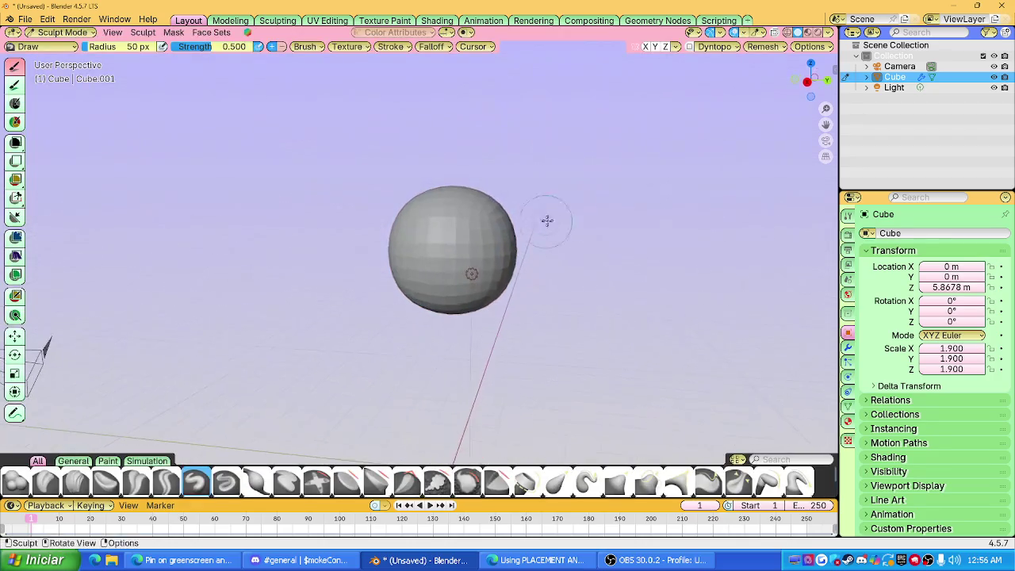
# Orbit around the sphere and toggle from Object Mode back into Sculpt Mode.
pyautogui.moveTo(563, 208); pyautogui.dragTo(657, 50, button='middle')
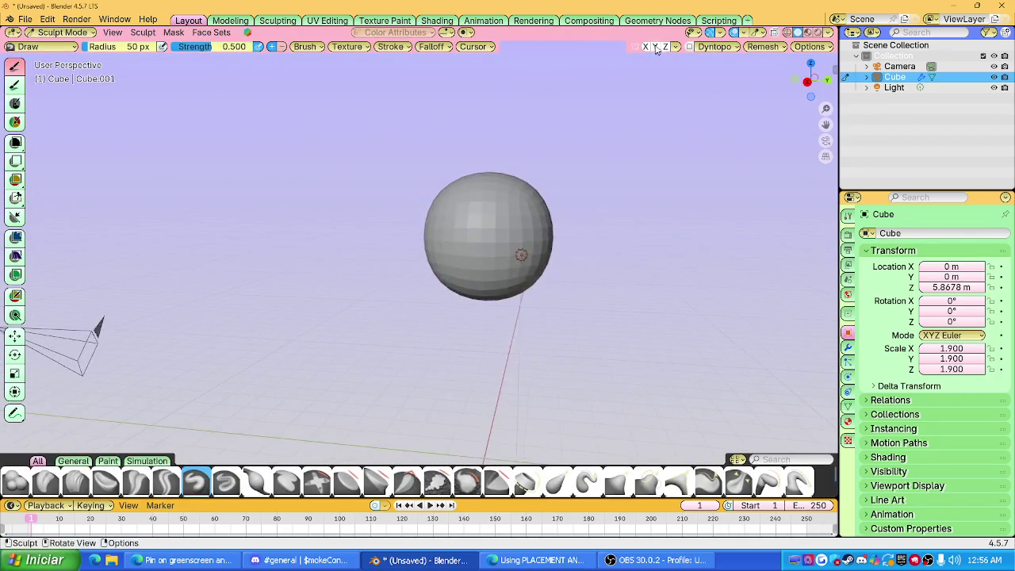
pyautogui.moveTo(555, 238); pyautogui.dragTo(476, 226, button='middle')
pyautogui.click(62, 32)
pyautogui.click(79, 49)
pyautogui.click(62, 32)
pyautogui.click(57, 65)
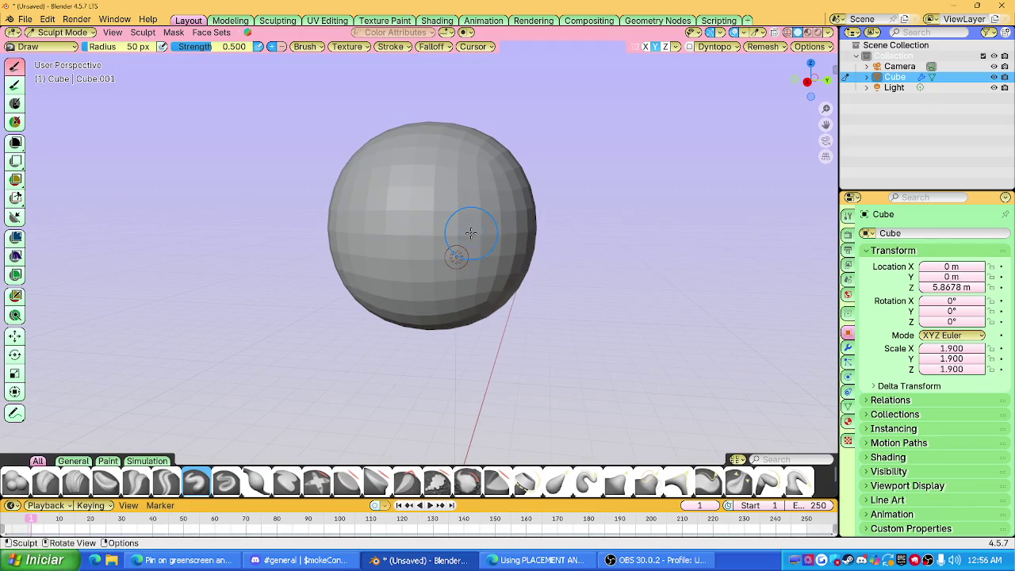
# Try the Grab brush at 141 px radius and a remesh, then undo back to the original sphere.
pyautogui.press('g')
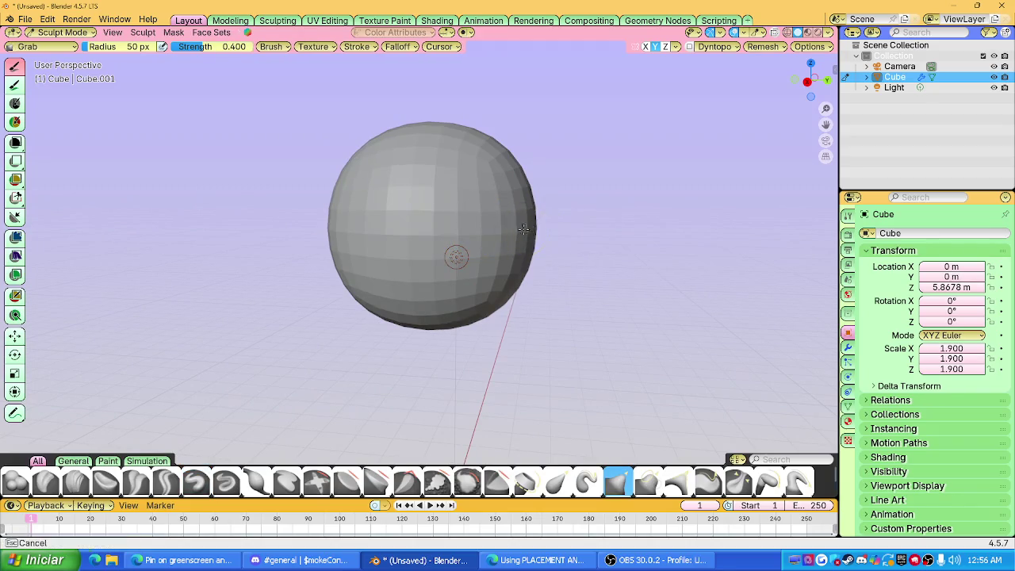
pyautogui.press('f')
pyautogui.click(585, 243)
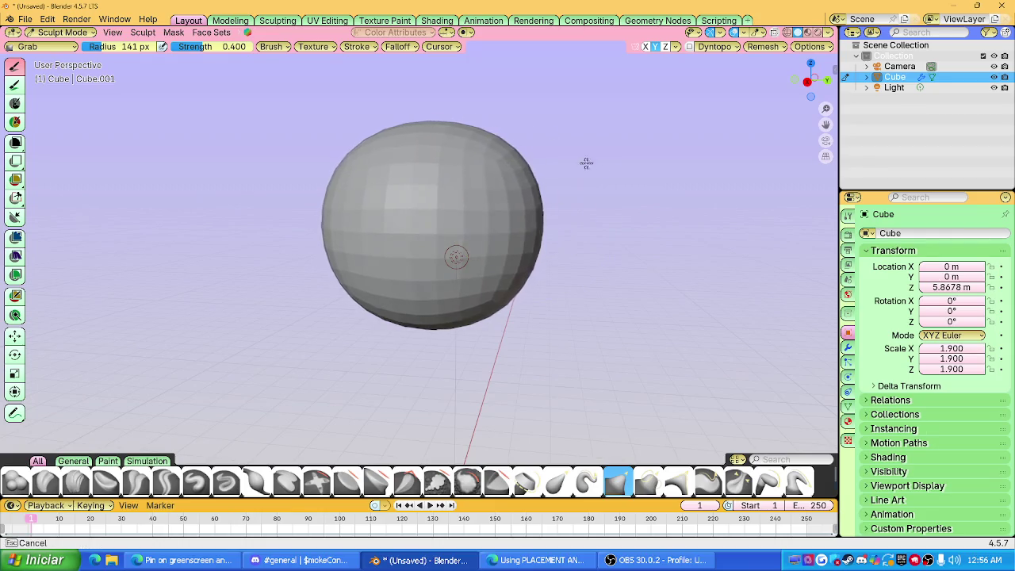
pyautogui.moveTo(537, 231); pyautogui.dragTo(481, 208)
pyautogui.press('r')
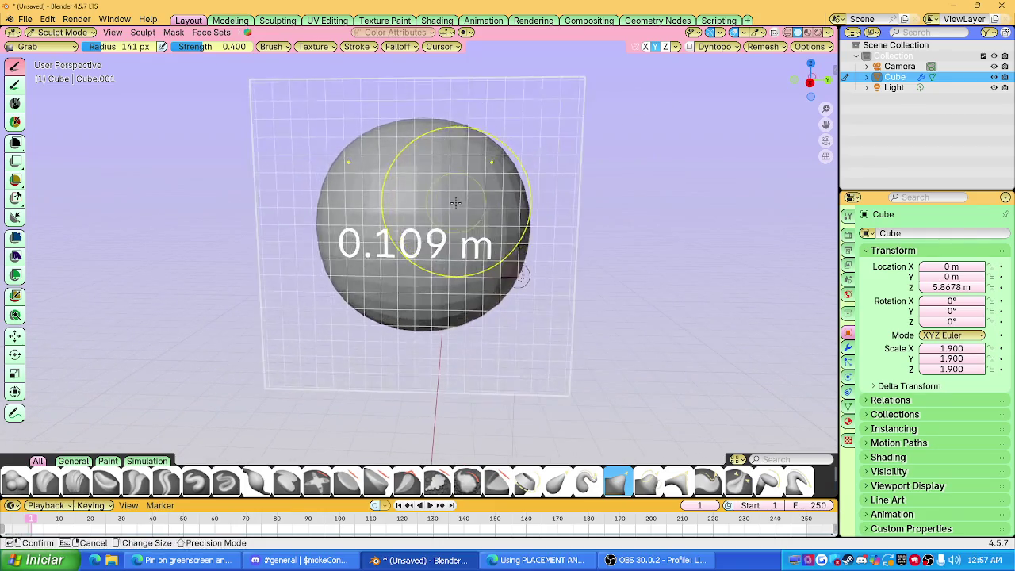
pyautogui.click(492, 210)
pyautogui.hotkey('ctrl', 'r')
pyautogui.hotkey('ctrl', 'z')
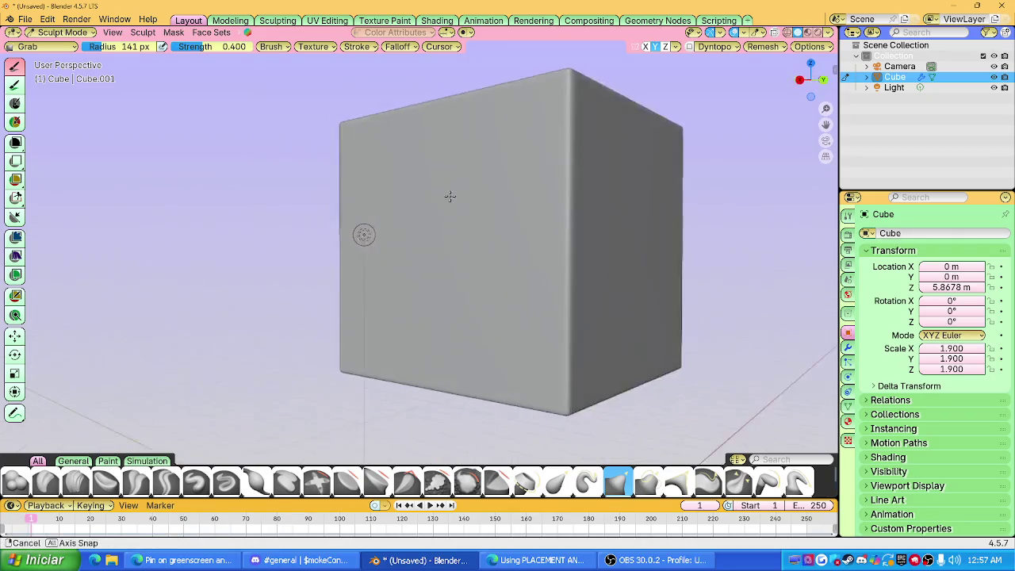
pyautogui.hotkey('ctrl', 'z')
pyautogui.hotkey('ctrl', 'z')
# Apply the Subdivision modifier in Modifier Properties and re-enter Sculpt Mode.
pyautogui.scroll(-4, 457, 222)
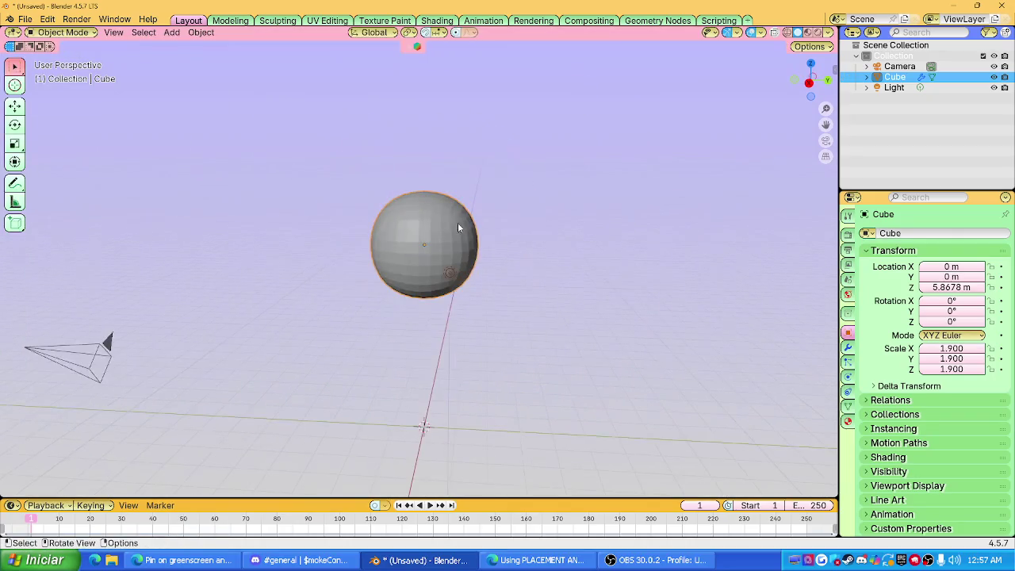
pyautogui.click(848, 346)
pyautogui.click(978, 251)
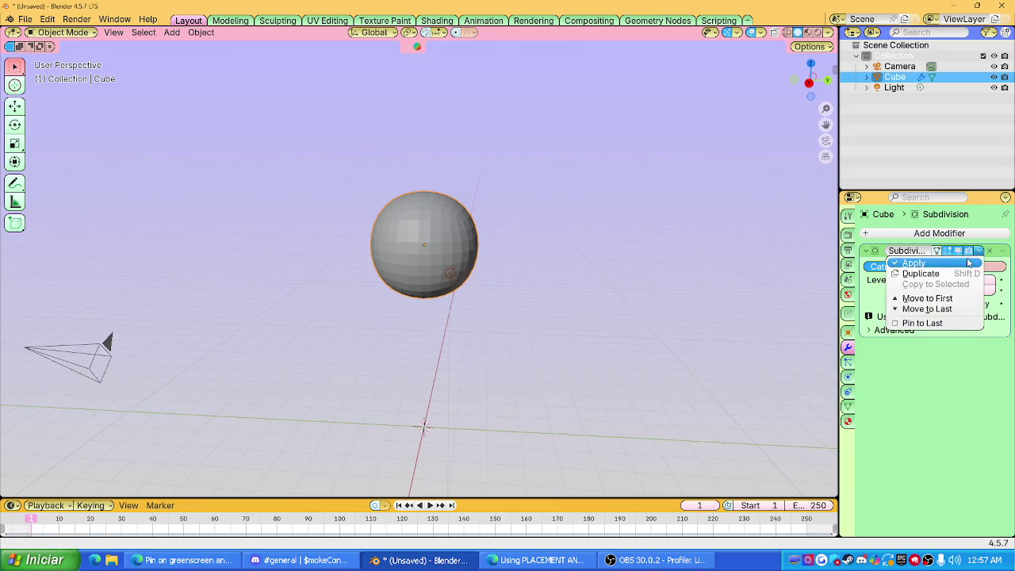
pyautogui.click(915, 265)
pyautogui.scroll(4, 479, 232)
pyautogui.click(63, 32)
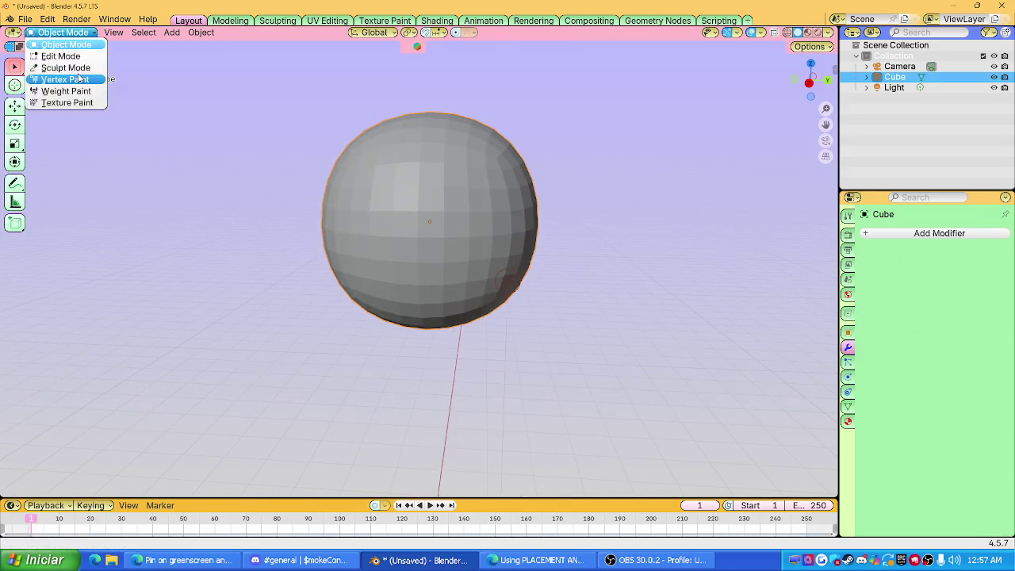
pyautogui.click(49, 67)
pyautogui.scroll(3, 512, 295)
pyautogui.scroll(-3, 512, 295)
# Trial a finer-voxel remesh in right view, undo it, and pick the Draw brush at strength 0.500.
pyautogui.press('f')
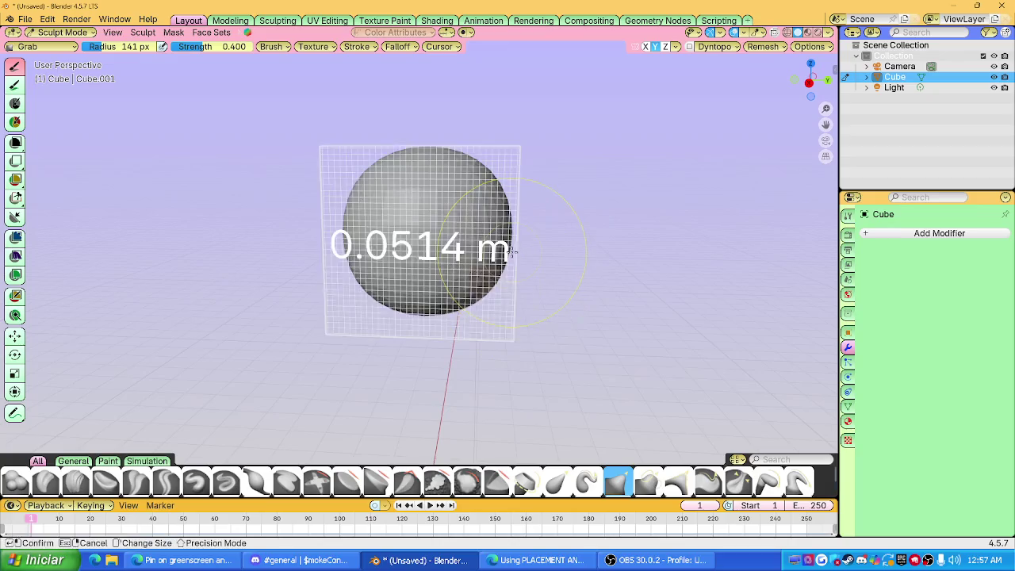
pyautogui.click(469, 227)
pyautogui.scroll(3, 611, 368)
pyautogui.scroll(-1, 674, 192)
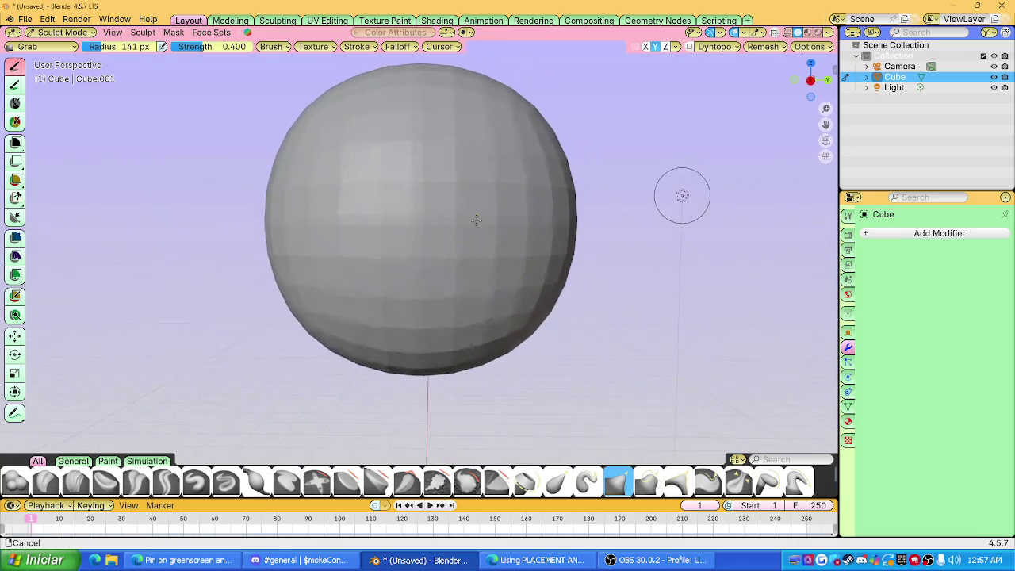
pyautogui.press('KP_3')
pyautogui.scroll(2, 528, 228)
pyautogui.scroll(2, 528, 227)
pyautogui.scroll(-3, 501, 221)
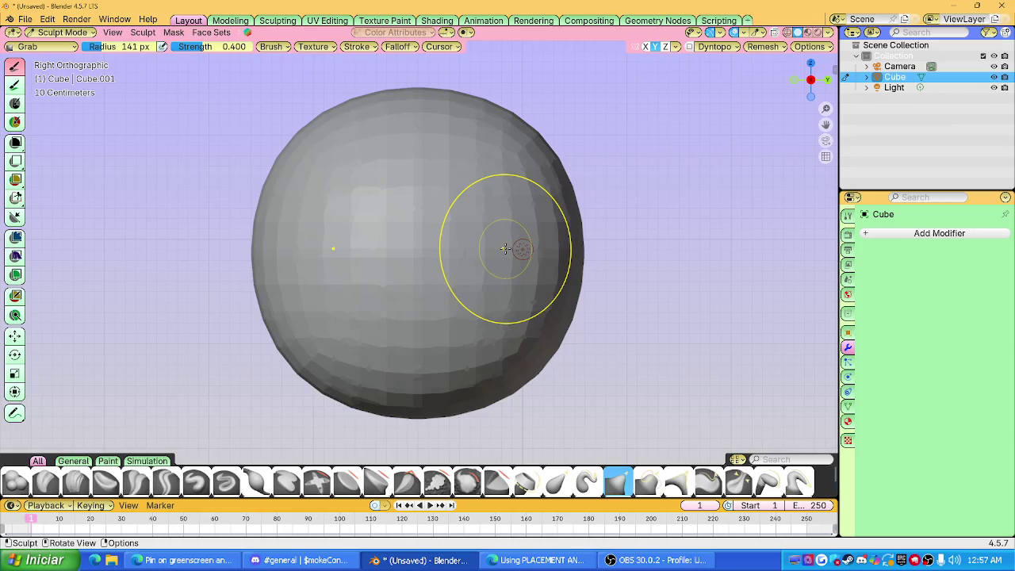
pyautogui.hotkey('ctrl', 'r')
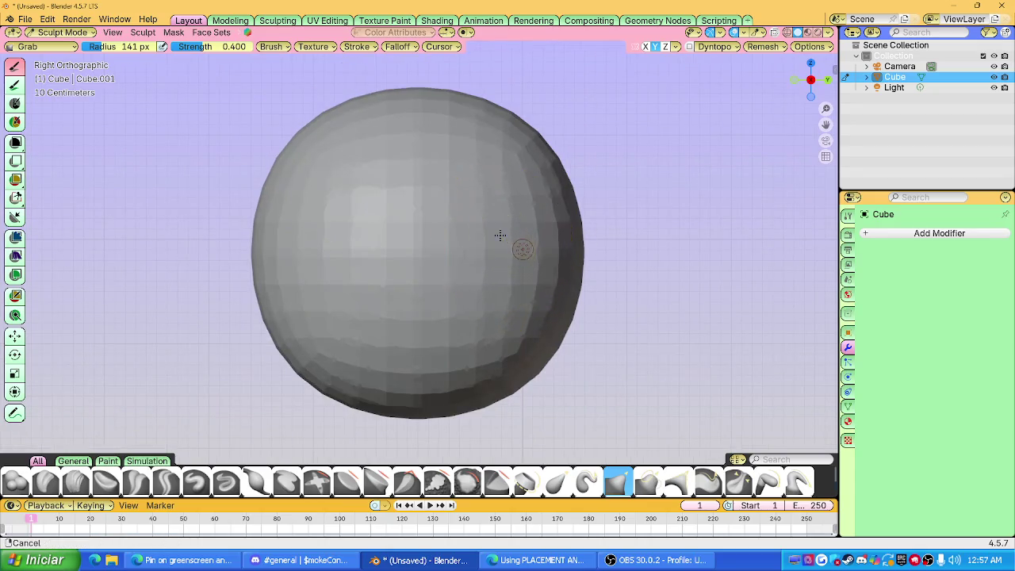
pyautogui.hotkey('ctrl', 'z')
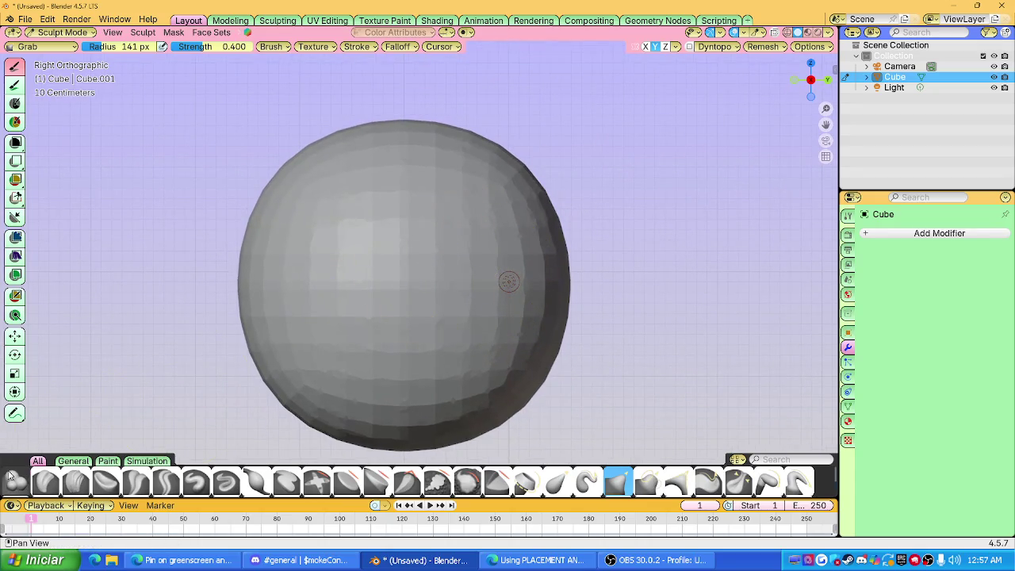
pyautogui.click(196, 482)
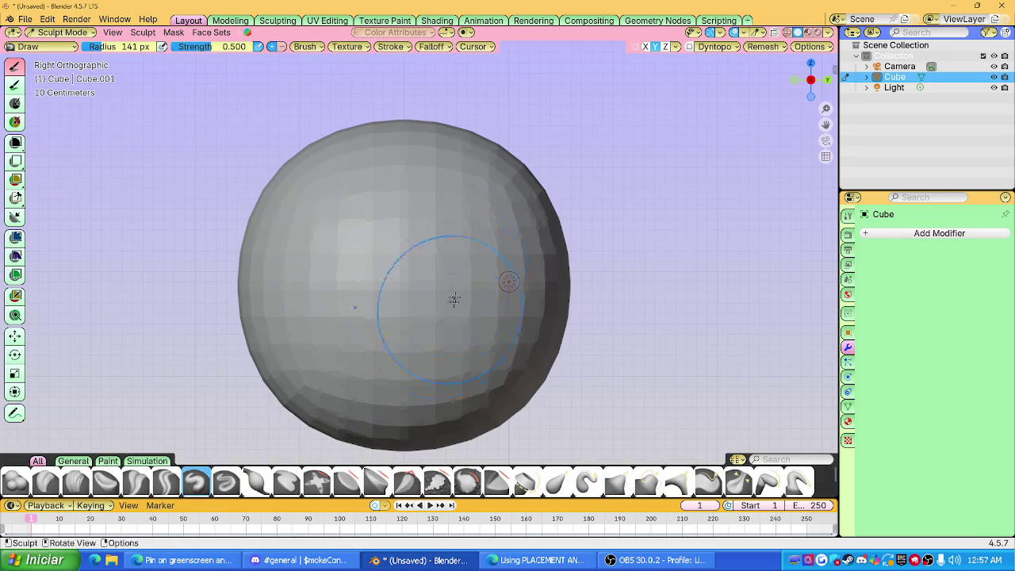
# Remesh the sphere and raise the brush strength, undoing a test sculpt.
pyautogui.keyDown('shift'); pyautogui.moveTo(443, 320); pyautogui.dragTo(460, 308, button='middle'); pyautogui.keyUp('shift')
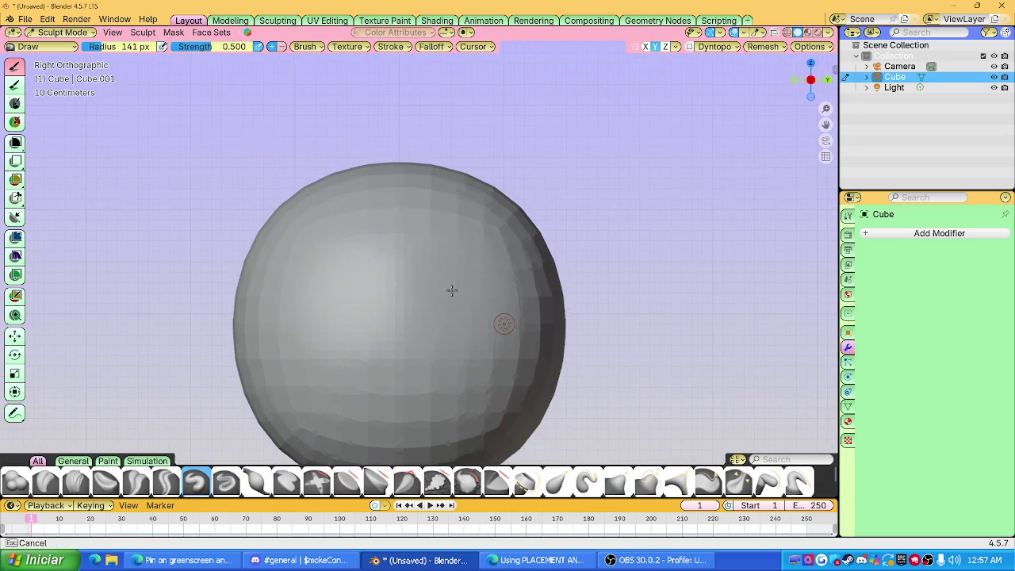
pyautogui.press('z')
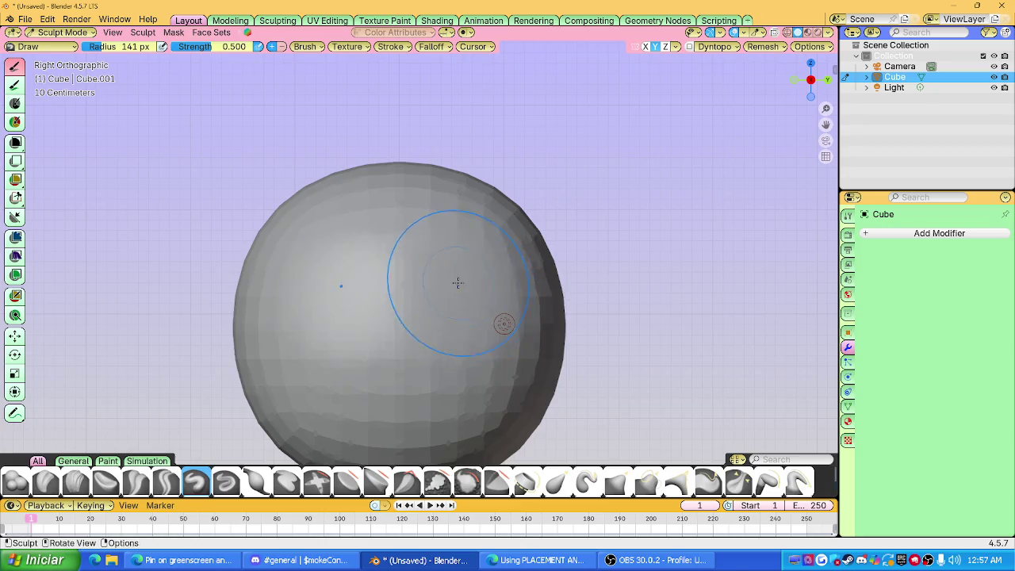
pyautogui.hotkey('ctrl', 'r')
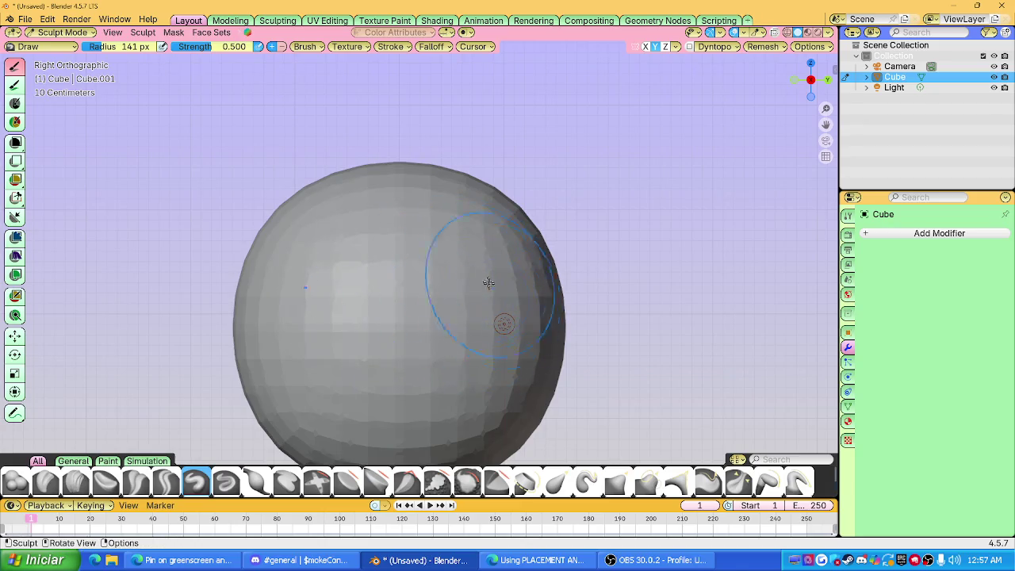
pyautogui.moveTo(218, 46); pyautogui.dragTo(254, 46)
pyautogui.moveTo(471, 274); pyautogui.dragTo(463, 286)
pyautogui.hotkey('ctrl', 'z')
pyautogui.press('z')
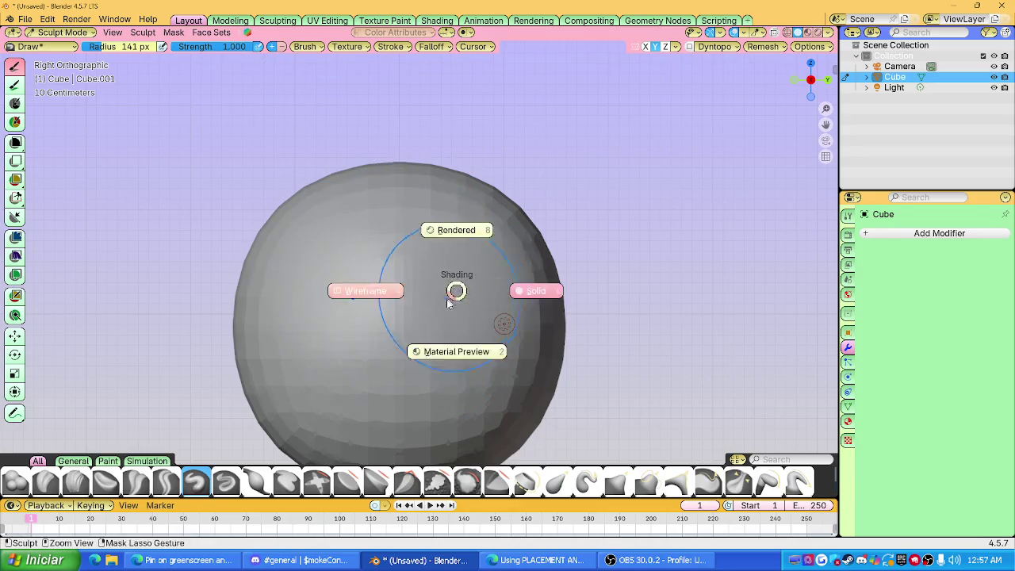
pyautogui.click(354, 291)
pyautogui.hotkey('ctrl', 'z')
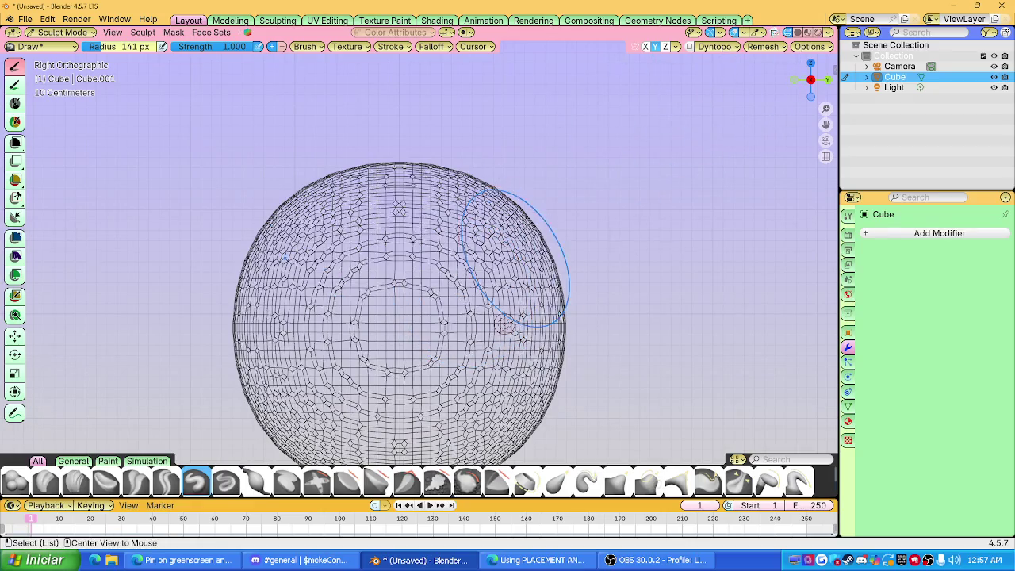
pyautogui.click(798, 31)
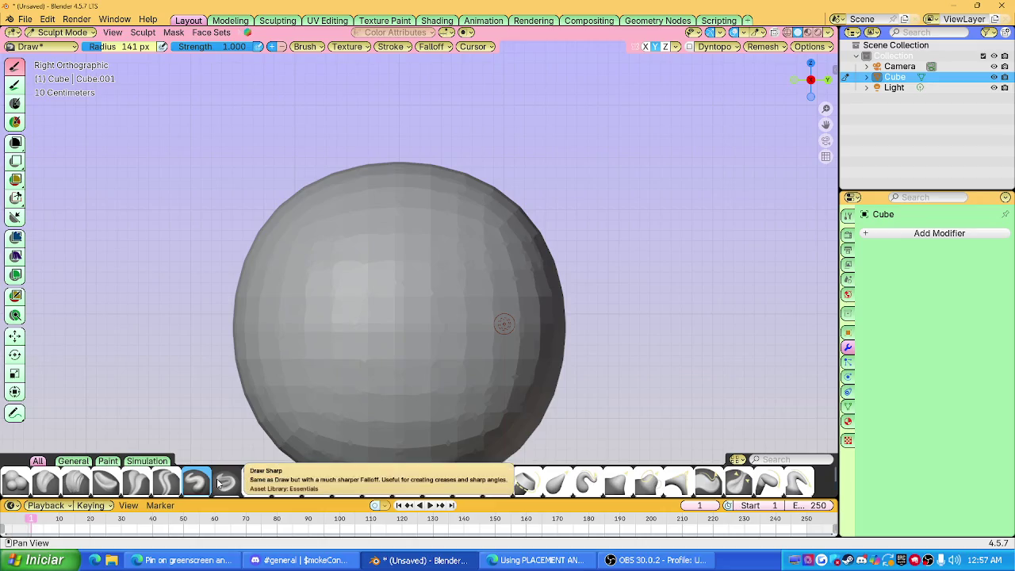
# Carve first eye dents with the Draw Sharp brush, then undo them.
pyautogui.click(225, 481)
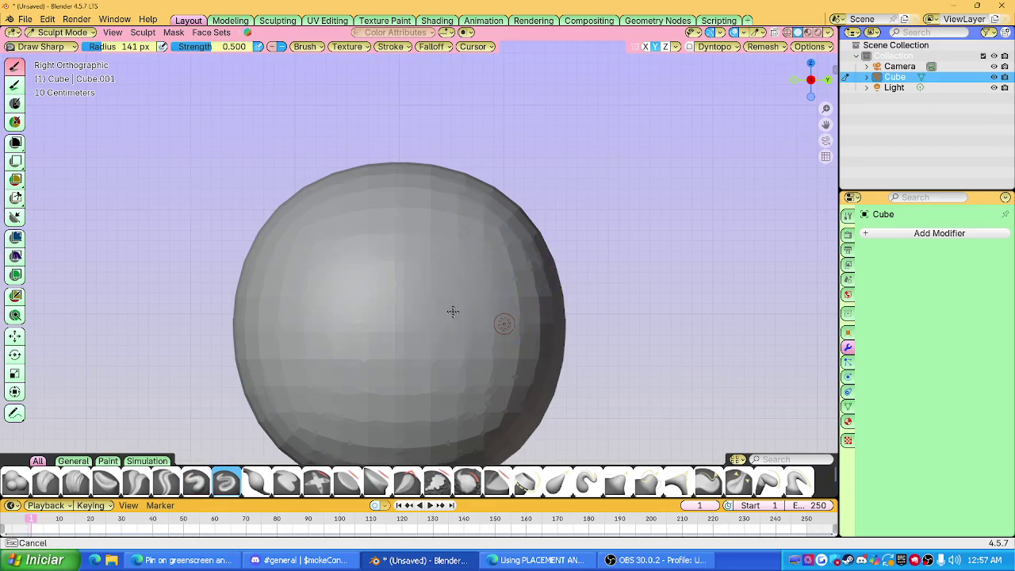
pyautogui.hotkey('shift', 'z')
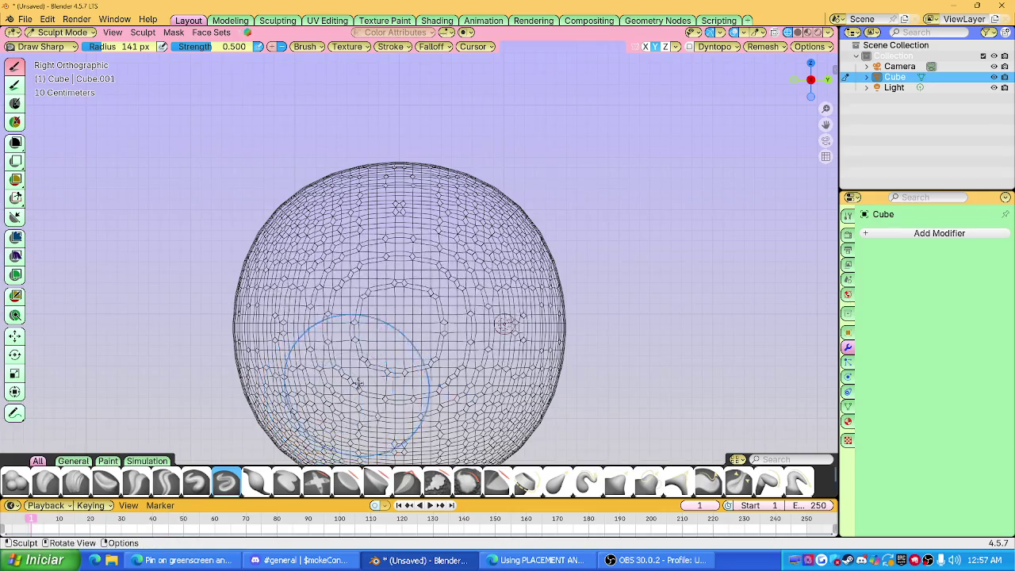
pyautogui.press('q')
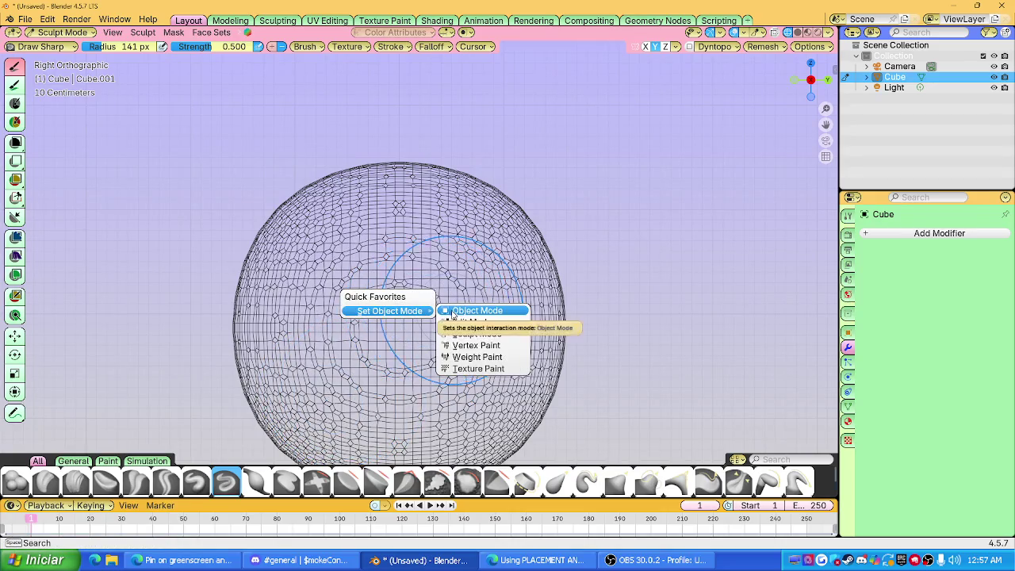
pyautogui.click(797, 33)
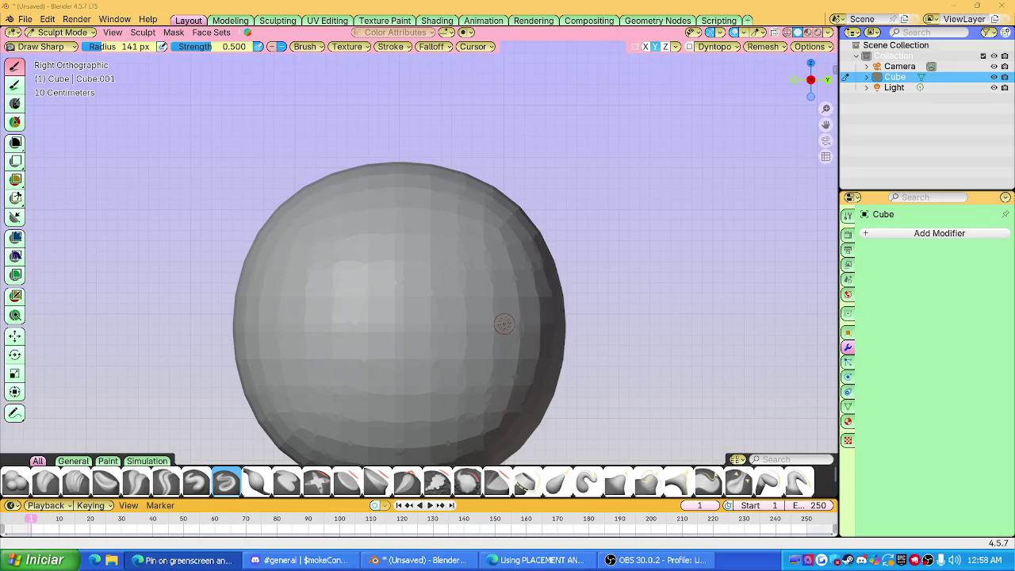
pyautogui.moveTo(294, 319); pyautogui.dragTo(341, 294)
pyautogui.moveTo(475, 272)
pyautogui.mouseDown()
pyautogui.moveTo(443, 304)
pyautogui.moveTo(470, 299)
pyautogui.mouseUp()
pyautogui.press('z')
pyautogui.press('z')
pyautogui.press('z')
pyautogui.click(470, 298)
pyautogui.hotkey('ctrl', 'z')
# Re-sculpt deeper eye sockets, then reshape their edges front-on with the Grab brush.
pyautogui.moveTo(464, 299)
pyautogui.mouseDown()
pyautogui.moveTo(454, 327)
pyautogui.moveTo(494, 282)
pyautogui.mouseUp()
pyautogui.moveTo(436, 303)
pyautogui.mouseDown()
pyautogui.moveTo(484, 342)
pyautogui.moveTo(465, 283)
pyautogui.mouseUp()
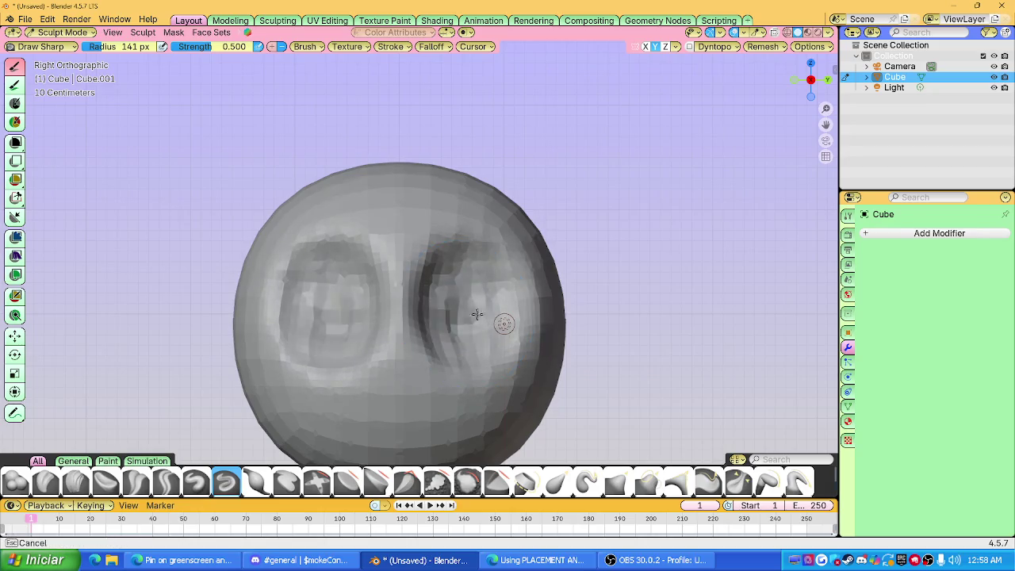
pyautogui.moveTo(456, 341); pyautogui.dragTo(496, 307, button='middle')
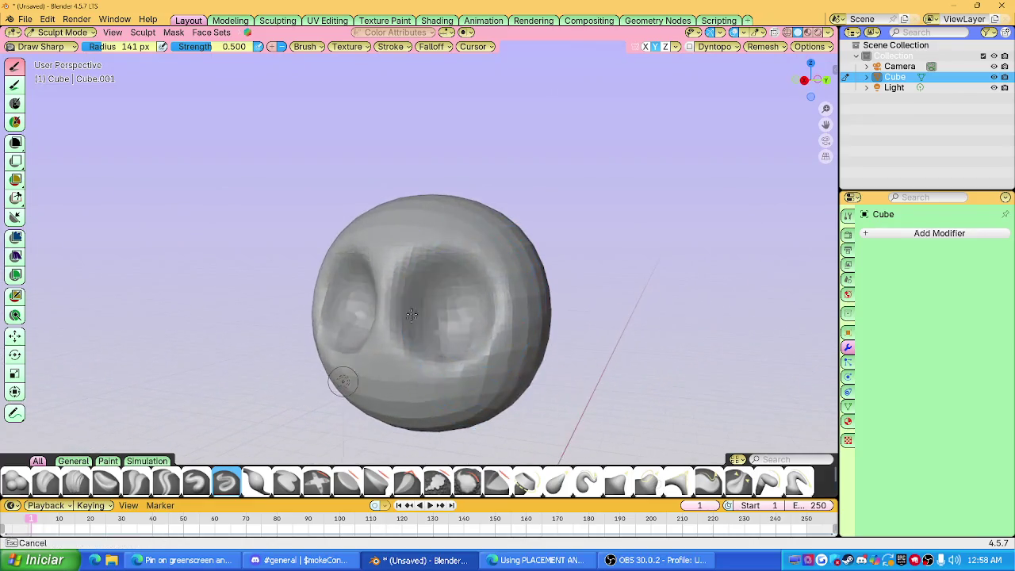
pyautogui.moveTo(496, 307); pyautogui.dragTo(465, 276, button='middle')
pyautogui.scroll(3, 415, 355)
pyautogui.scroll(2, 411, 333)
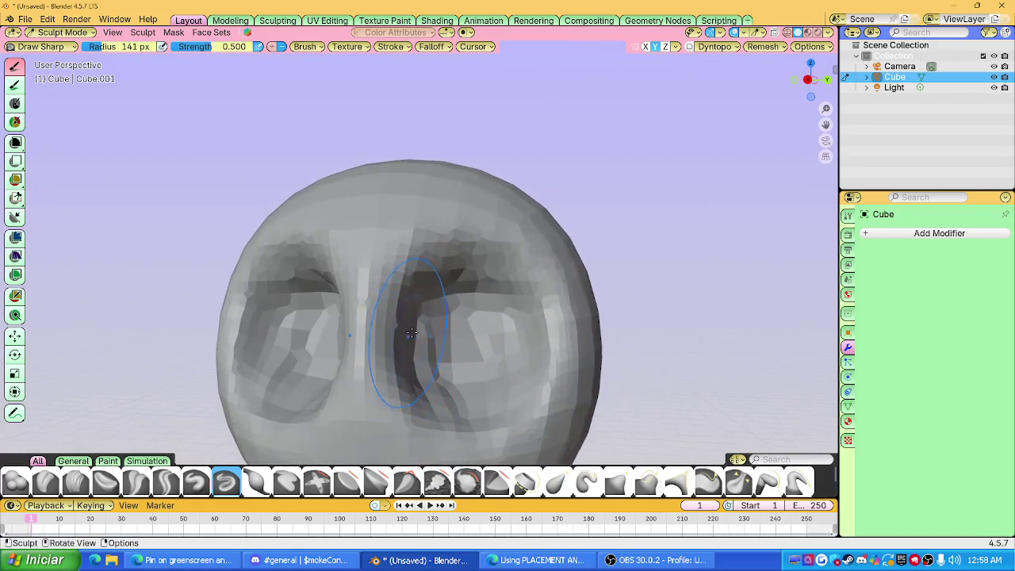
pyautogui.press('g')
pyautogui.moveTo(442, 249); pyautogui.dragTo(476, 343)
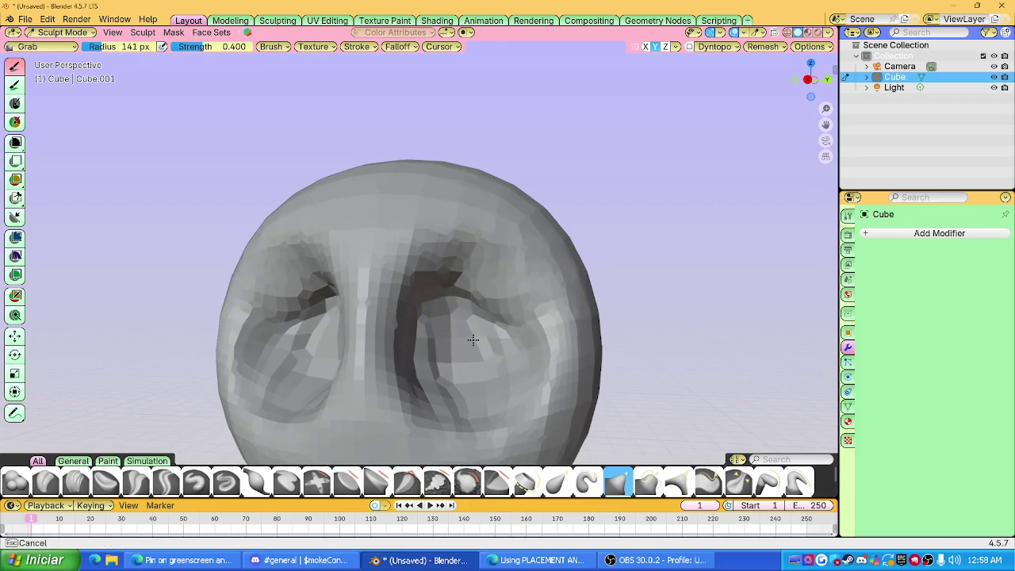
# Pull the surface below and beside the nose downward with the Grab brush.
pyautogui.scroll(-5, 476, 343)
pyautogui.moveTo(453, 261)
pyautogui.mouseDown(button='middle')
pyautogui.moveTo(446, 309)
pyautogui.moveTo(539, 314)
pyautogui.mouseUp(button='middle')
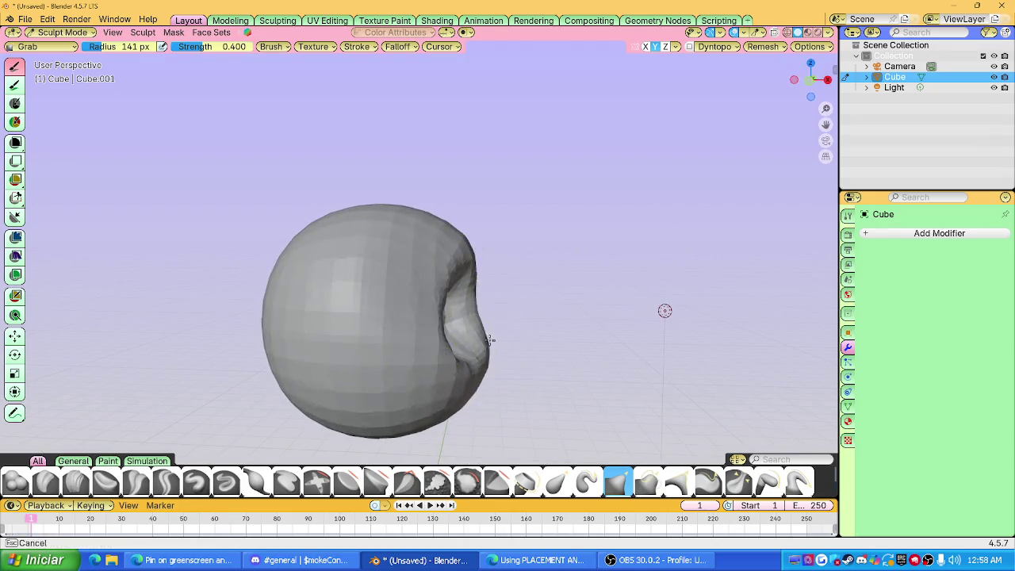
pyautogui.moveTo(464, 343)
pyautogui.mouseDown(button='middle')
pyautogui.moveTo(309, 306)
pyautogui.moveTo(453, 344)
pyautogui.moveTo(420, 317)
pyautogui.moveTo(514, 312)
pyautogui.moveTo(560, 294)
pyautogui.mouseUp(button='middle')
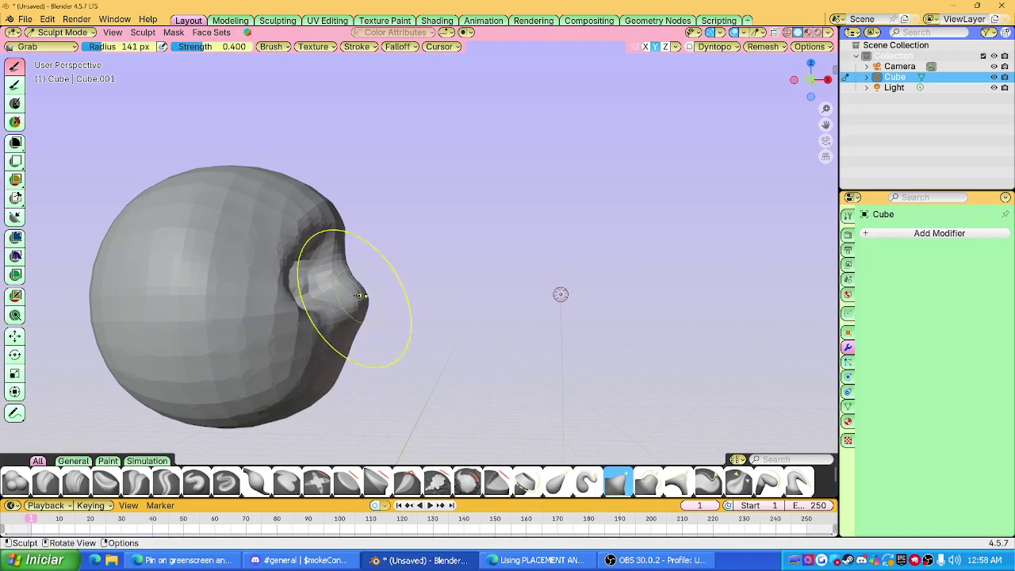
pyautogui.moveTo(560, 295)
pyautogui.mouseDown(button='middle')
pyautogui.moveTo(575, 283)
pyautogui.moveTo(222, 385)
pyautogui.moveTo(167, 385)
pyautogui.moveTo(253, 414)
pyautogui.mouseUp(button='middle')
pyautogui.keyDown('ctrl'); pyautogui.moveTo(440, 330); pyautogui.dragTo(512, 317, button='middle'); pyautogui.keyUp('ctrl')
pyautogui.moveTo(475, 322); pyautogui.dragTo(475, 346)
pyautogui.scroll(-5, 476, 261)
pyautogui.moveTo(397, 306)
pyautogui.mouseDown(button='middle')
pyautogui.moveTo(441, 317)
pyautogui.moveTo(388, 337)
pyautogui.mouseUp(button='middle')
pyautogui.moveTo(501, 318); pyautogui.dragTo(568, 311)
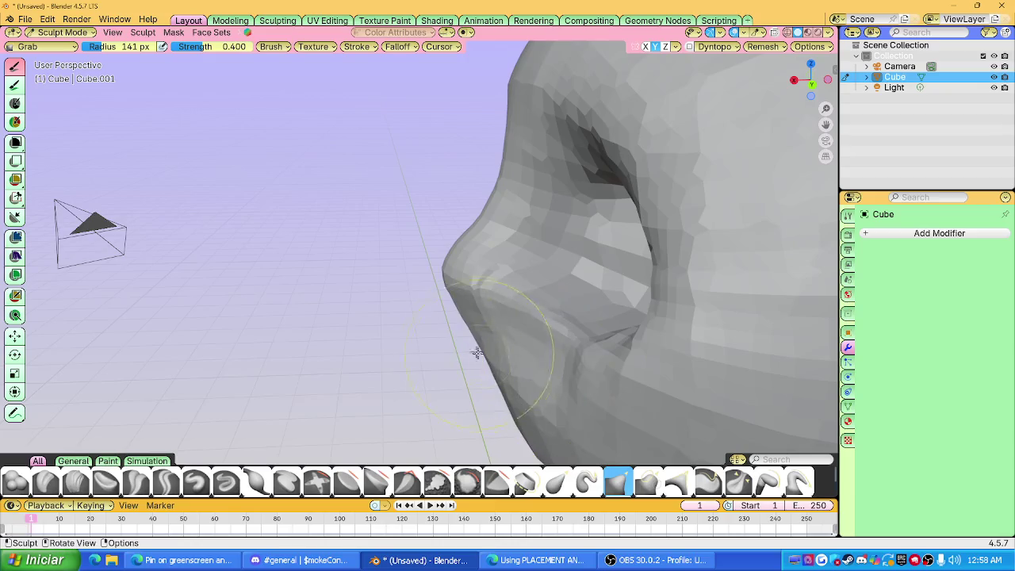
# Pull the nose ridge outward and check its profile from front and side.
pyautogui.moveTo(487, 320)
pyautogui.mouseDown(button='middle')
pyautogui.moveTo(566, 317)
pyautogui.moveTo(639, 288)
pyautogui.mouseUp(button='middle')
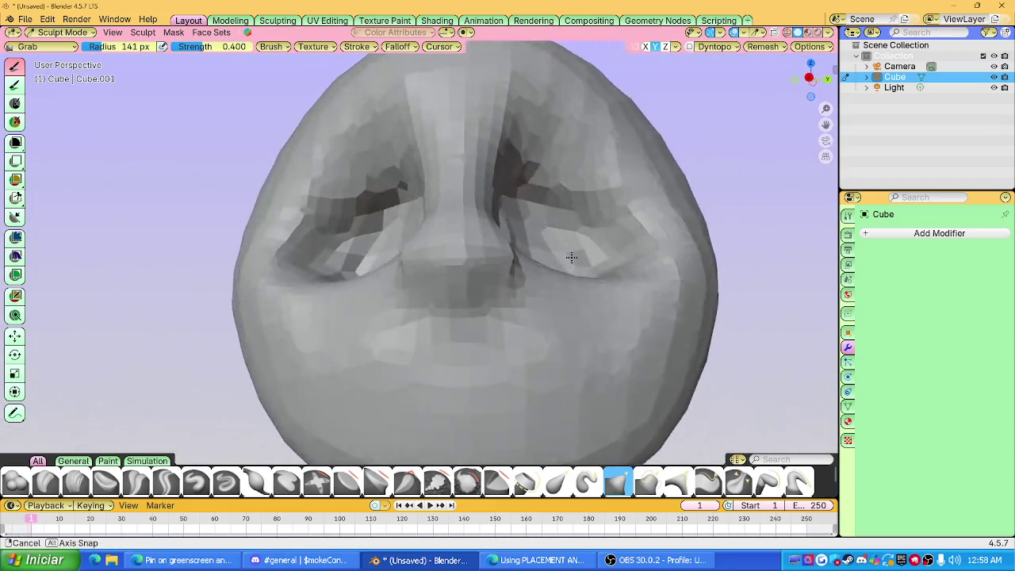
pyautogui.moveTo(644, 309); pyautogui.dragTo(675, 322)
pyautogui.moveTo(675, 322)
pyautogui.mouseDown(button='middle')
pyautogui.moveTo(498, 268)
pyautogui.moveTo(539, 263)
pyautogui.moveTo(462, 288)
pyautogui.mouseUp(button='middle')
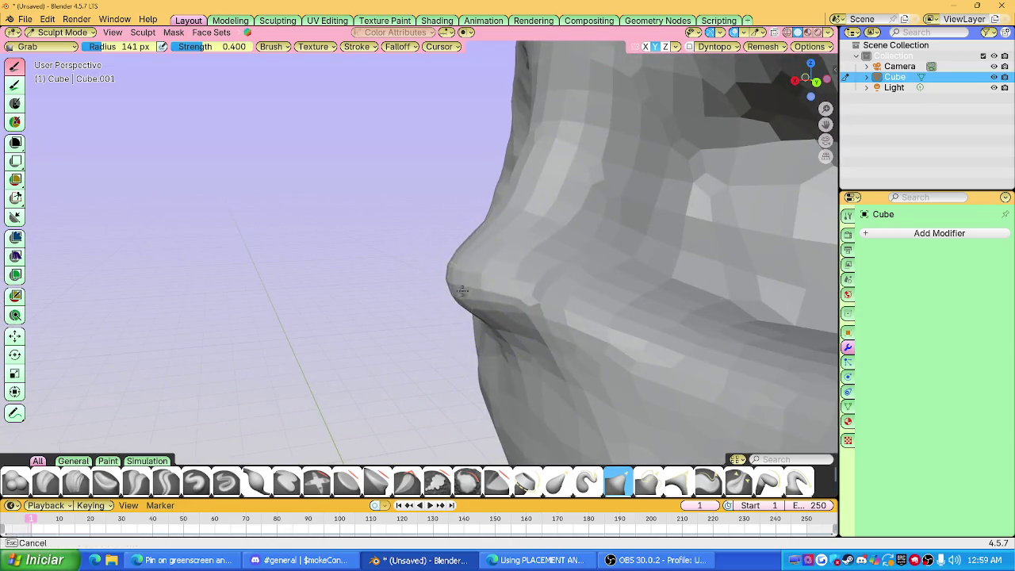
pyautogui.moveTo(461, 296); pyautogui.dragTo(492, 295, button='middle')
pyautogui.scroll(-4, 507, 294)
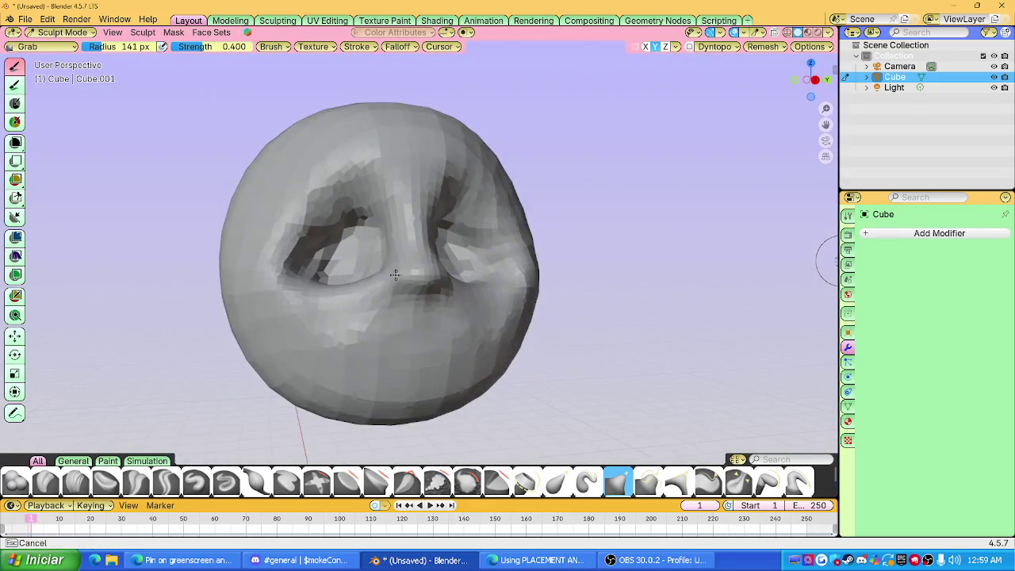
pyautogui.moveTo(402, 273); pyautogui.dragTo(513, 259, button='middle')
pyautogui.scroll(-2, 479, 276)
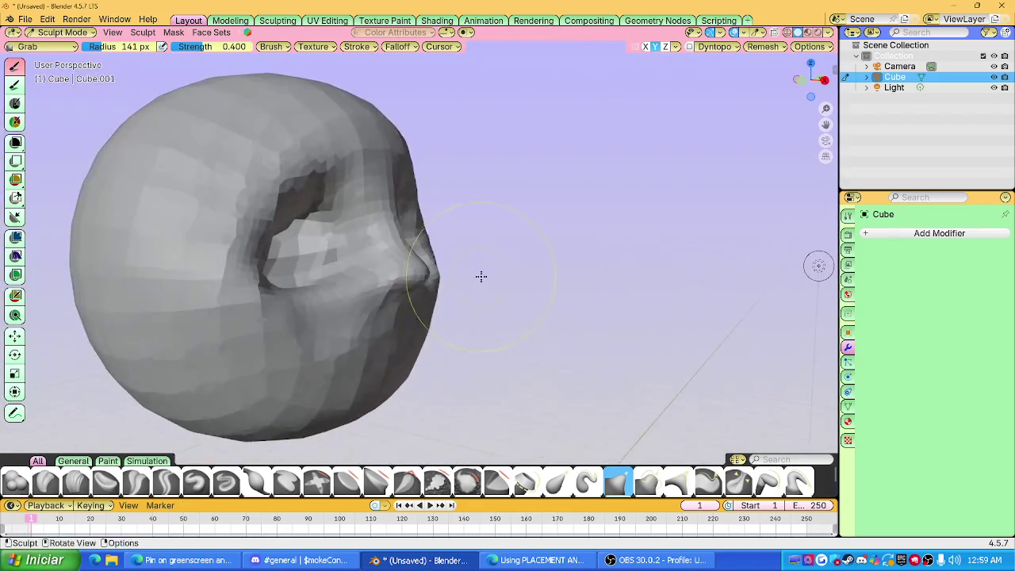
pyautogui.moveTo(412, 271)
pyautogui.mouseDown(button='middle')
pyautogui.moveTo(657, 190)
pyautogui.moveTo(247, 272)
pyautogui.mouseUp(button='middle')
pyautogui.scroll(-2, 246, 272)
pyautogui.moveTo(525, 227)
pyautogui.mouseDown(button='middle')
pyautogui.moveTo(585, 227)
pyautogui.moveTo(471, 227)
pyautogui.moveTo(459, 293)
pyautogui.mouseUp(button='middle')
# Push out the right cheek edge, inspecting the head from several angles.
pyautogui.moveTo(479, 247)
pyautogui.mouseDown(button='middle')
pyautogui.moveTo(483, 256)
pyautogui.moveTo(470, 244)
pyautogui.moveTo(499, 261)
pyautogui.moveTo(425, 261)
pyautogui.mouseUp(button='middle')
pyautogui.scroll(3, 478, 227)
pyautogui.moveTo(478, 227)
pyautogui.mouseDown(button='middle')
pyautogui.moveTo(541, 254)
pyautogui.moveTo(351, 295)
pyautogui.moveTo(438, 315)
pyautogui.moveTo(413, 264)
pyautogui.mouseUp(button='middle')
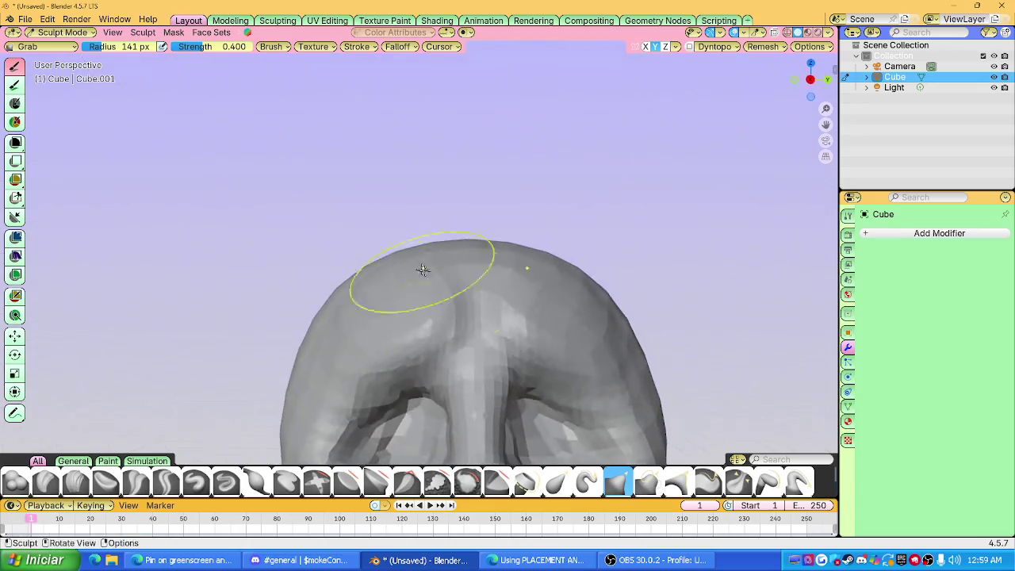
pyautogui.scroll(-4, 509, 332)
pyautogui.moveTo(476, 328); pyautogui.dragTo(464, 265, button='middle')
pyautogui.scroll(3, 465, 265)
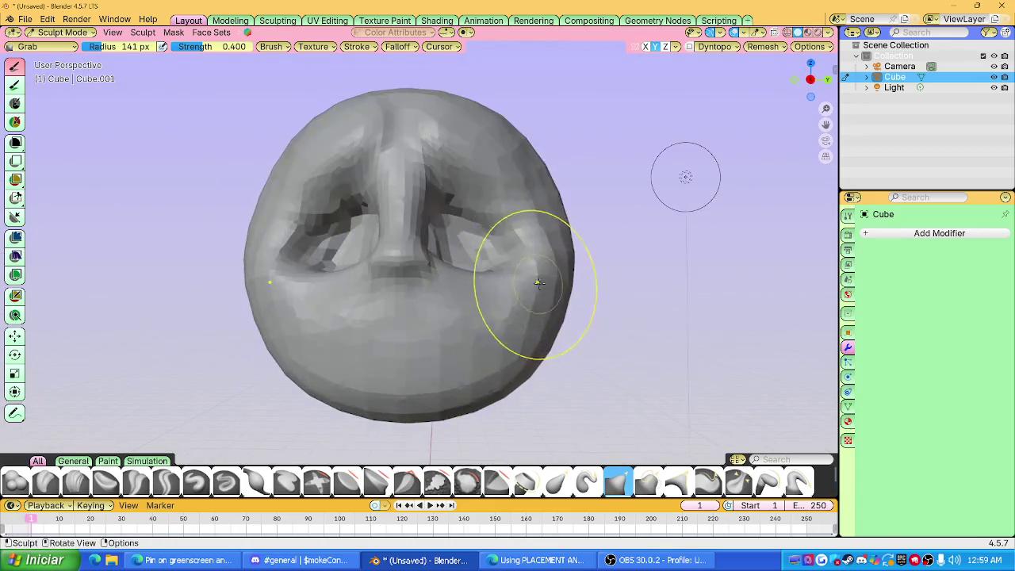
pyautogui.moveTo(568, 256); pyautogui.dragTo(552, 274)
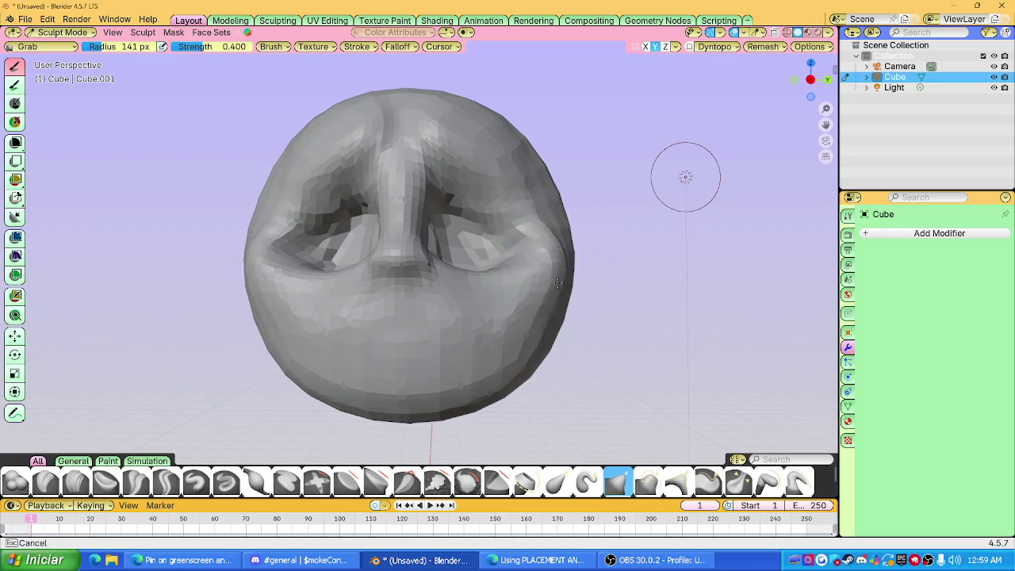
pyautogui.moveTo(536, 282)
pyautogui.mouseDown(button='middle')
pyautogui.moveTo(485, 317)
pyautogui.moveTo(389, 356)
pyautogui.moveTo(476, 317)
pyautogui.mouseUp(button='middle')
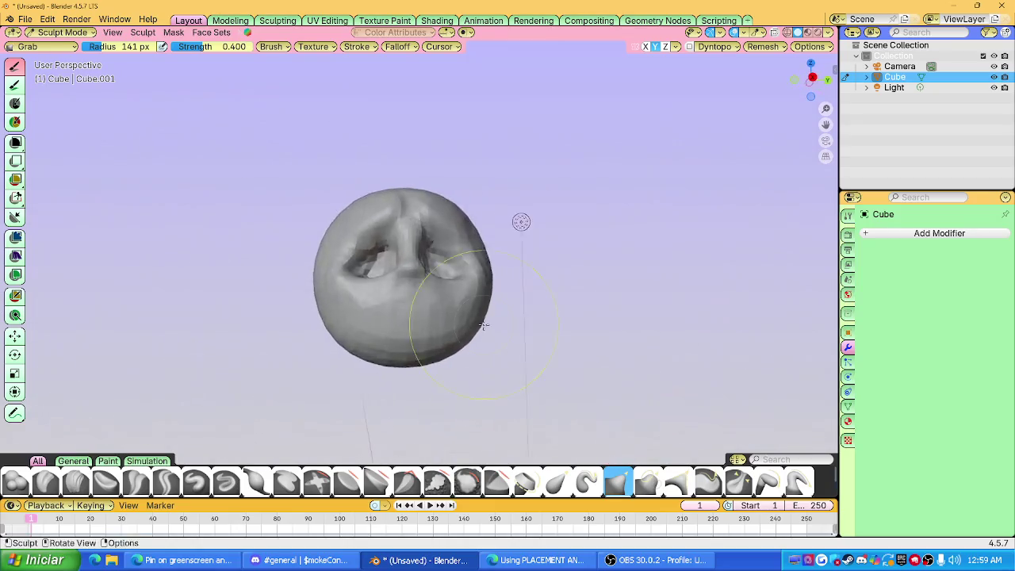
pyautogui.scroll(3, 419, 261)
pyautogui.moveTo(419, 260)
pyautogui.mouseDown(button='middle')
pyautogui.moveTo(402, 273)
pyautogui.moveTo(473, 316)
pyautogui.moveTo(514, 261)
pyautogui.moveTo(463, 283)
pyautogui.mouseUp(button='middle')
pyautogui.scroll(-4, 473, 316)
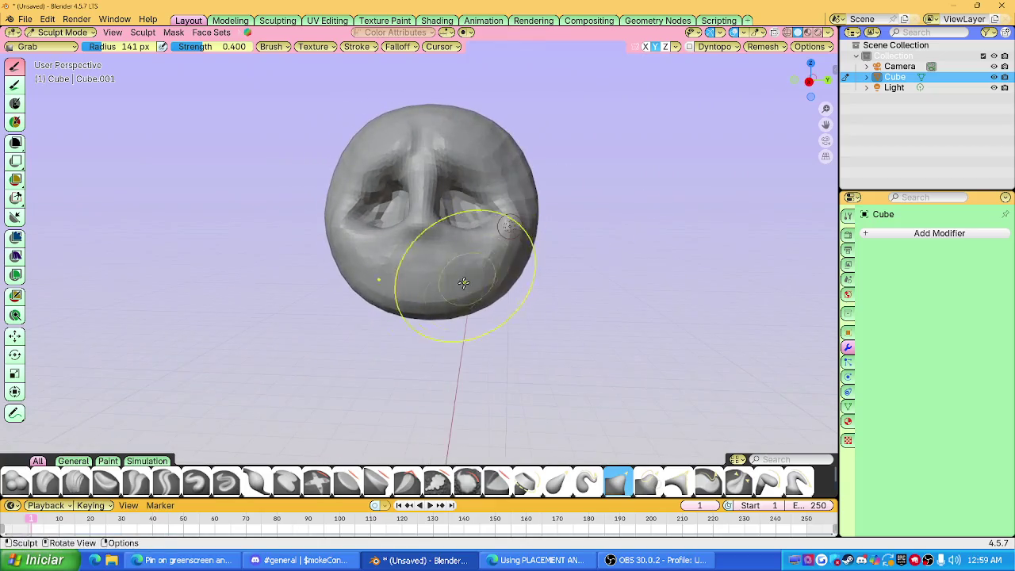
# Undo the groove under the nose with Draw Sharp active and review the head.
pyautogui.click(225, 481)
pyautogui.scroll(3, 484, 283)
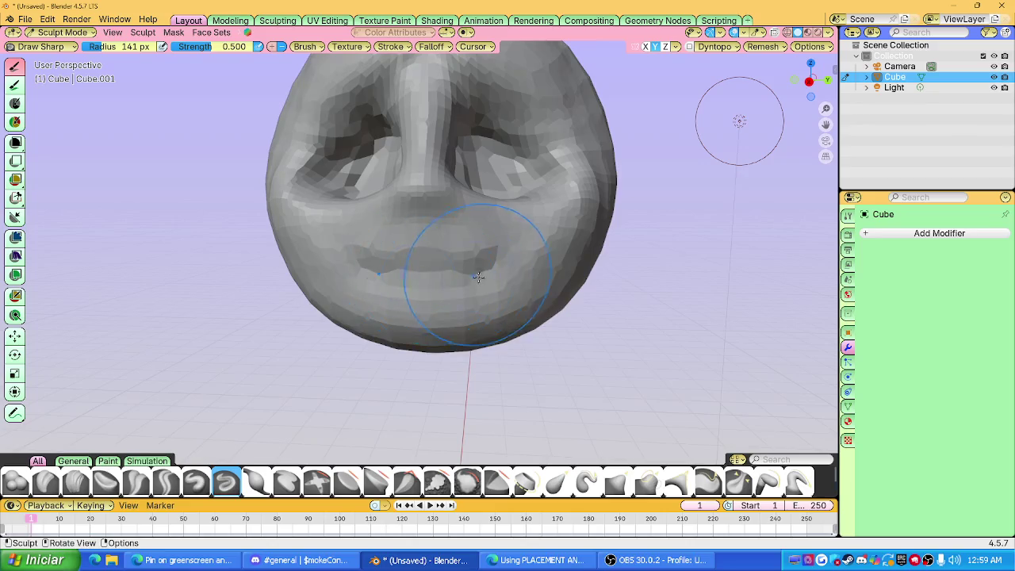
pyautogui.hotkey('ctrl', 'z')
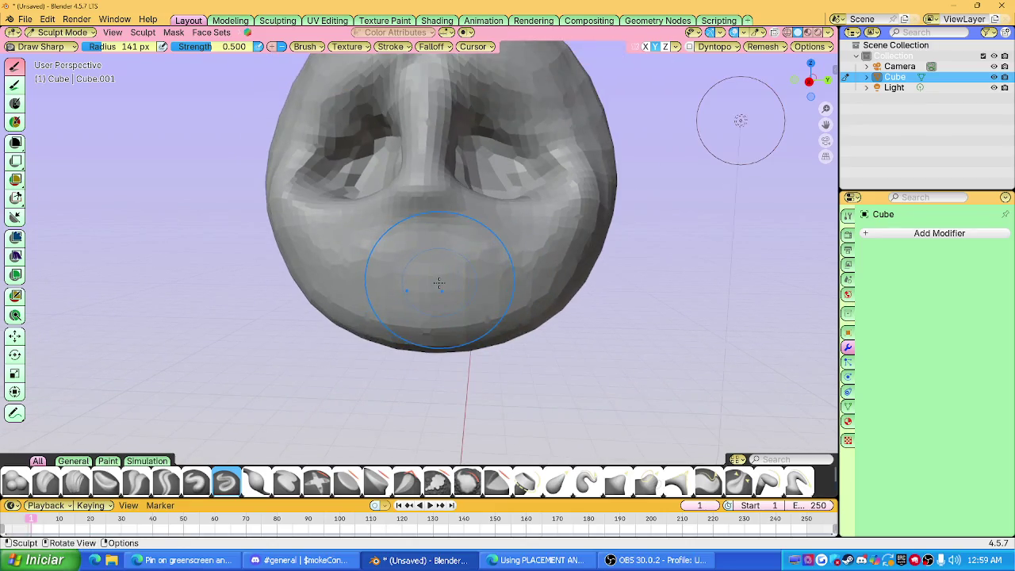
pyautogui.scroll(-1, 439, 283)
pyautogui.scroll(-2, 439, 283)
pyautogui.moveTo(461, 277)
pyautogui.mouseDown(button='middle')
pyautogui.moveTo(567, 259)
pyautogui.moveTo(439, 292)
pyautogui.moveTo(531, 288)
pyautogui.mouseUp(button='middle')
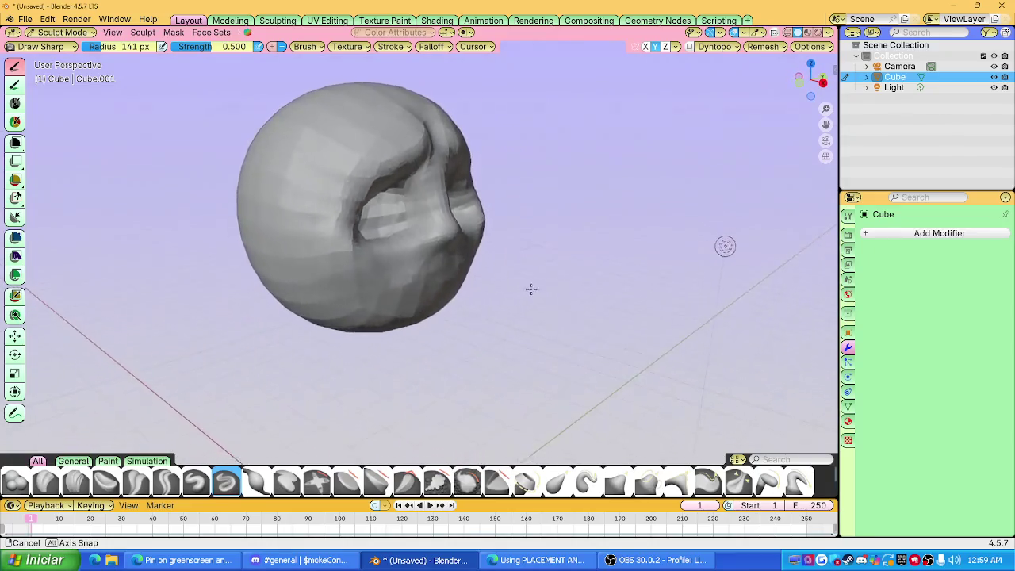
pyautogui.moveTo(531, 288); pyautogui.dragTo(452, 273, button='middle')
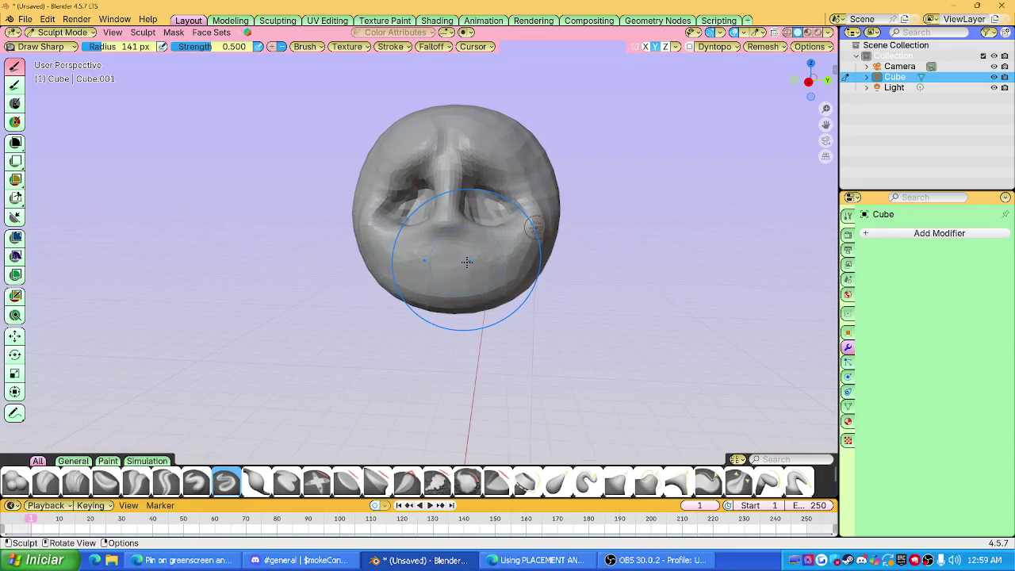
pyautogui.moveTo(467, 261)
pyautogui.mouseDown(button='middle')
pyautogui.moveTo(499, 246)
pyautogui.moveTo(476, 252)
pyautogui.mouseUp(button='middle')
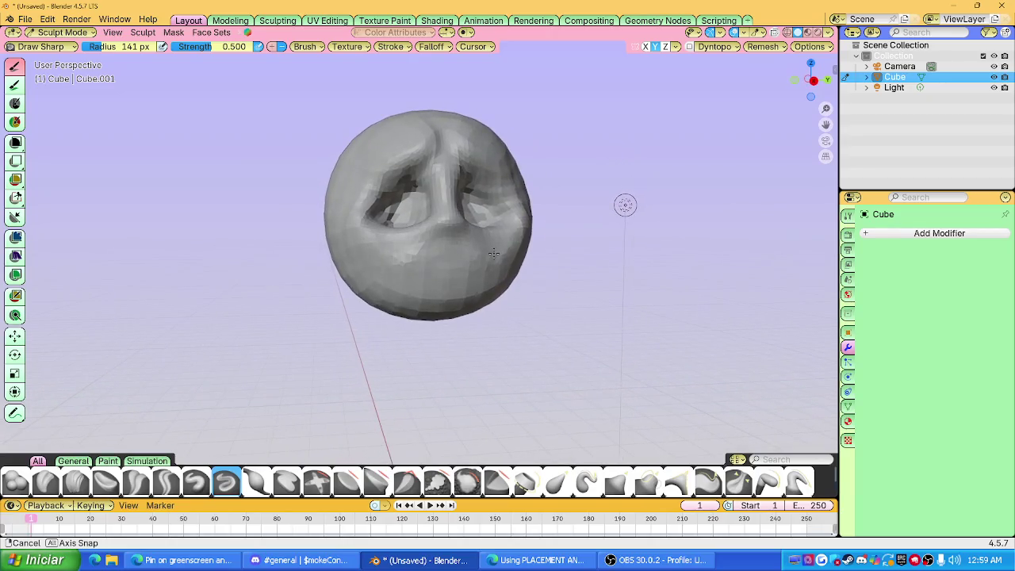
# Return to Object Mode and start moving the head along the X axis.
pyautogui.click(33, 31)
pyautogui.click(57, 47)
pyautogui.press('g')
pyautogui.press('x')
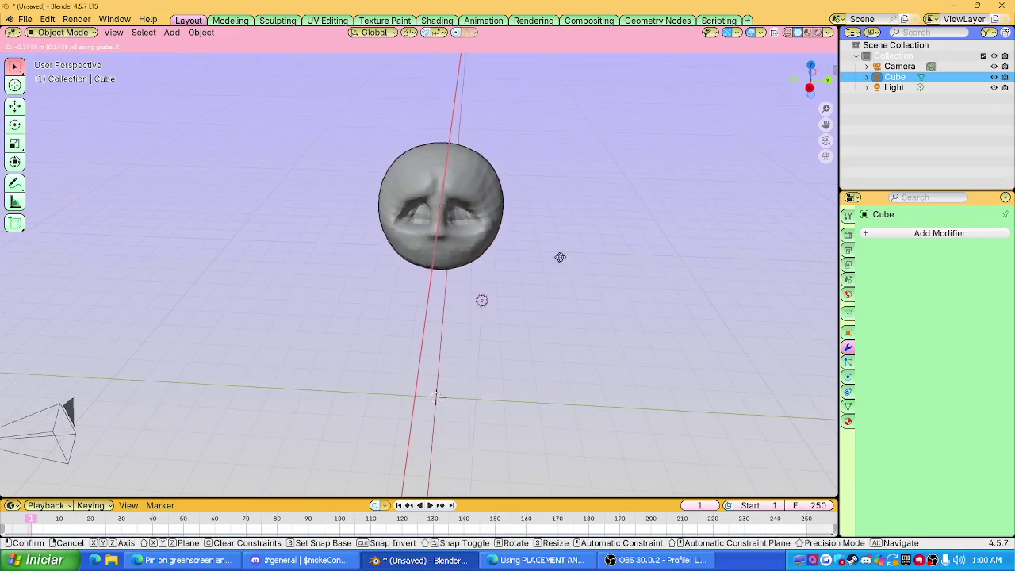
# Set the head down in its new position to the right.
pyautogui.press('y')
pyautogui.click(546, 239)
pyautogui.click(545, 239)
pyautogui.moveTo(545, 239); pyautogui.dragTo(517, 197, button='middle')
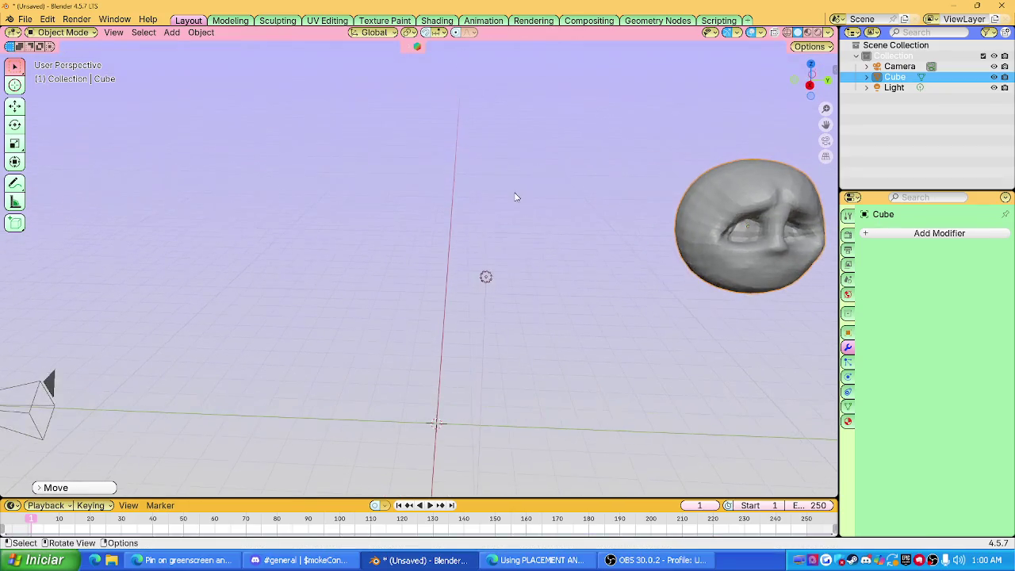
# Add a new cube with level-3 subdivision and raise it along Z.
pyautogui.hotkey('shift', 'a')
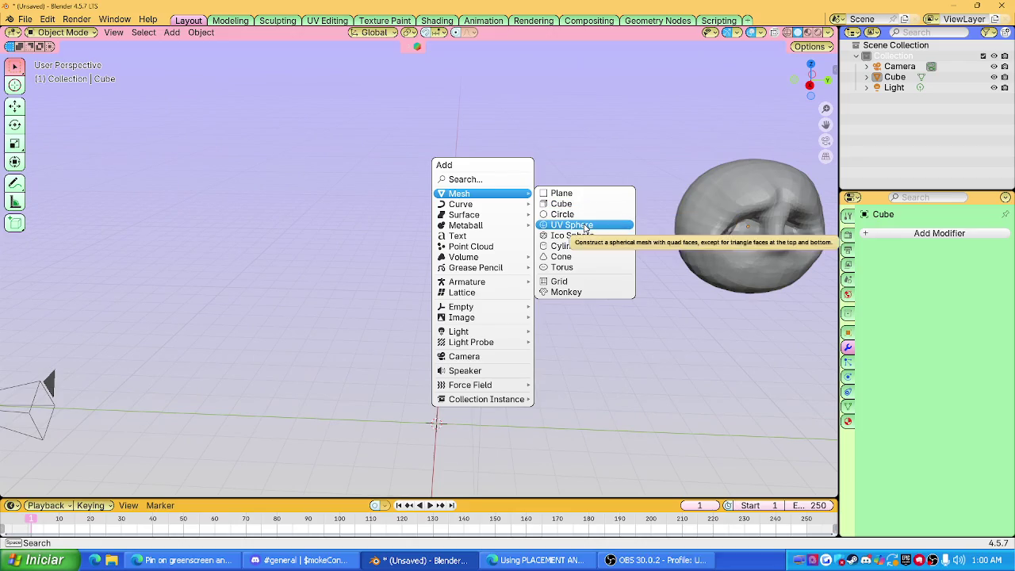
pyautogui.click(568, 206)
pyautogui.hotkey('ctrl', '3')
pyautogui.press('g')
pyautogui.press('z')
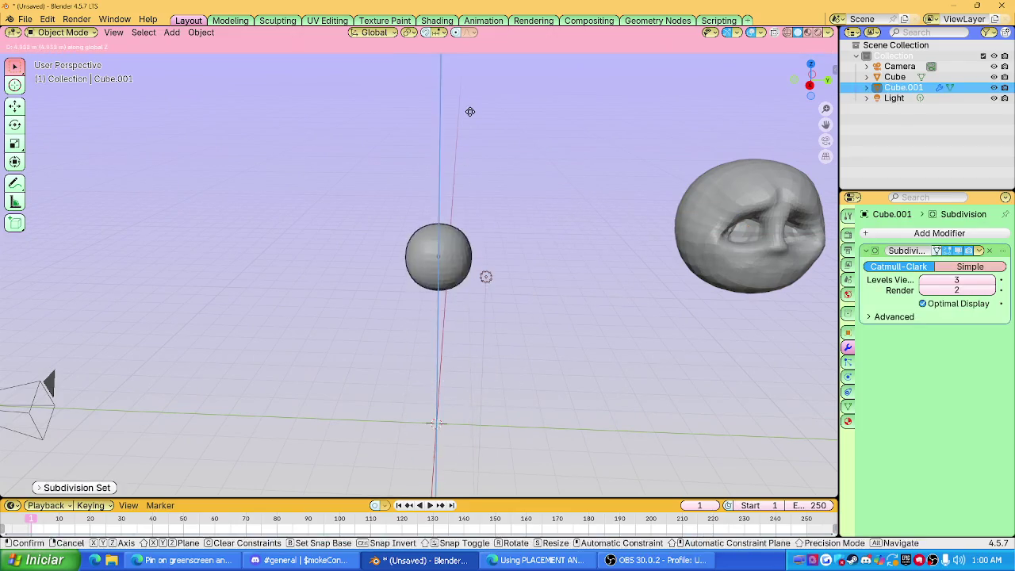
pyautogui.click(470, 74)
pyautogui.press('Tab')
pyautogui.scroll(4, 470, 74)
pyautogui.moveTo(474, 147)
pyautogui.mouseDown(button='middle')
pyautogui.moveTo(471, 172)
pyautogui.moveTo(459, 176)
pyautogui.moveTo(468, 169)
pyautogui.mouseUp(button='middle')
# Apply the Subdivision modifier to the new sphere and switch to right side view.
pyautogui.click(979, 252)
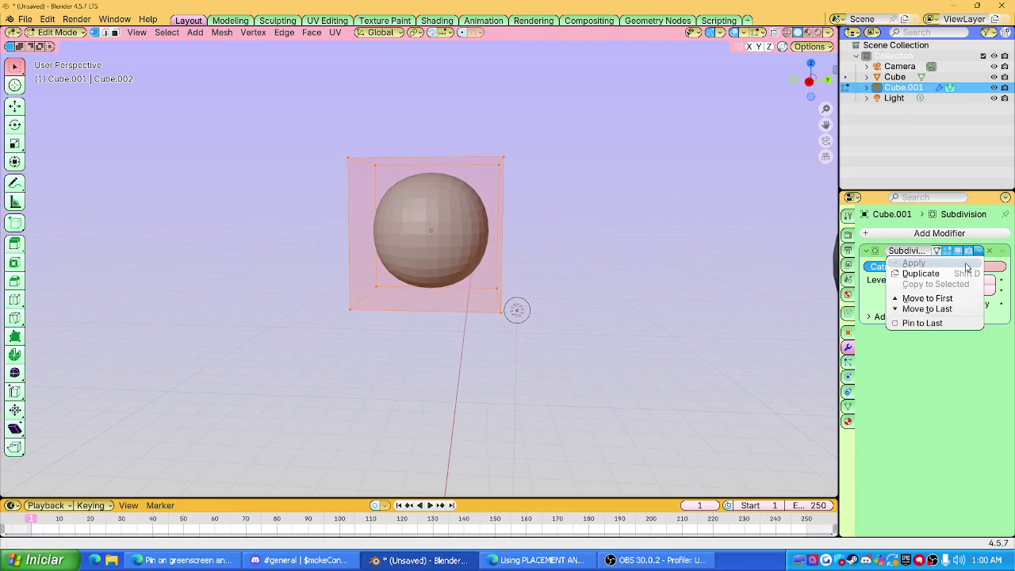
pyautogui.press('Tab')
pyautogui.click(979, 251)
pyautogui.click(951, 268)
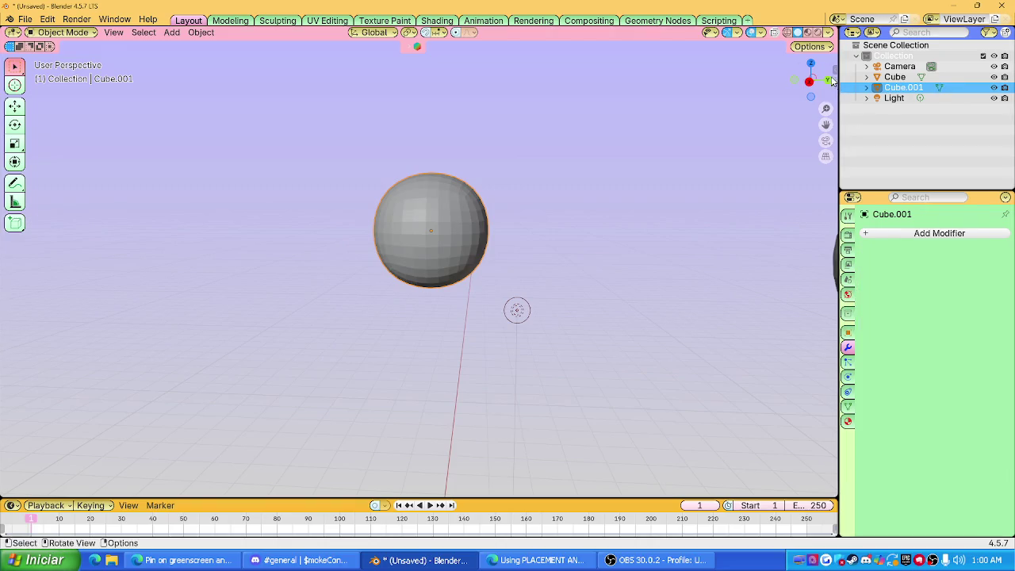
pyautogui.press('KP_3')
# Delete the vertices of the sphere's left half.
pyautogui.press('Tab')
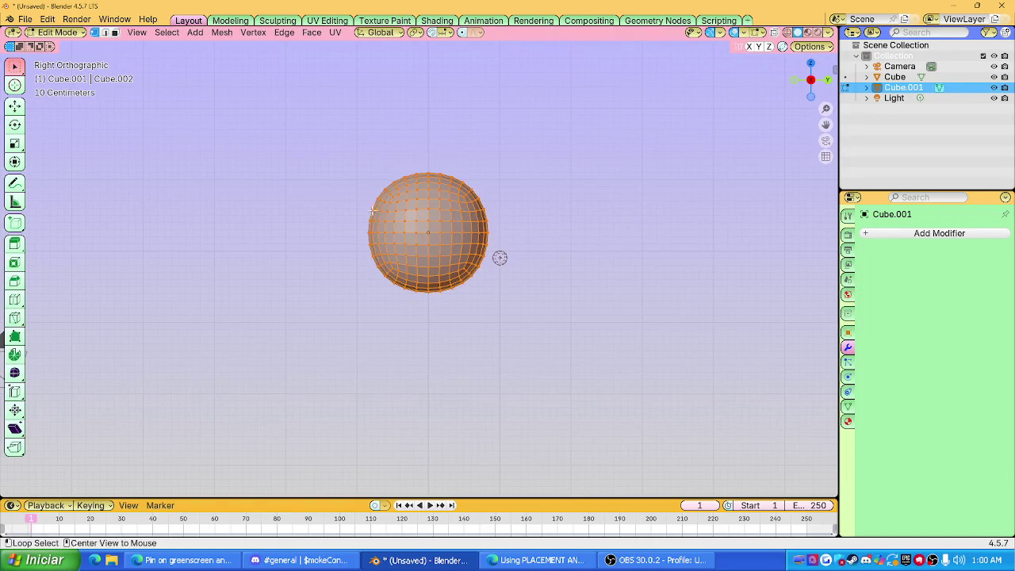
pyautogui.moveTo(362, 145); pyautogui.dragTo(409, 299)
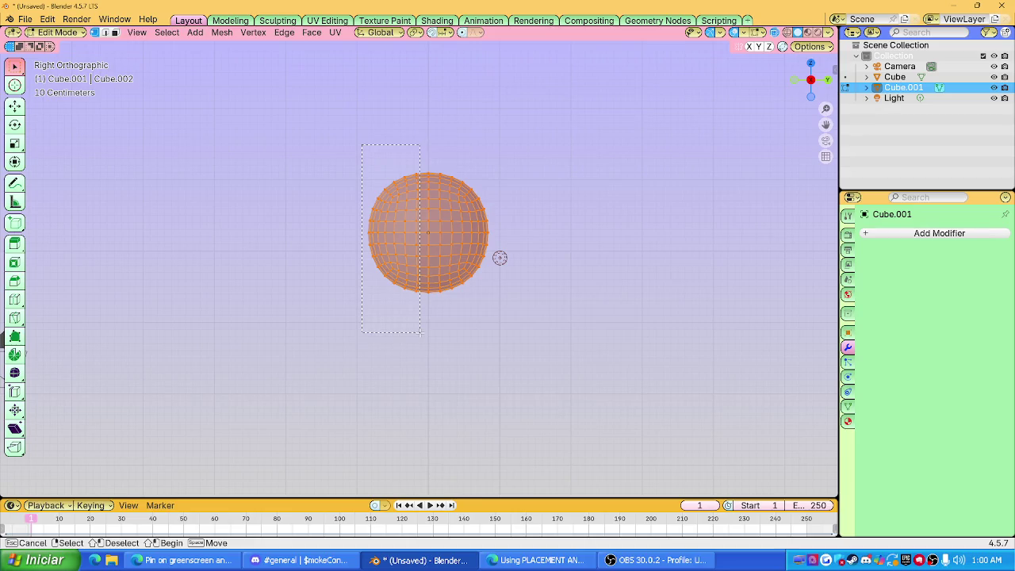
pyautogui.moveTo(419, 332); pyautogui.dragTo(511, 140)
pyautogui.press('x')
pyautogui.click(406, 234)
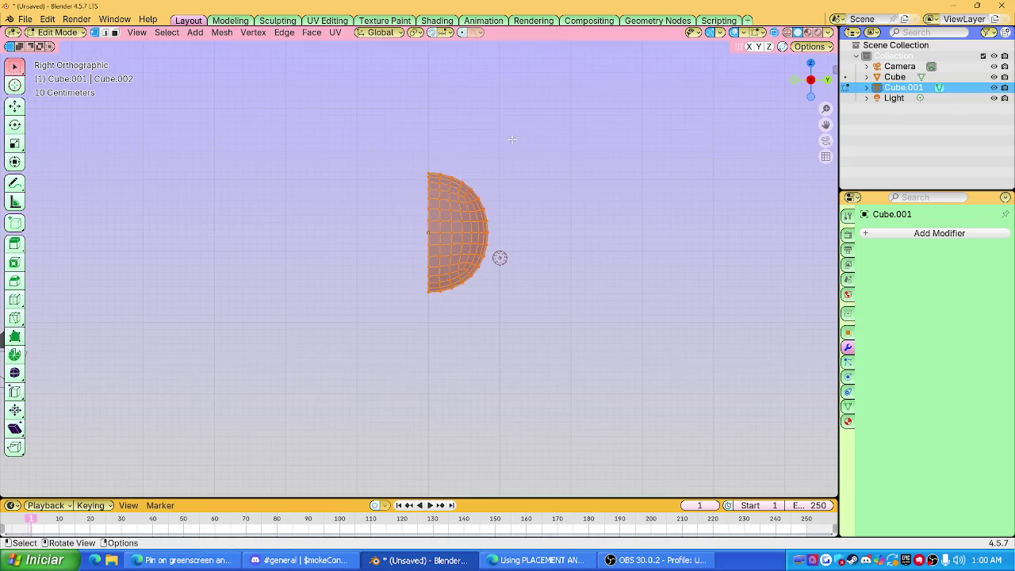
pyautogui.press('Tab')
# Add a Mirror modifier across Y to rebuild the full sphere.
pyautogui.click(926, 233)
pyautogui.write('mirror')
pyautogui.press('Return')
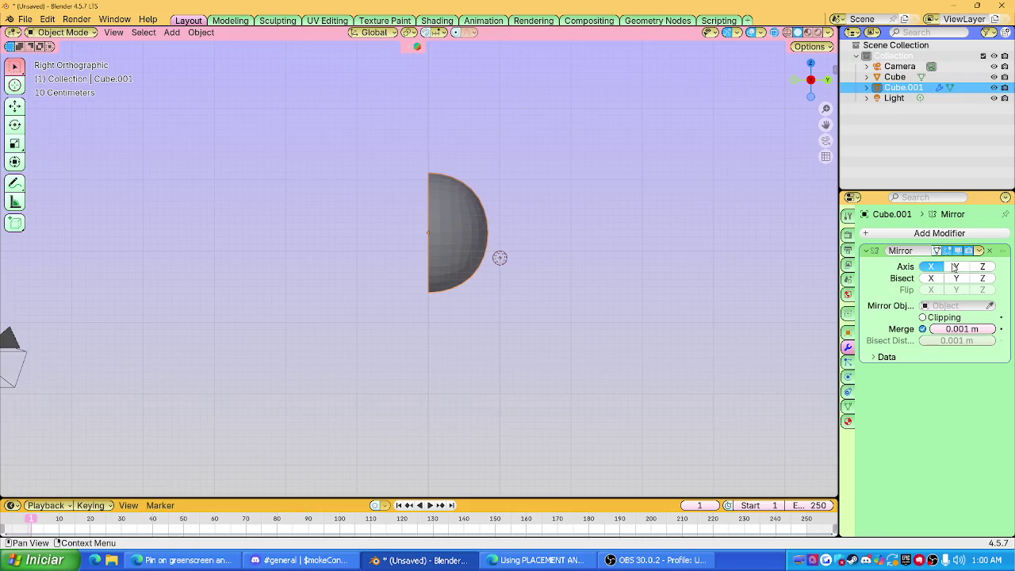
pyautogui.click(954, 267)
# Delete the mirrored sphere object Cube.001.
pyautogui.press('Tab')
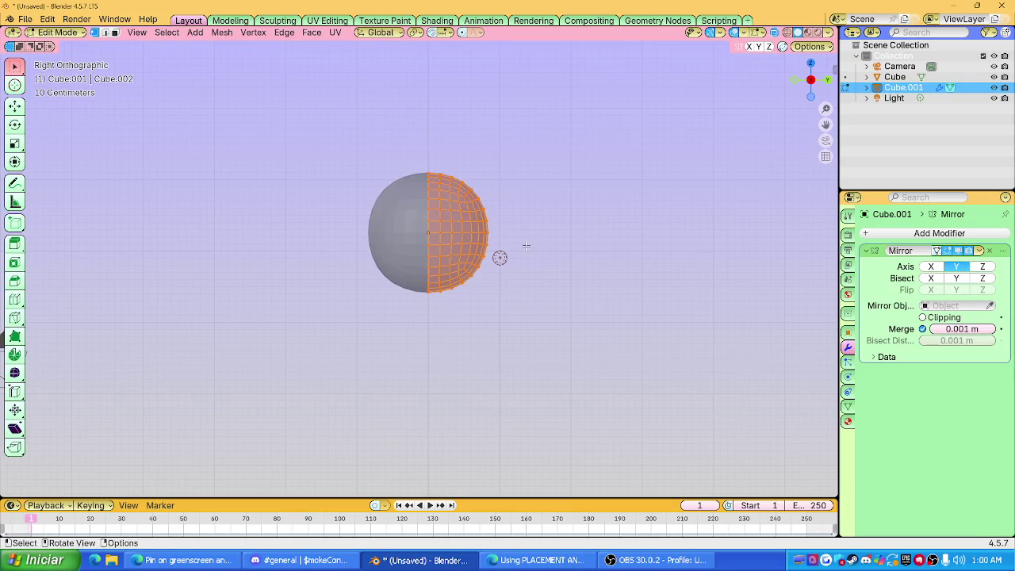
pyautogui.press('Tab')
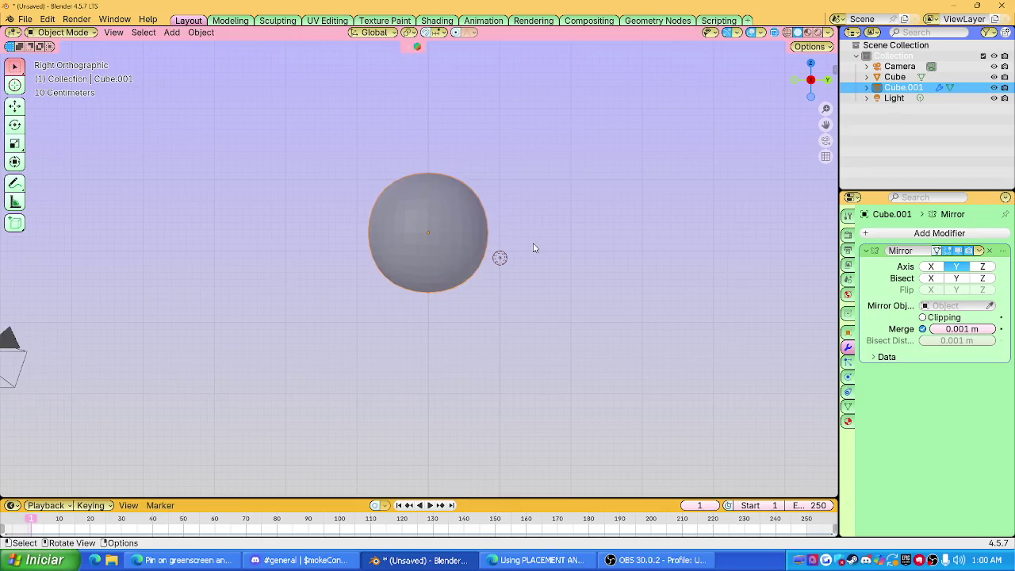
pyautogui.press('Tab')
pyautogui.press('Tab')
pyautogui.press('Delete')
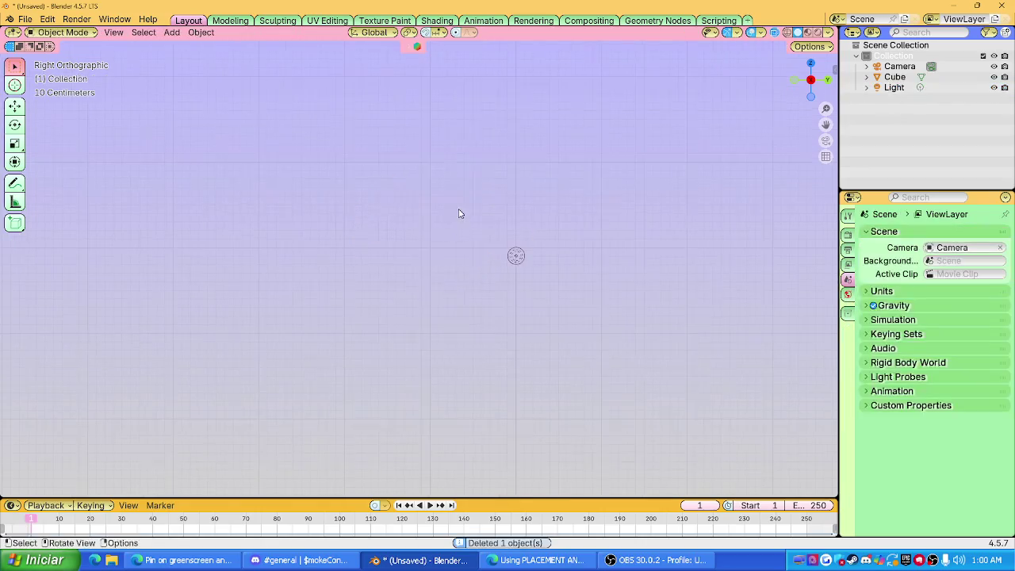
pyautogui.hotkey('shift', 'a')
# Add a new cube raised along Z, removing its Subdivision modifier.
pyautogui.click(513, 220)
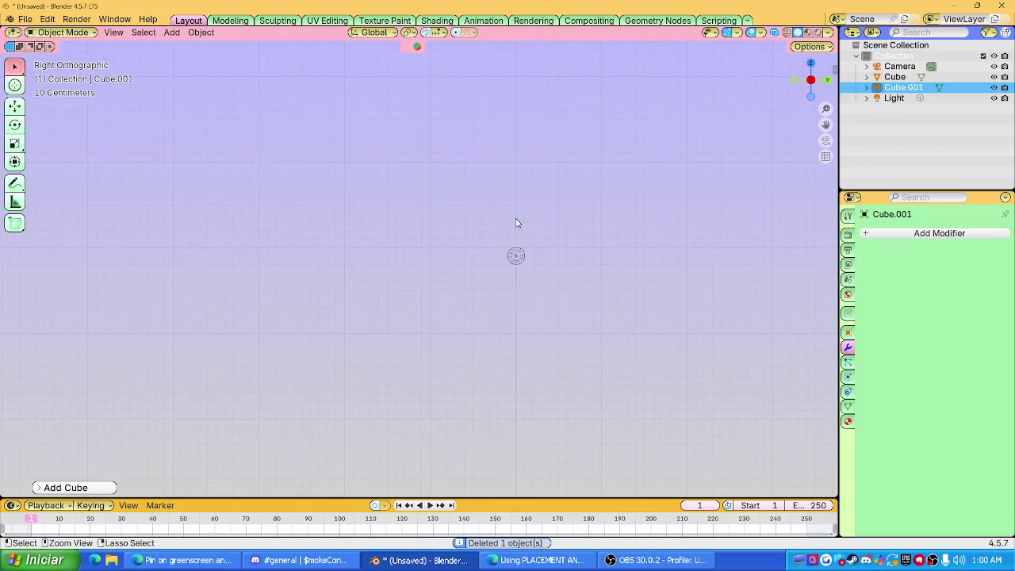
pyautogui.scroll(-5, 514, 222)
pyautogui.press('g')
pyautogui.press('z')
pyautogui.click(484, 150)
pyautogui.scroll(5, 453, 187)
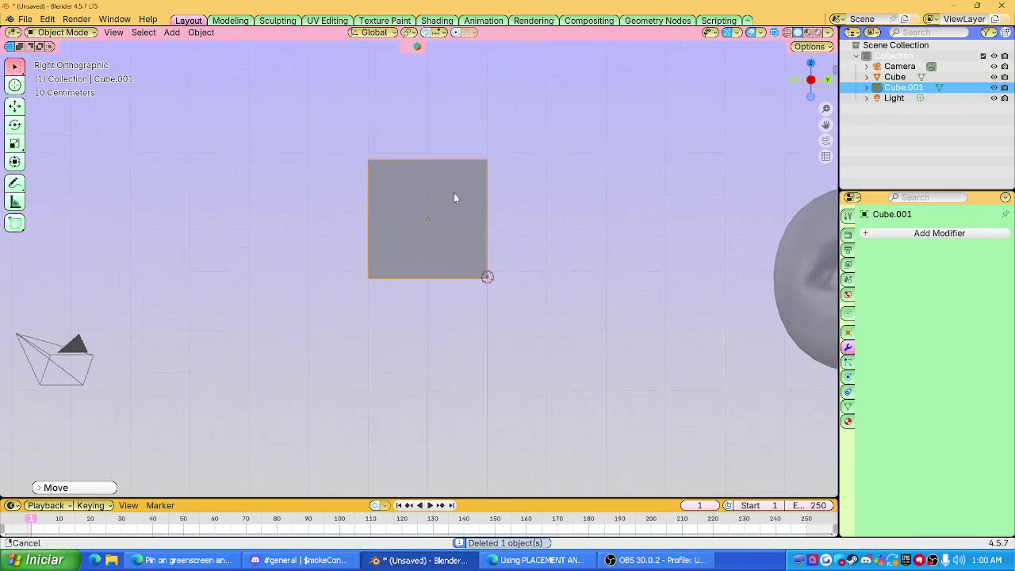
pyautogui.hotkey('ctrl', '1')
pyautogui.hotkey('ctrl', 'Tab')
pyautogui.press('Escape')
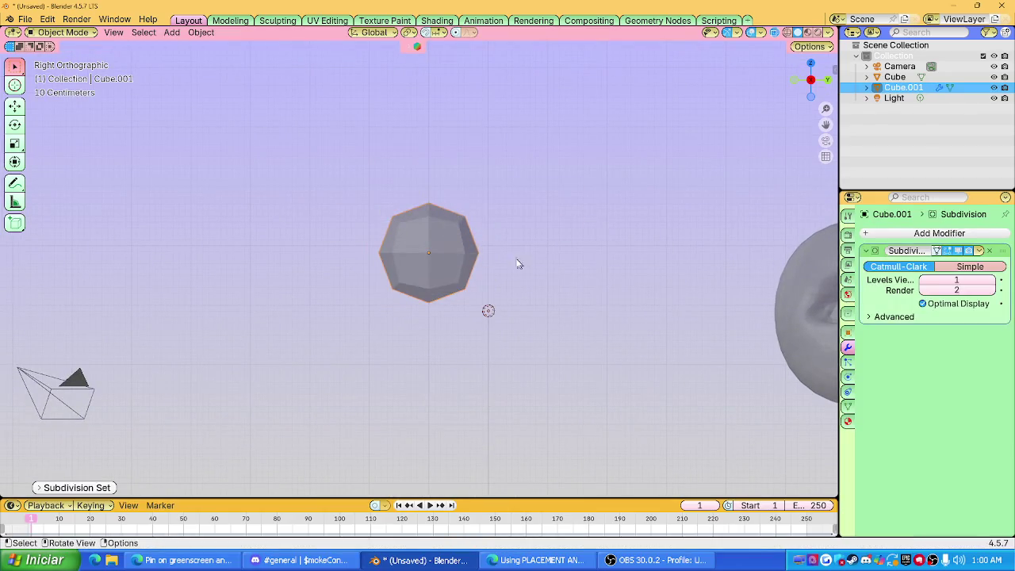
pyautogui.scroll(3, 484, 242)
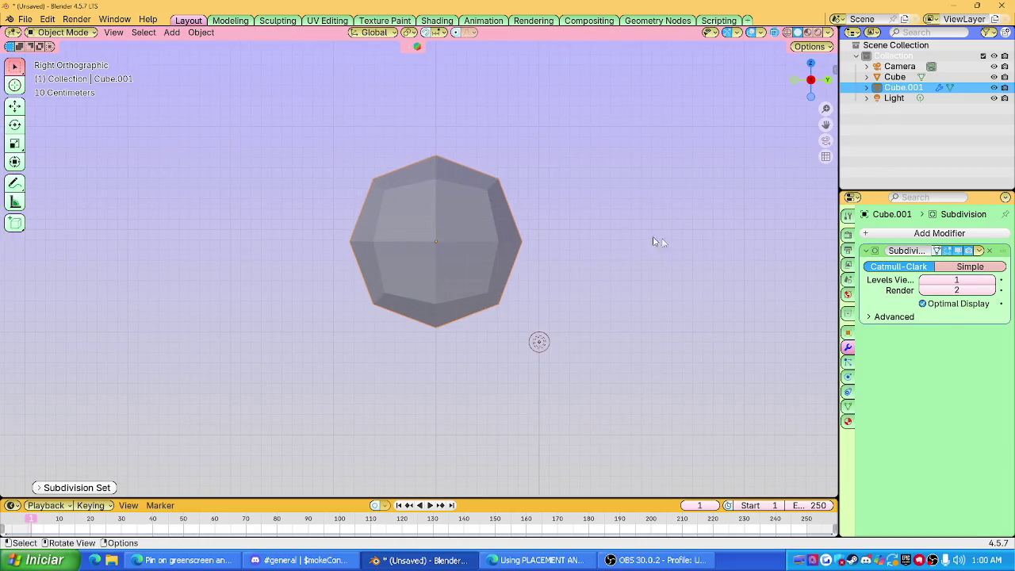
pyautogui.click(989, 251)
# Delete the left half of the cube's vertices in Edit Mode.
pyautogui.press('Tab')
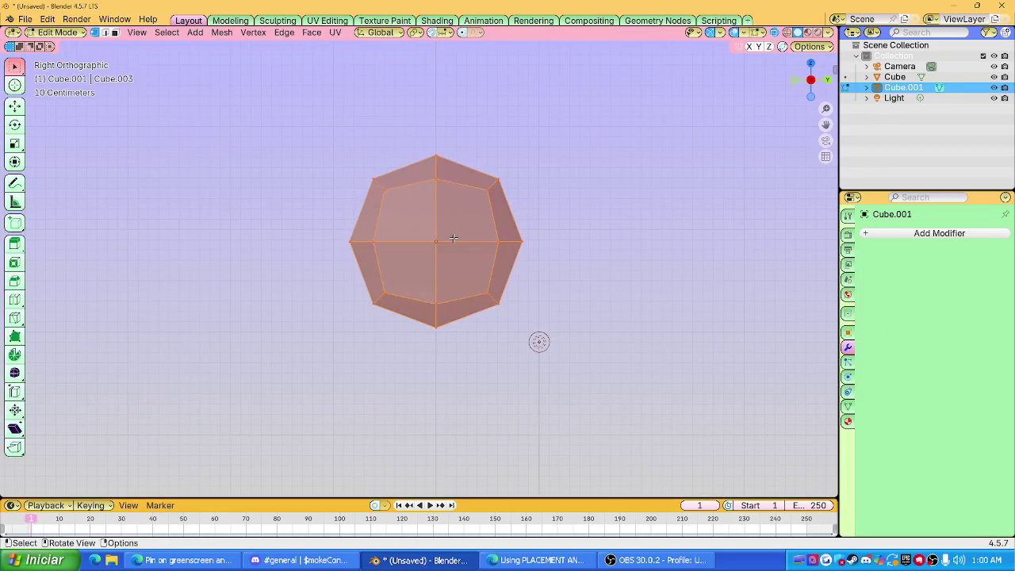
pyautogui.hotkey('alt', 'a')
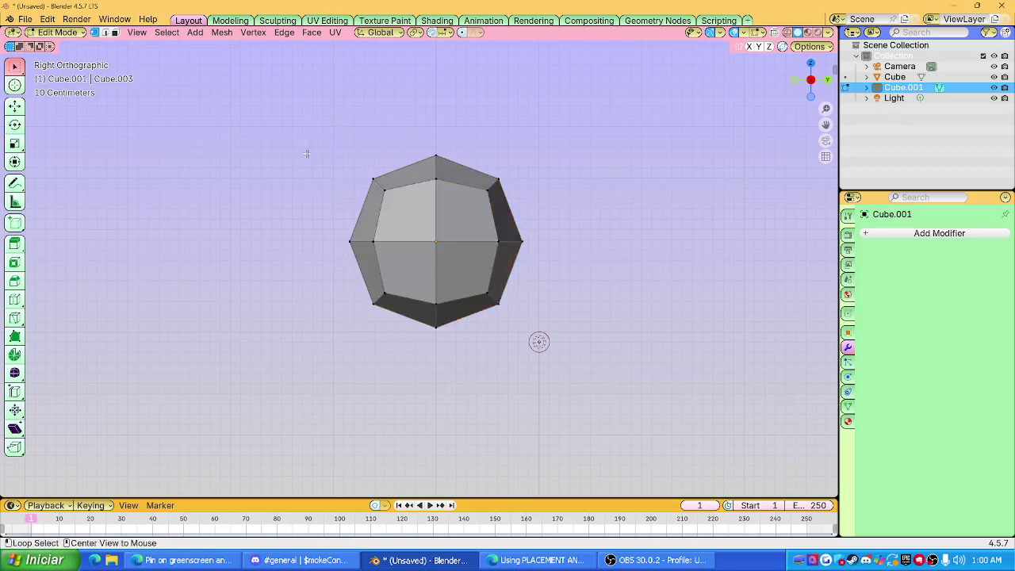
pyautogui.moveTo(319, 146); pyautogui.dragTo(413, 354)
pyautogui.press('x')
pyautogui.click(418, 234)
pyautogui.press('Tab')
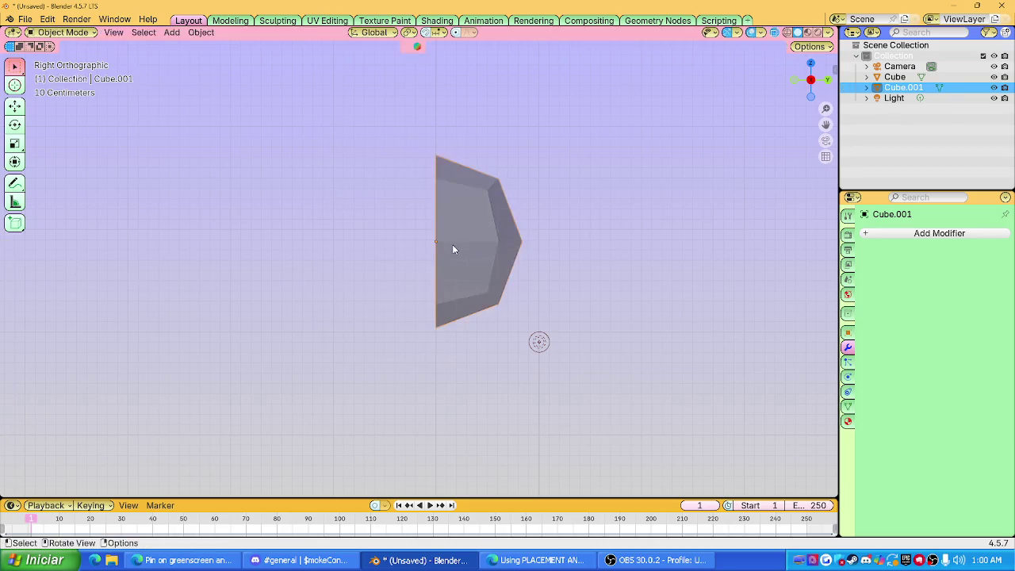
# Add a Mirror modifier mirroring on the Y axis only.
pyautogui.click(944, 233)
pyautogui.write('mirror')
pyautogui.press('Return')
pyautogui.click(956, 267)
pyautogui.click(931, 266)
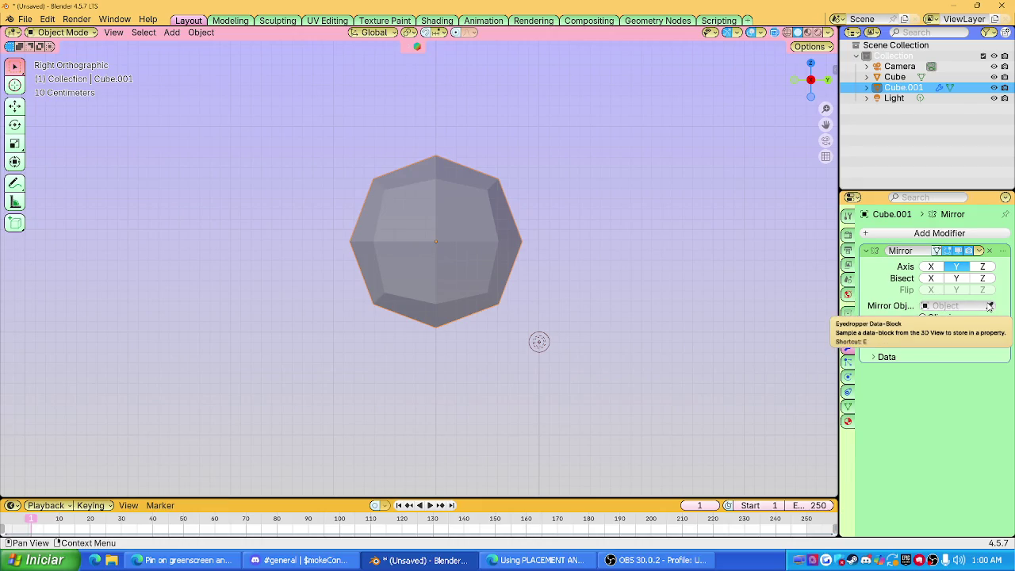
# Try moving a vertex and the bottom faces, cancelling both moves.
pyautogui.press('Tab')
pyautogui.press('g')
pyautogui.rightClick(584, 266)
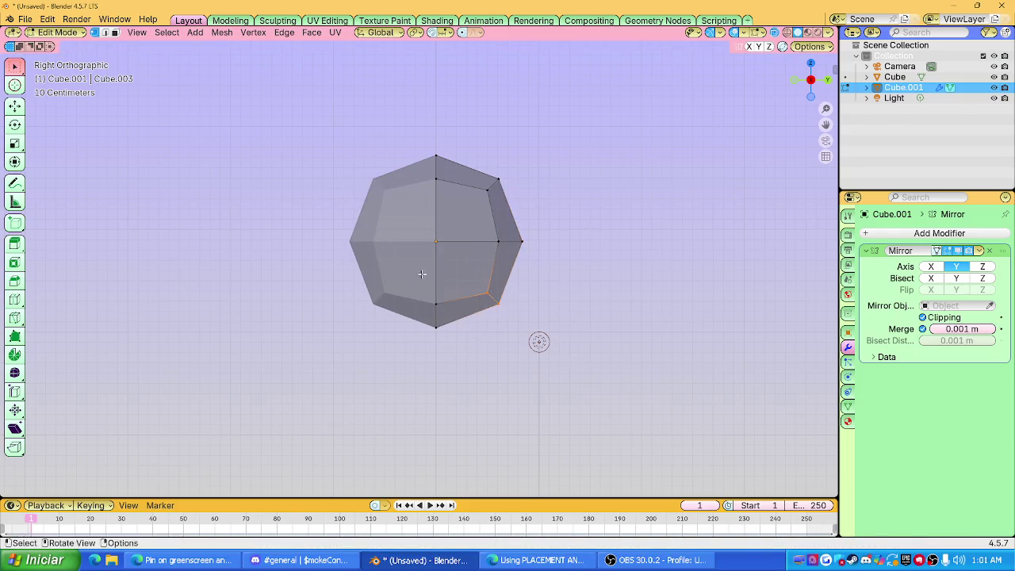
pyautogui.press('g')
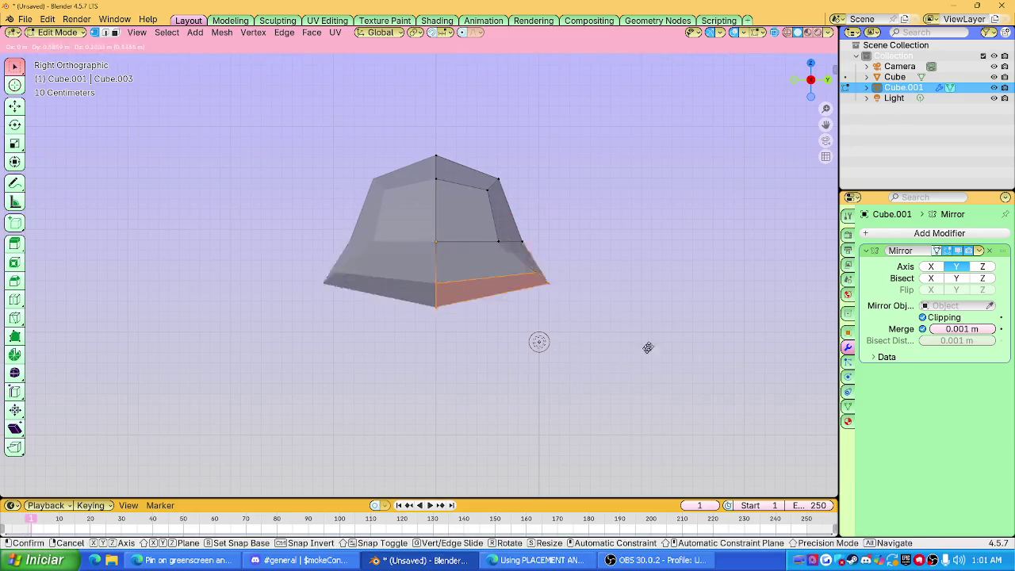
pyautogui.rightClick(634, 356)
pyautogui.press('Tab')
# Add a level-3 Subdivision modifier and move part of the mesh.
pyautogui.moveTo(487, 266)
pyautogui.mouseDown(button='middle')
pyautogui.moveTo(456, 273)
pyautogui.moveTo(479, 264)
pyautogui.mouseUp(button='middle')
pyautogui.hotkey('ctrl', '3')
pyautogui.press('Tab')
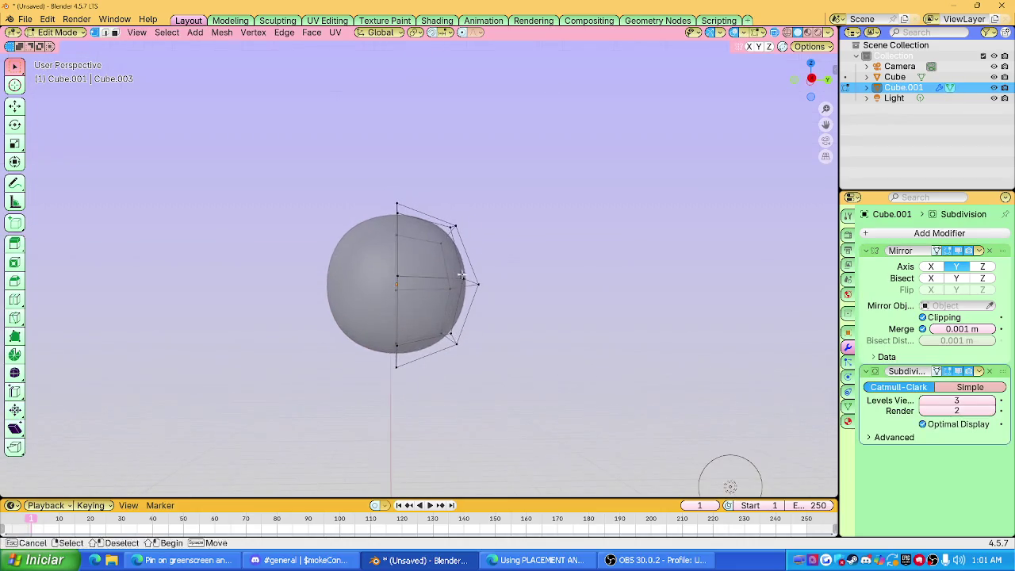
pyautogui.press('g')
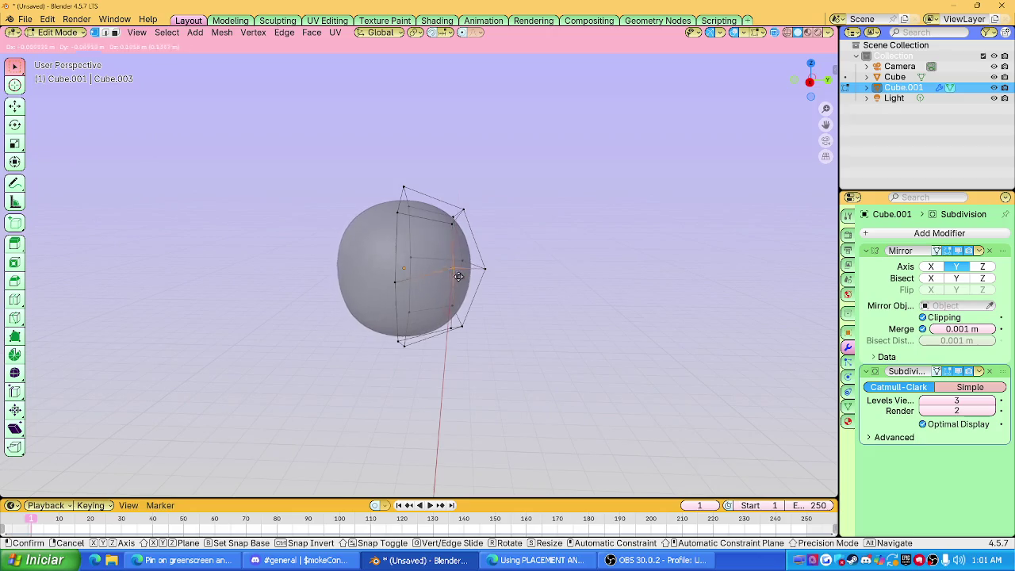
pyautogui.click(460, 275)
# Enable X-ray and select a front face of the ball in face select mode.
pyautogui.moveTo(460, 276); pyautogui.dragTo(447, 267, button='middle')
pyautogui.scroll(2, 447, 263)
pyautogui.hotkey('alt', 'z')
pyautogui.press('3')
pyautogui.click(430, 245)
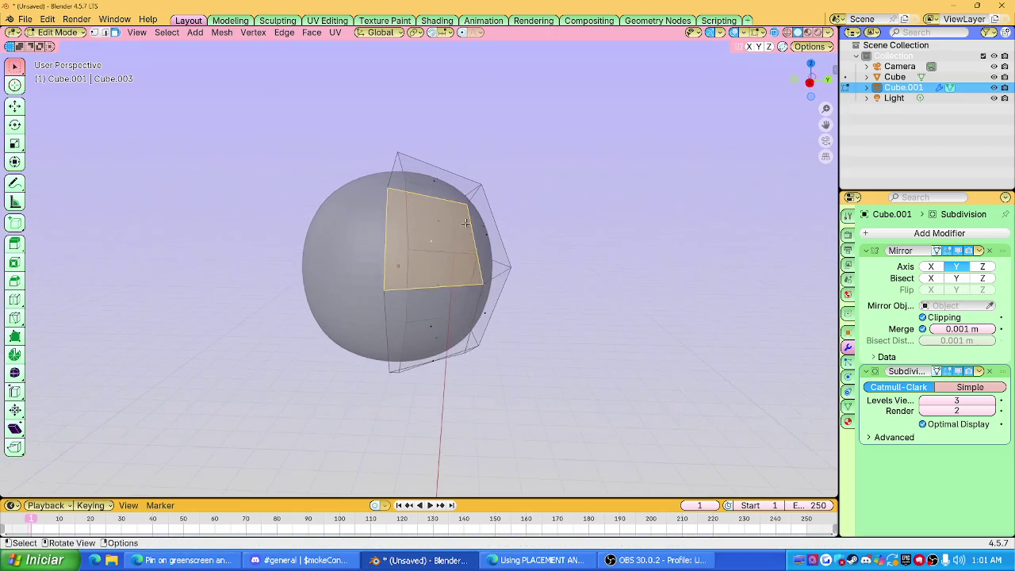
# Inset a front face of the ball and push it inward along X to form mirrored eye sockets.
pyautogui.scroll(2, 580, 206)
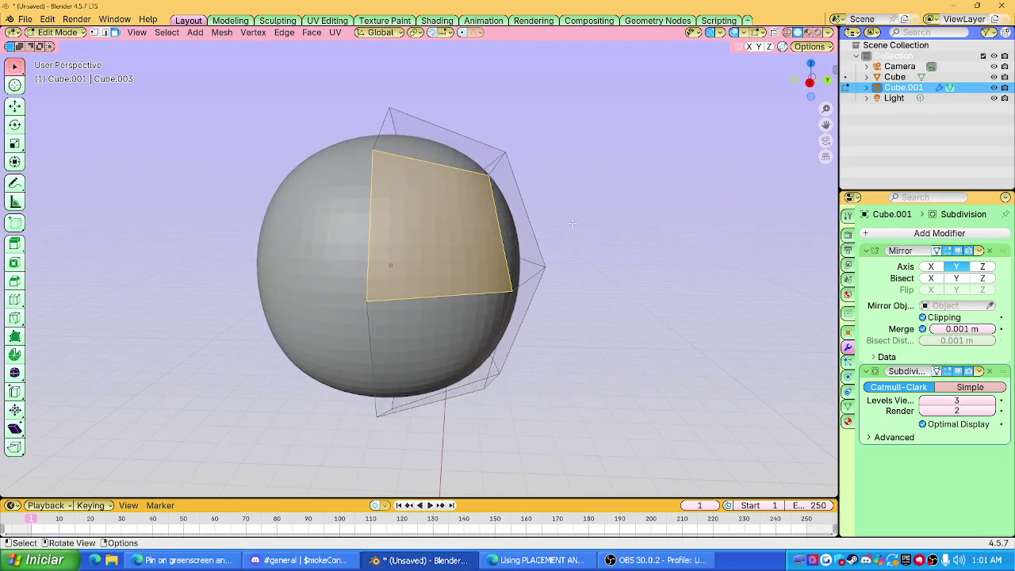
pyautogui.press('i')
pyautogui.click(577, 229)
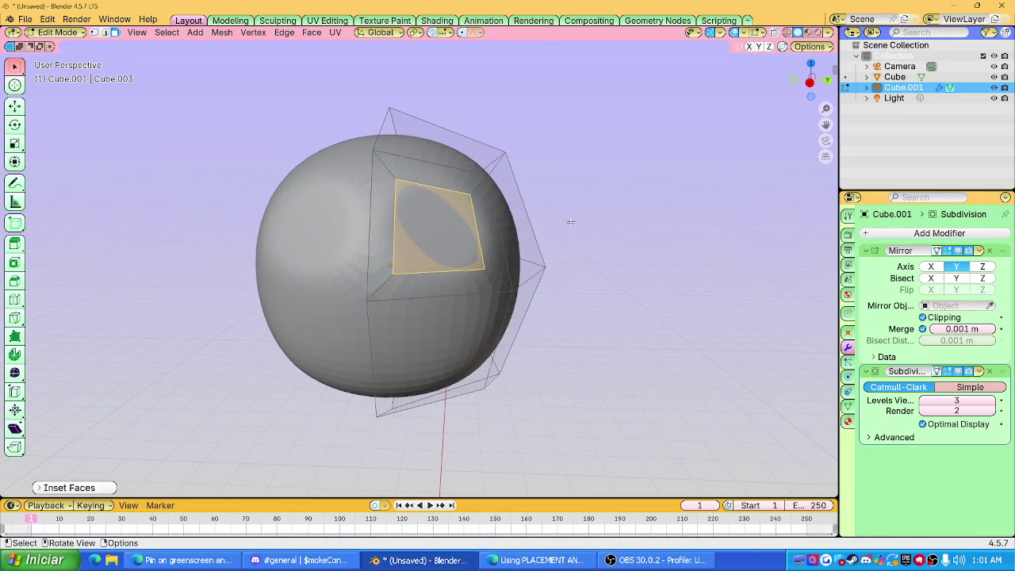
pyautogui.press('g')
pyautogui.click(548, 235)
pyautogui.moveTo(548, 236)
pyautogui.mouseDown(button='middle')
pyautogui.moveTo(406, 246)
pyautogui.moveTo(598, 198)
pyautogui.mouseUp(button='middle')
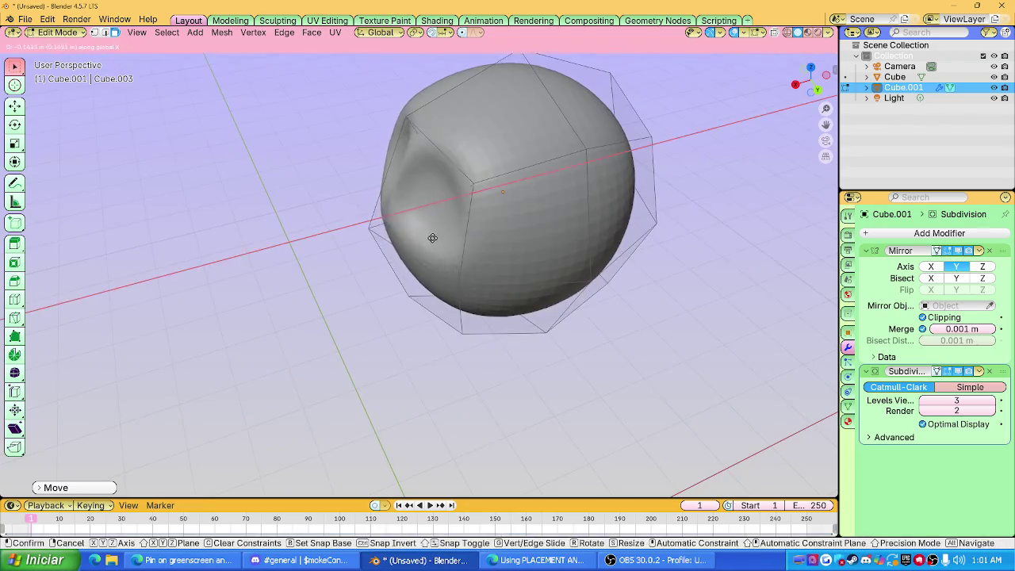
pyautogui.press('g')
pyautogui.press('x')
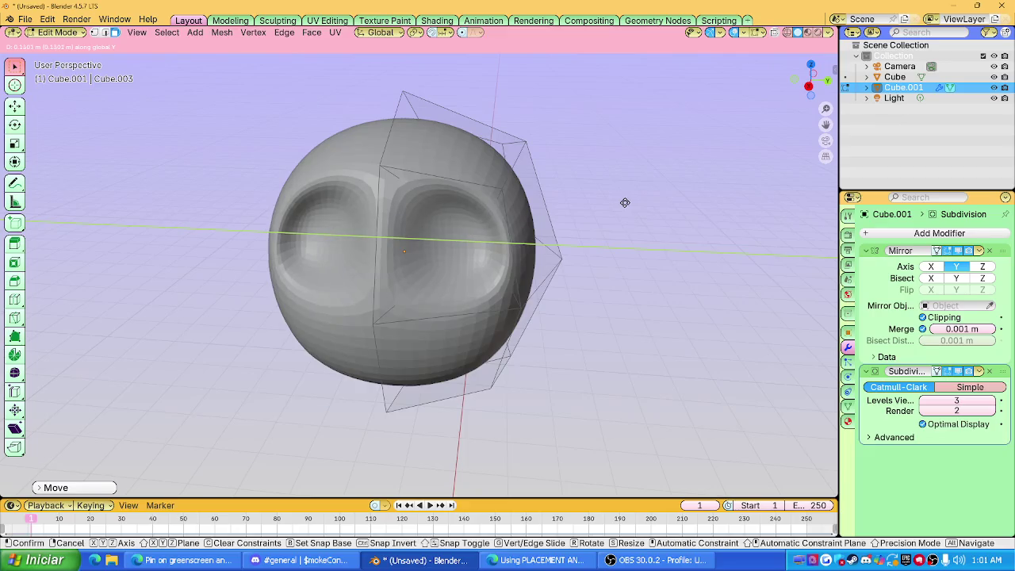
pyautogui.click(616, 203)
# Toggle the modifiers' on-cage display so the smoothed surface shows while editing.
pyautogui.press('Tab')
pyautogui.press('Tab')
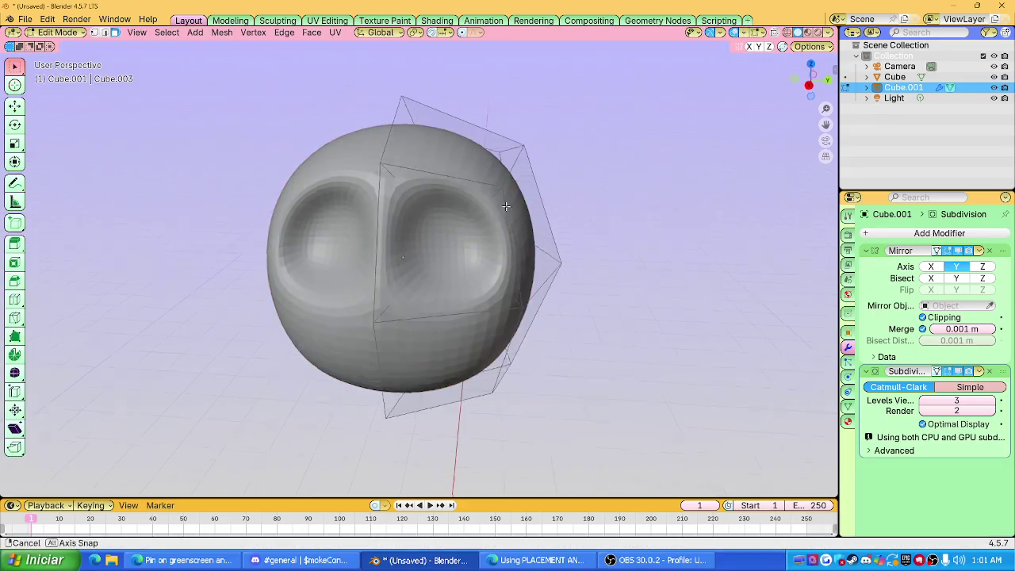
pyautogui.moveTo(598, 206); pyautogui.dragTo(496, 207, button='middle')
pyautogui.click(947, 251)
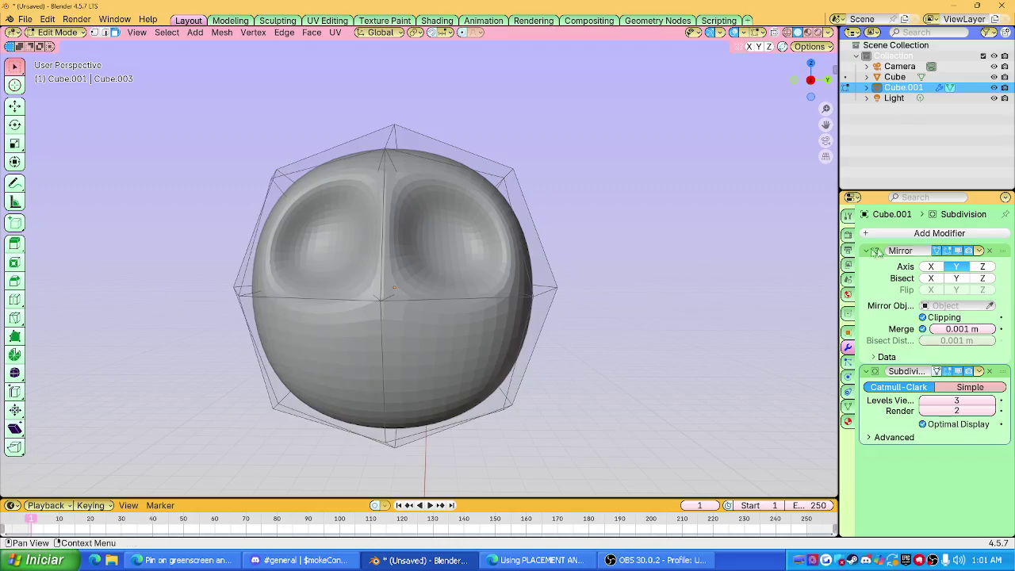
pyautogui.click(947, 251)
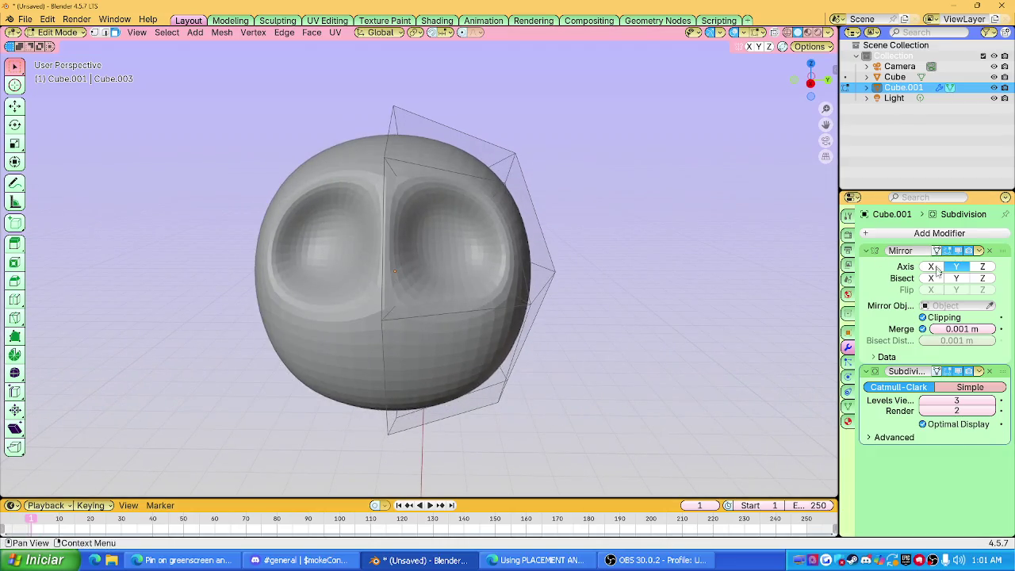
pyautogui.click(938, 371)
pyautogui.moveTo(583, 237); pyautogui.dragTo(479, 222, button='middle')
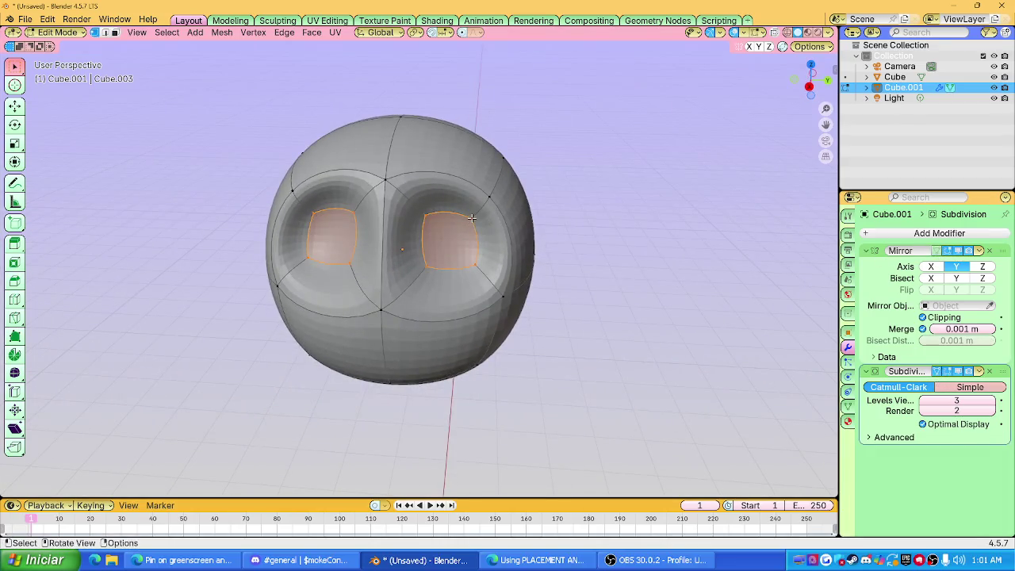
# Undo a stray vertex move, then reshape the brow edge loop over the sockets.
pyautogui.press('g')
pyautogui.click(412, 289)
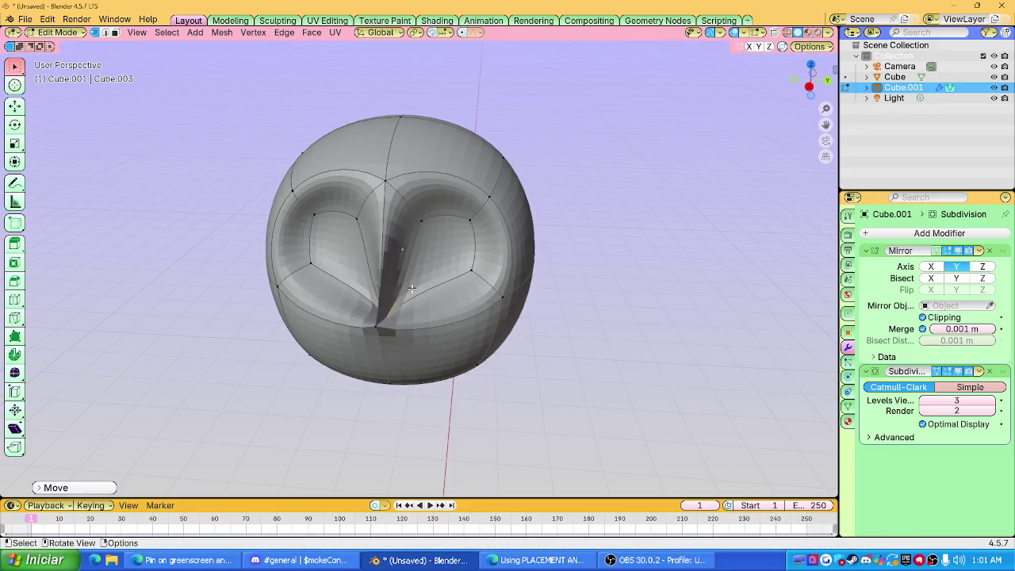
pyautogui.hotkey('ctrl', 'z')
pyautogui.click(809, 87)
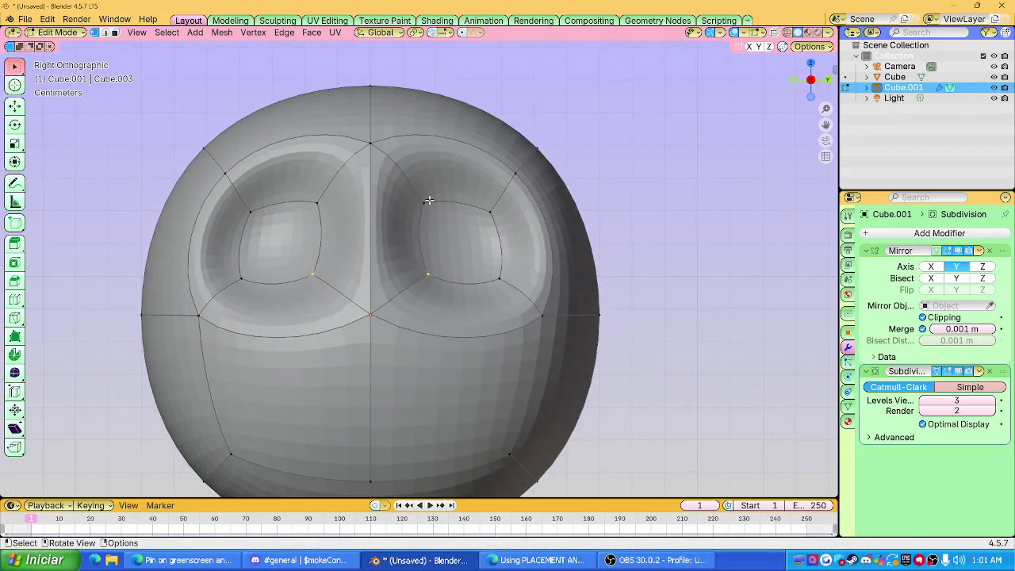
pyautogui.moveTo(429, 199); pyautogui.dragTo(412, 172, button='middle')
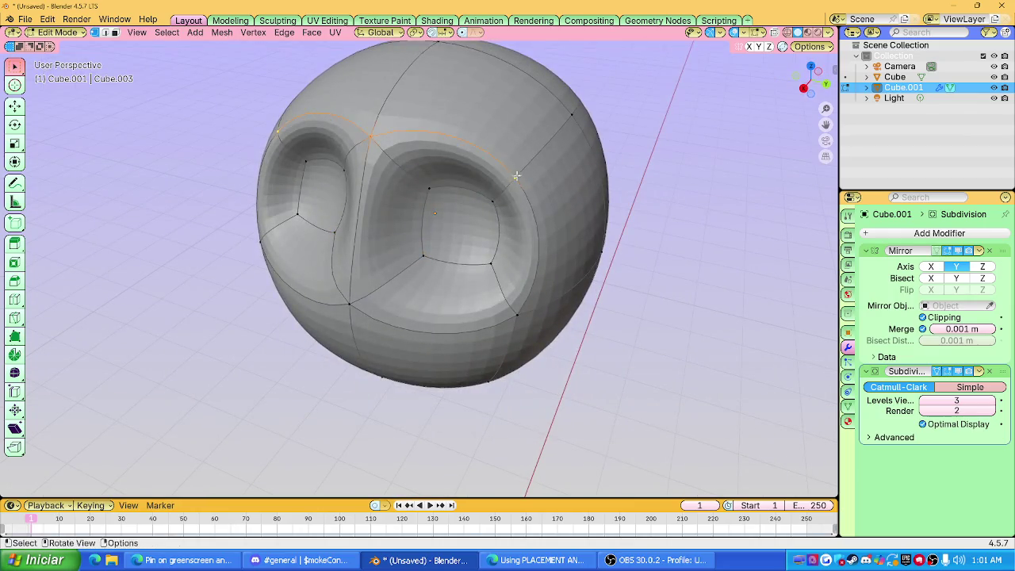
pyautogui.press('g')
pyautogui.click(456, 181)
pyautogui.moveTo(457, 181); pyautogui.dragTo(433, 145, button='middle')
# Move the socket vertices along X and reposition them to deepen and round the eye sockets.
pyautogui.press('g')
pyautogui.press('x')
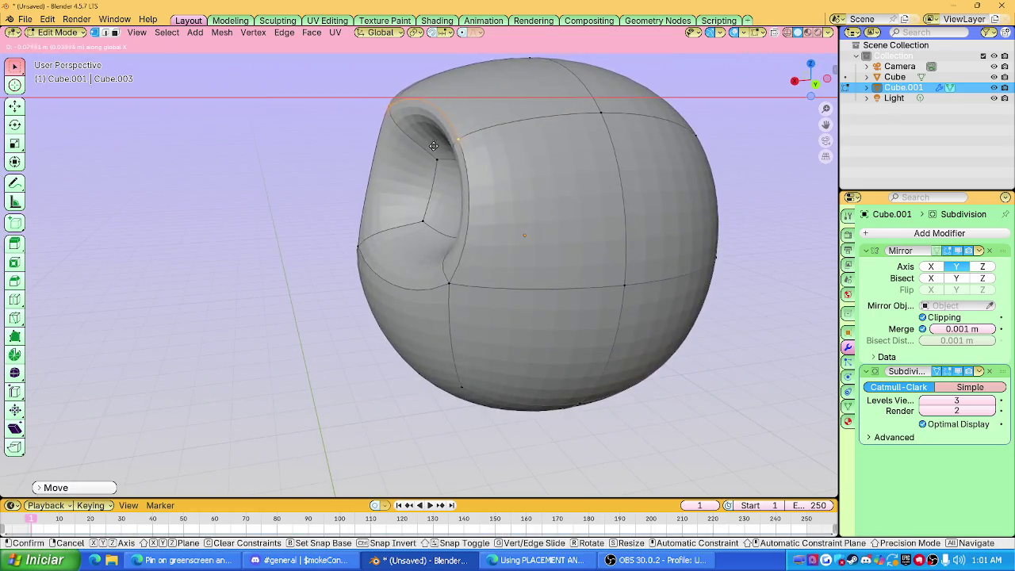
pyautogui.click(444, 146)
pyautogui.moveTo(444, 147)
pyautogui.mouseDown(button='middle')
pyautogui.moveTo(531, 161)
pyautogui.moveTo(464, 215)
pyautogui.moveTo(467, 226)
pyautogui.mouseUp(button='middle')
pyautogui.press('g')
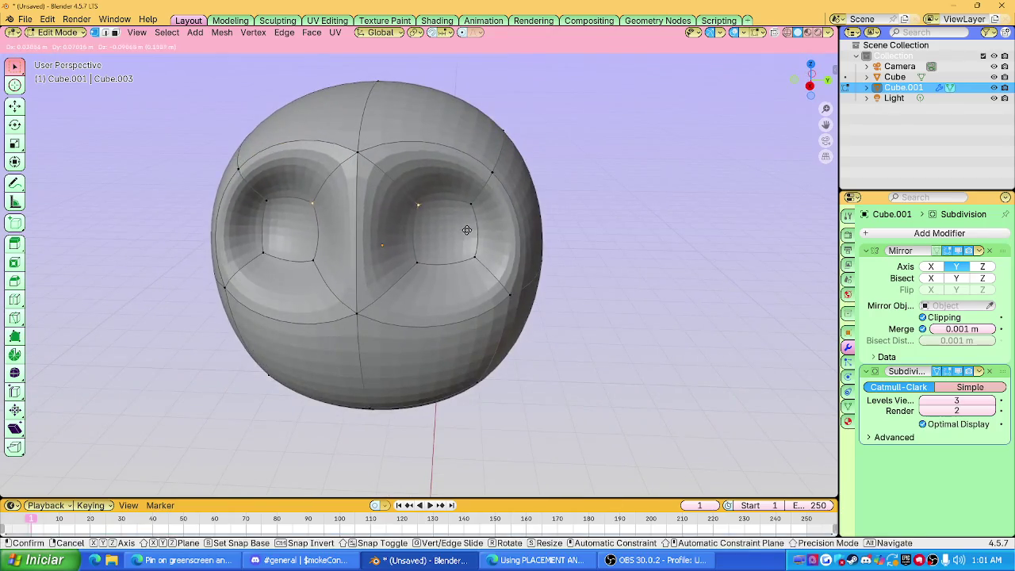
pyautogui.rightClick(468, 232)
pyautogui.press('g')
pyautogui.click(448, 233)
pyautogui.press('g')
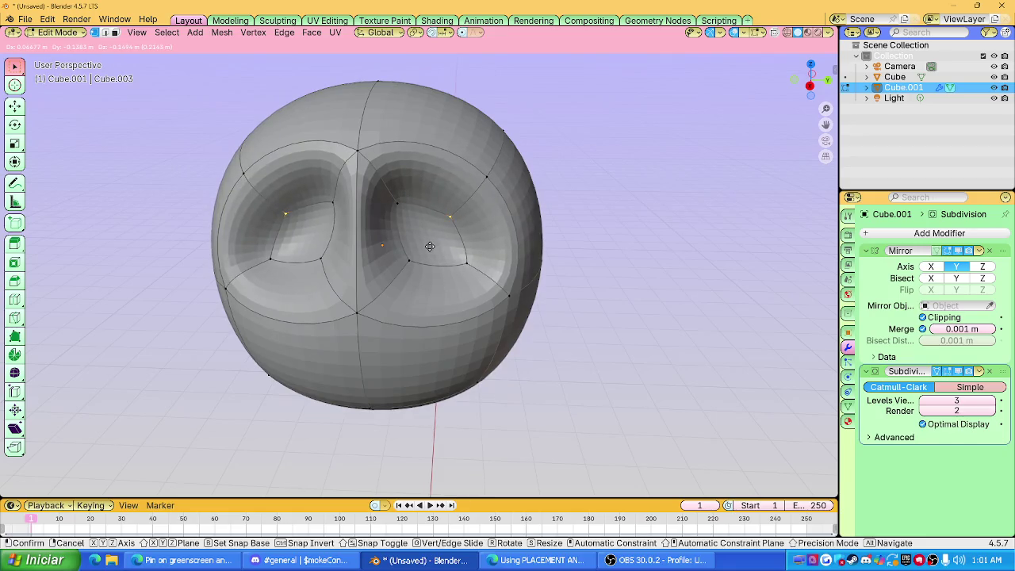
pyautogui.click(430, 246)
pyautogui.hotkey('ctrl', 'r')
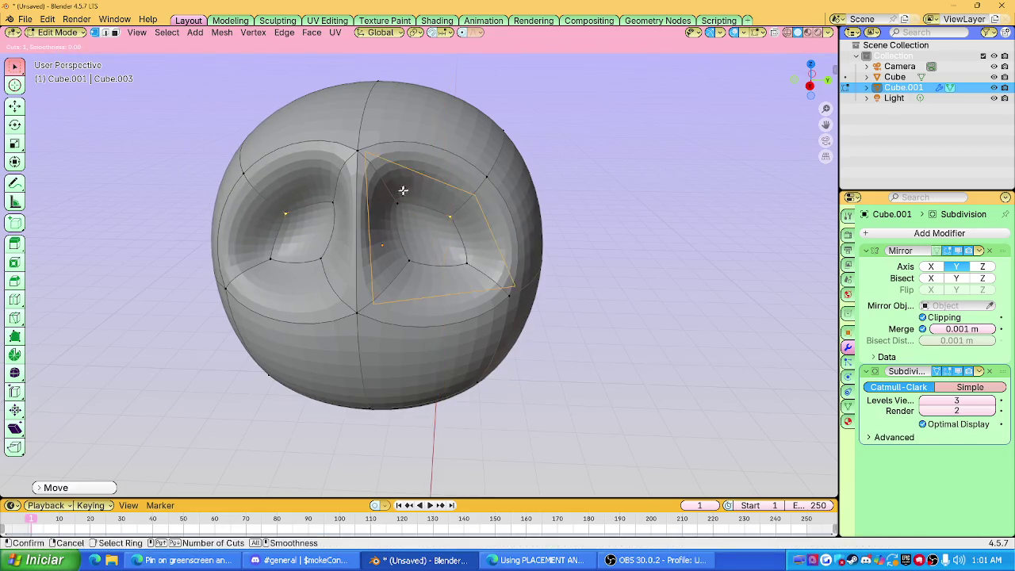
# Add edge loops around both sockets and push the inner socket loops along Y.
pyautogui.click(382, 244)
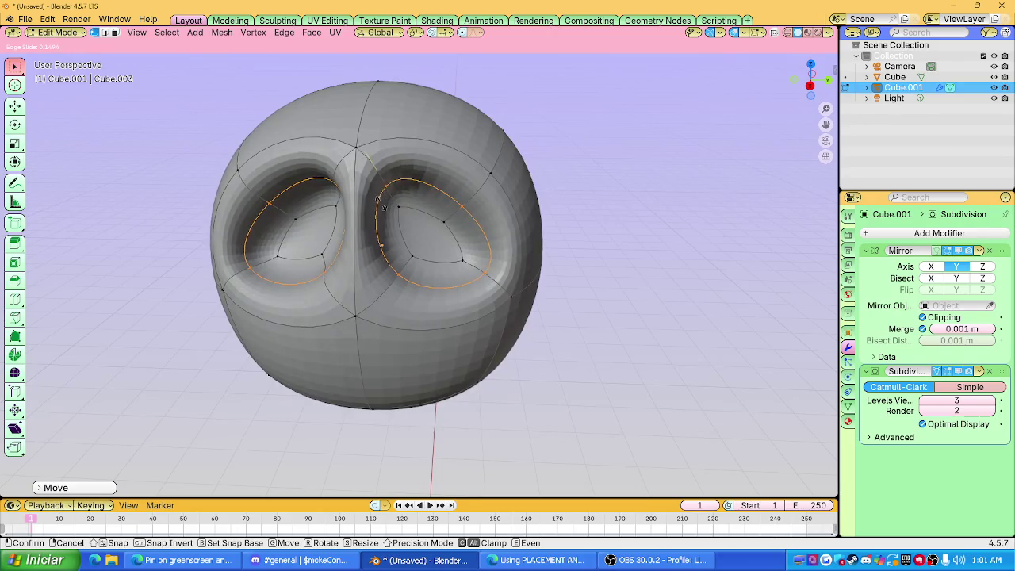
pyautogui.click(382, 205)
pyautogui.moveTo(382, 205)
pyautogui.mouseDown(button='middle')
pyautogui.moveTo(429, 184)
pyautogui.moveTo(542, 169)
pyautogui.moveTo(517, 195)
pyautogui.moveTo(462, 192)
pyautogui.moveTo(403, 206)
pyautogui.moveTo(429, 222)
pyautogui.moveTo(396, 229)
pyautogui.moveTo(411, 224)
pyautogui.mouseUp(button='middle')
pyautogui.press('Tab')
pyautogui.press('Tab')
pyautogui.hotkey('alt', 'a')
pyautogui.keyDown('alt'); pyautogui.click(396, 229); pyautogui.keyUp('alt')
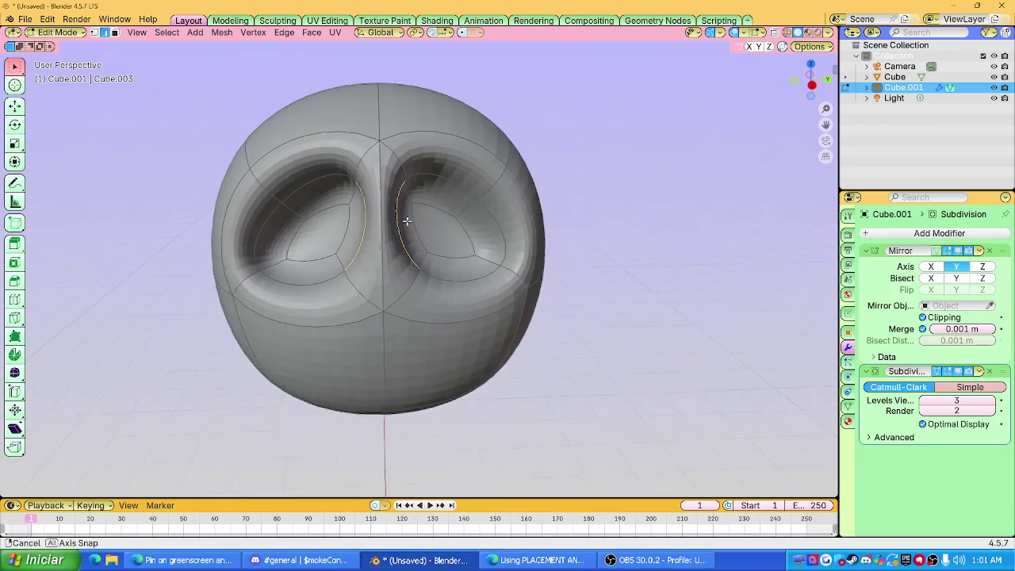
pyautogui.press('g')
pyautogui.press('y')
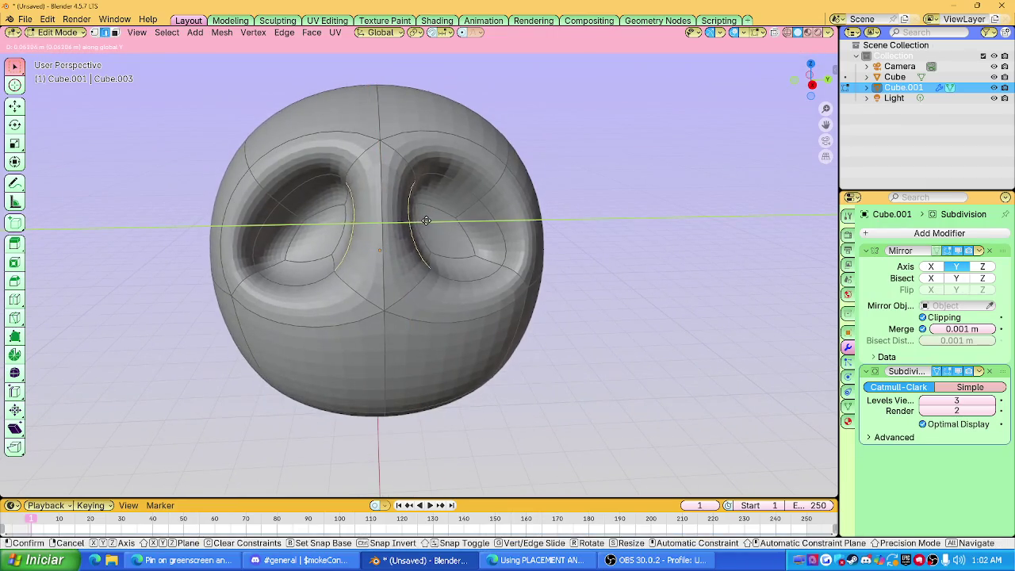
pyautogui.click(430, 220)
# Check the smoothed head, then move the eye-socket edges from a frontal angle.
pyautogui.press('Tab')
pyautogui.moveTo(412, 218); pyautogui.dragTo(432, 226, button='middle')
pyautogui.press('Tab')
pyautogui.moveTo(276, 214)
pyautogui.mouseDown(button='middle')
pyautogui.moveTo(362, 188)
pyautogui.moveTo(451, 208)
pyautogui.mouseUp(button='middle')
pyautogui.press('g')
pyautogui.click(284, 228)
# Nudge the socket vertices repeatedly into upward-tapering teardrops and return to Object Mode.
pyautogui.press('g')
pyautogui.click(455, 215)
pyautogui.press('g')
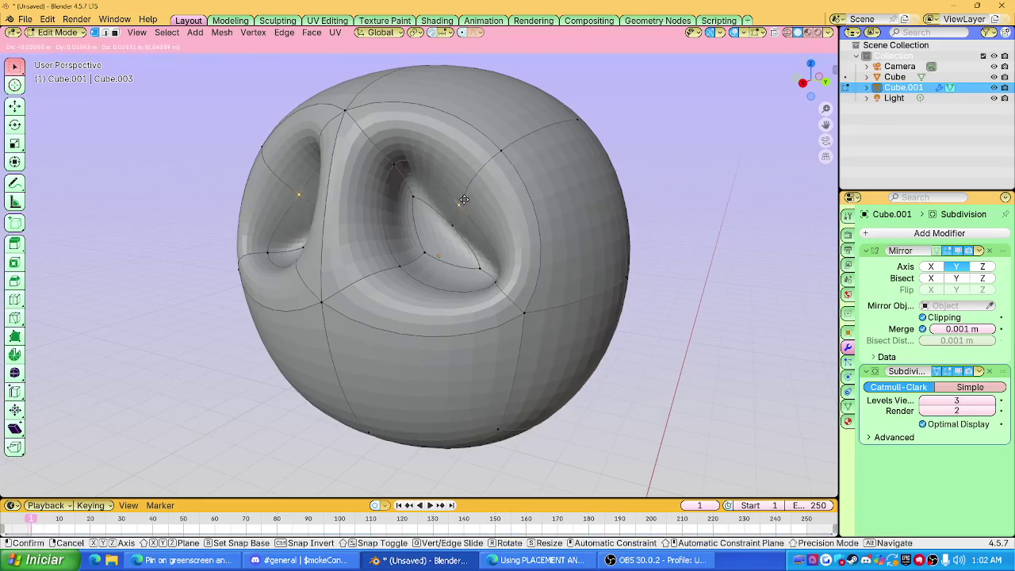
pyautogui.click(453, 222)
pyautogui.press('g')
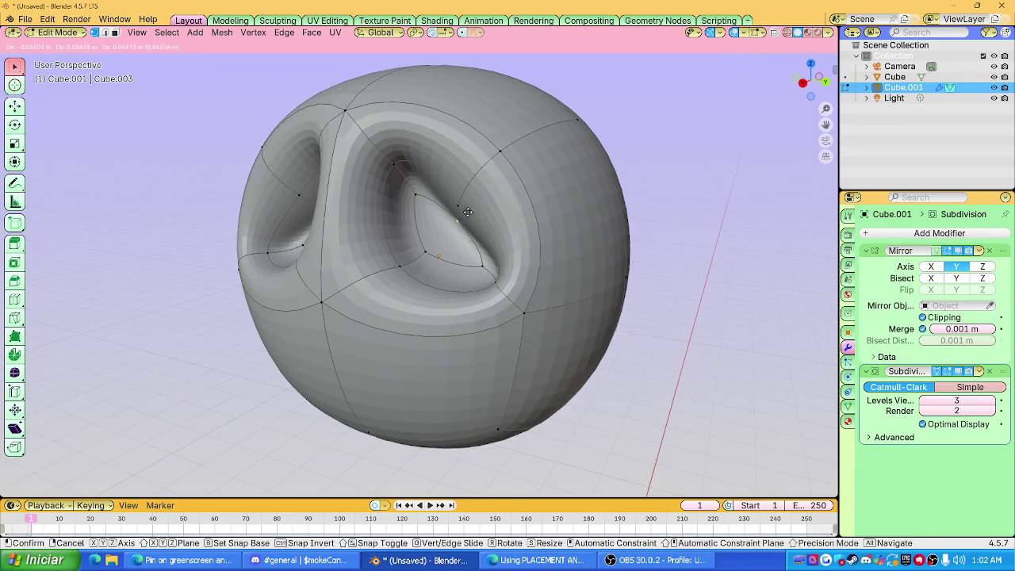
pyautogui.click(467, 212)
pyautogui.scroll(-5, 453, 208)
pyautogui.press('Tab')
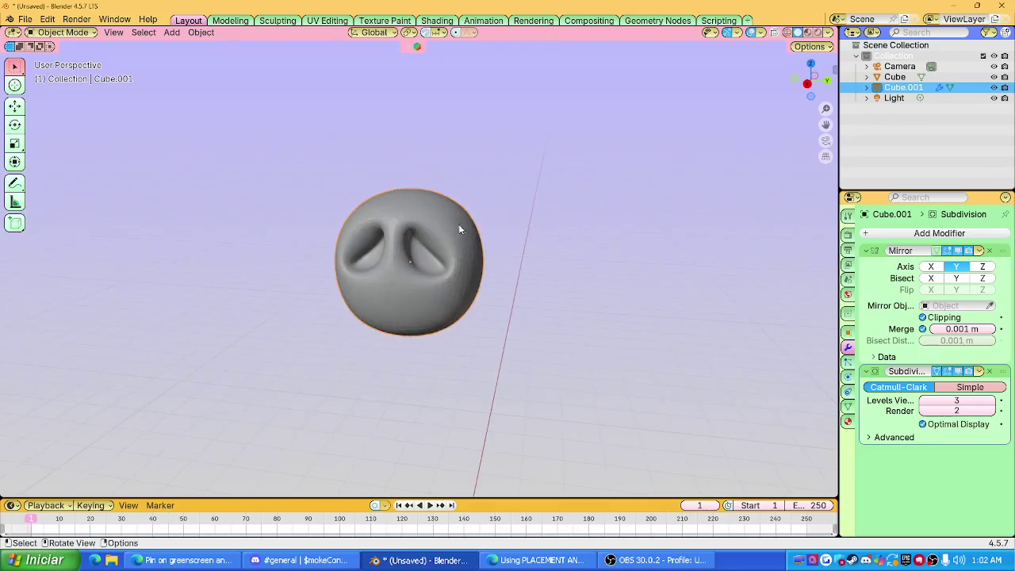
# Move the selected eye vertices and check the smoothed head.
pyautogui.press('Tab')
pyautogui.scroll(6, 456, 226)
pyautogui.press('g')
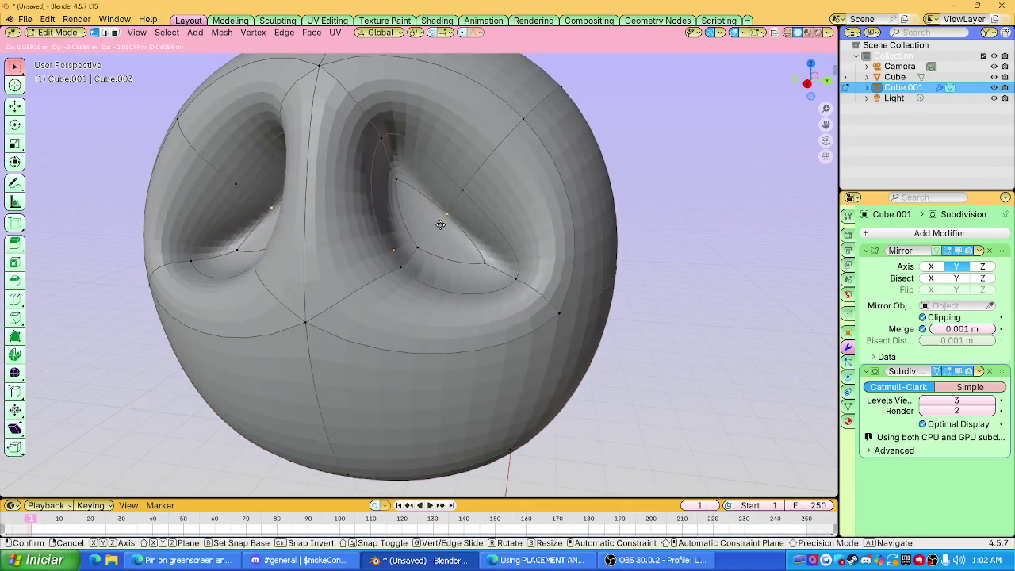
pyautogui.click(430, 233)
pyautogui.press('Tab')
pyautogui.scroll(-5, 463, 198)
pyautogui.moveTo(458, 222); pyautogui.dragTo(450, 218, button='middle')
# Try moving the socket vertices down and inward, then undo the last three moves.
pyautogui.press('Tab')
pyautogui.scroll(2, 456, 223)
pyautogui.scroll(3, 457, 226)
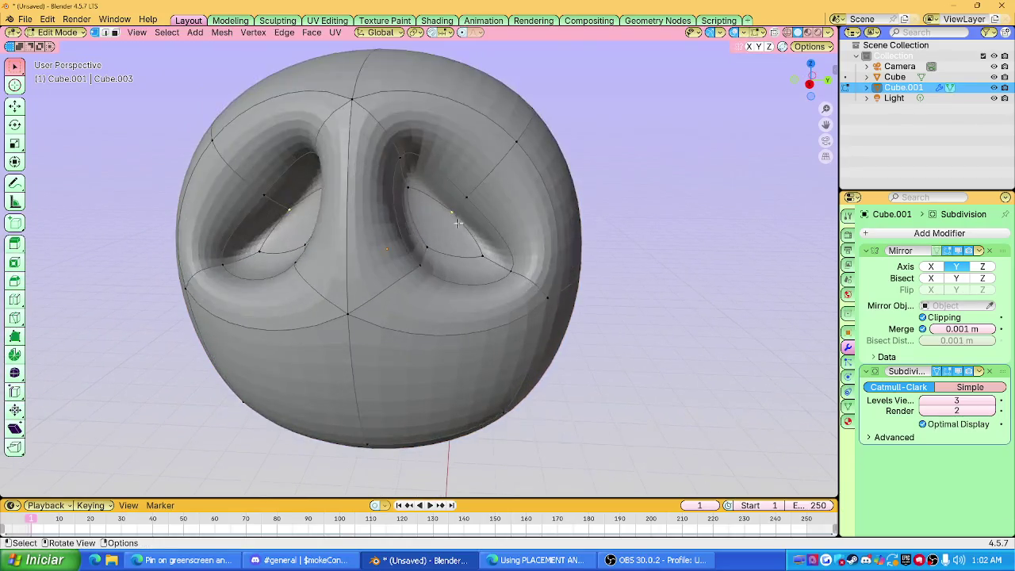
pyautogui.press('g')
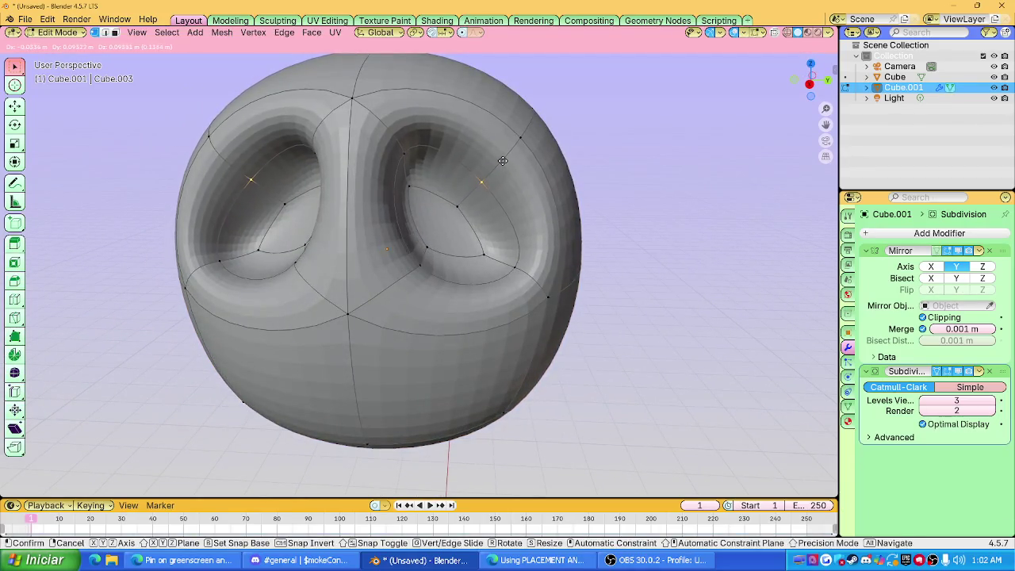
pyautogui.click(501, 172)
pyautogui.hotkey('ctrl', 'z')
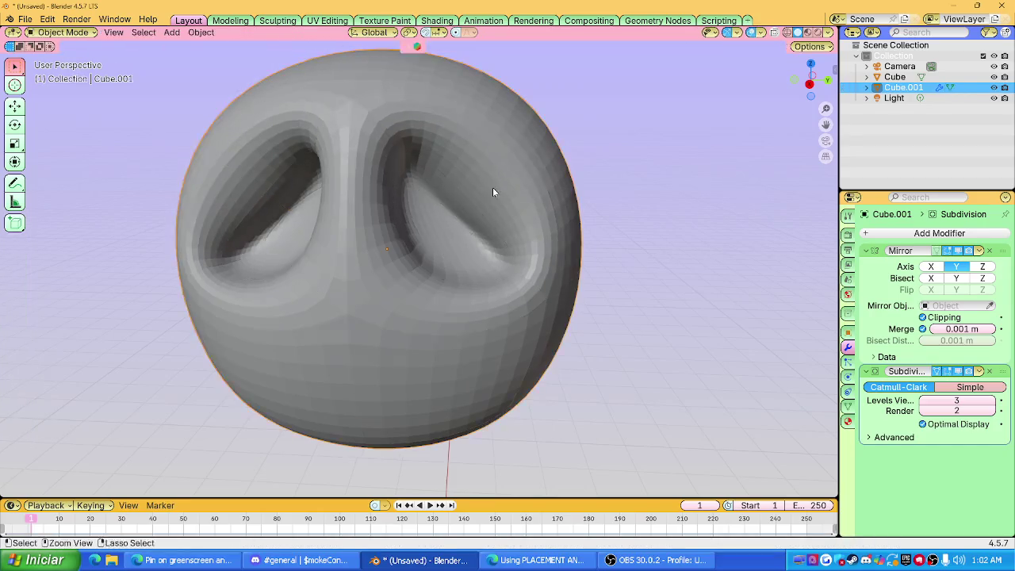
pyautogui.hotkey('ctrl', 'z')
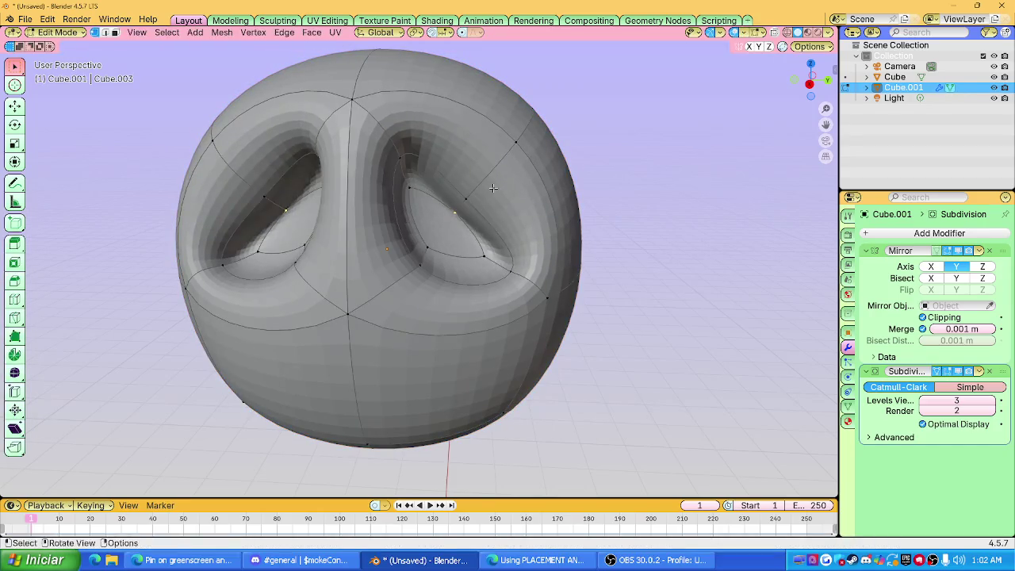
pyautogui.hotkey('ctrl', 'z')
# Redo the eye vertex moves down and inward, checking the smoothed result.
pyautogui.press('g')
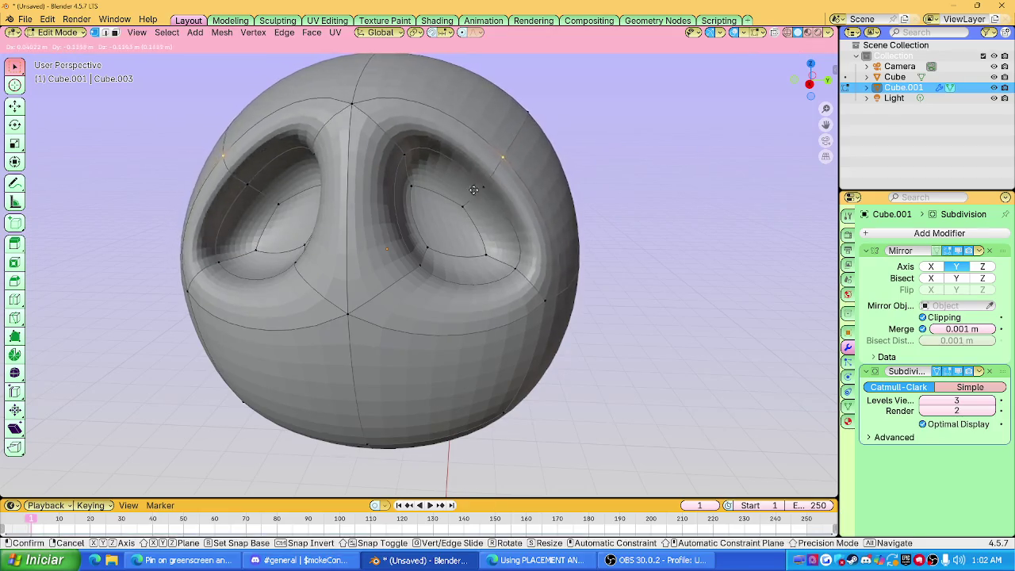
pyautogui.click(446, 223)
pyautogui.press('g')
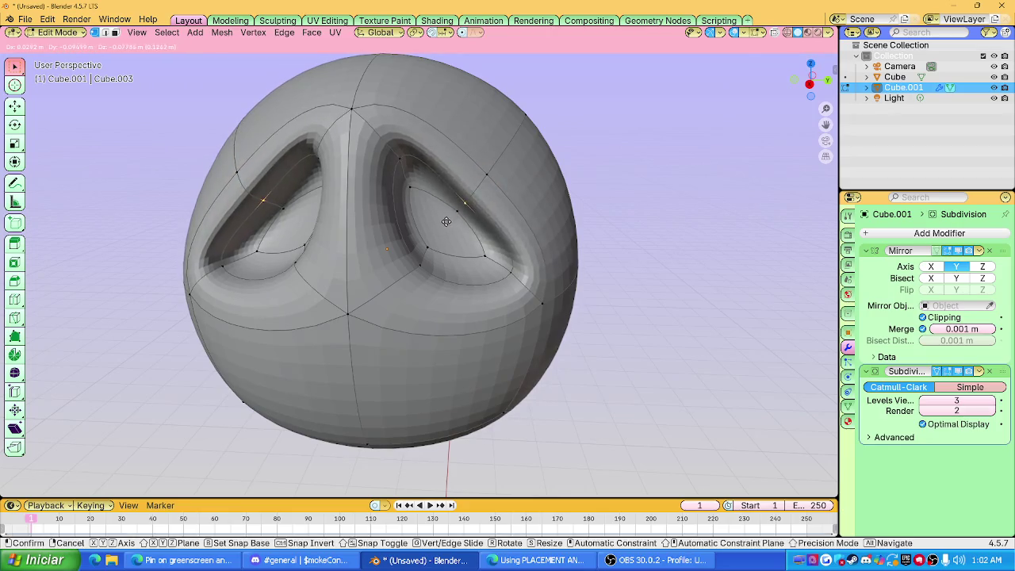
pyautogui.click(446, 221)
pyautogui.moveTo(445, 222); pyautogui.dragTo(541, 211, button='middle')
pyautogui.press('Tab')
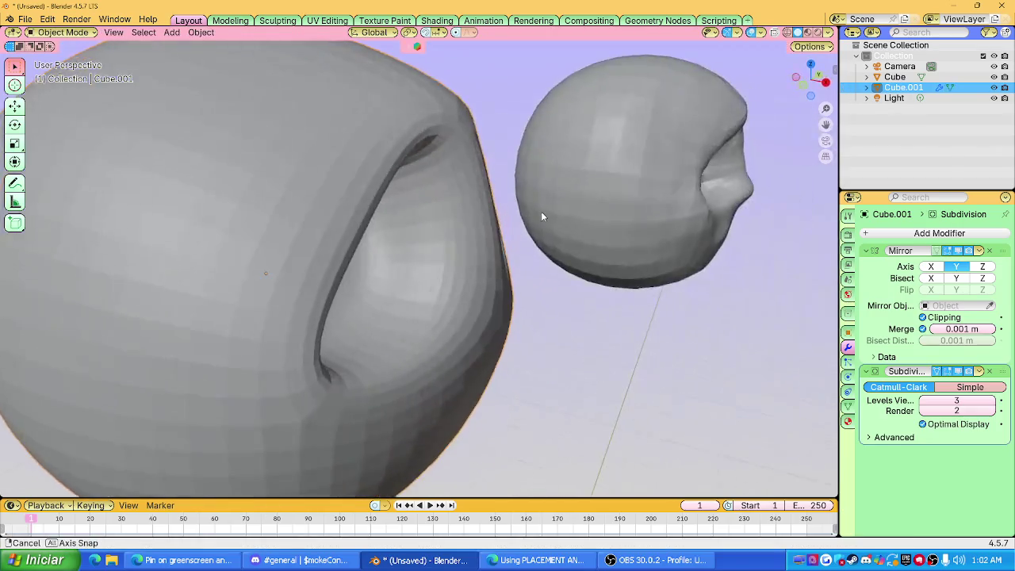
pyautogui.press('Tab')
pyautogui.scroll(3, 416, 178)
# Shift the selected vertices sideways along the global X axis and review the shape.
pyautogui.press('g')
pyautogui.press('x')
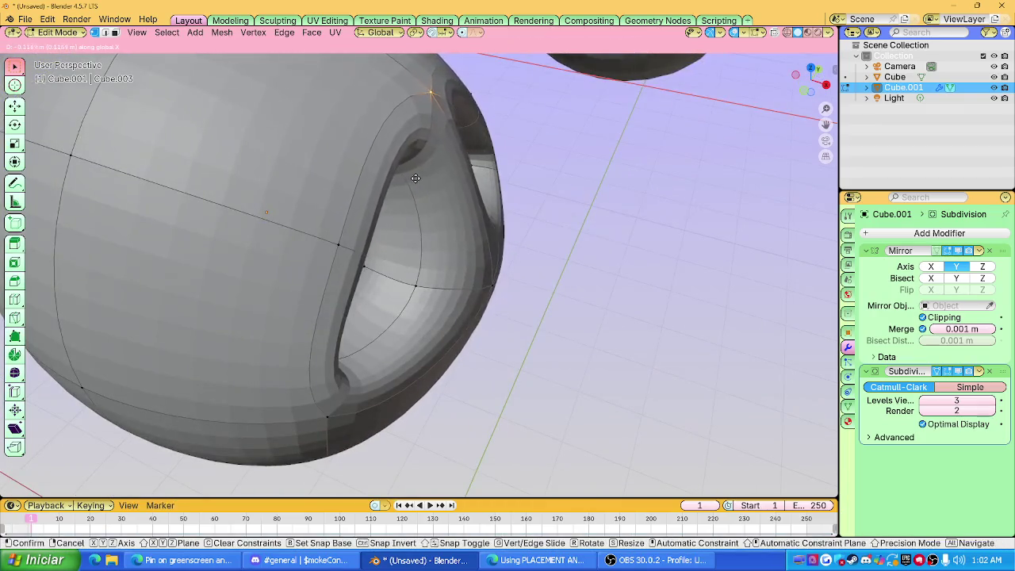
pyautogui.click(415, 177)
pyautogui.press('Tab')
pyautogui.moveTo(416, 178); pyautogui.dragTo(437, 182, button='middle')
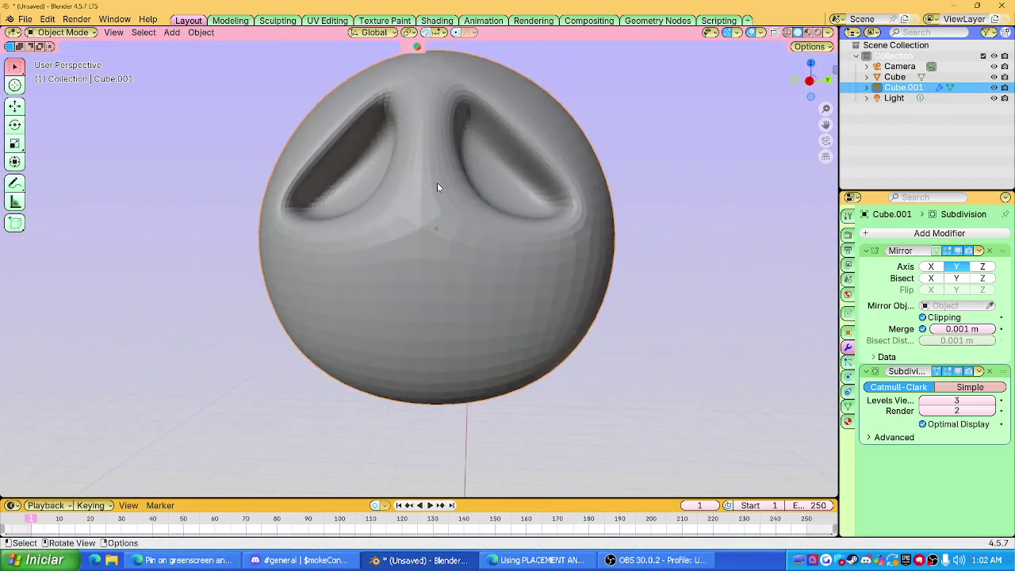
pyautogui.press('Tab')
# Move the selected vertices again from a higher view and check the smoothed form.
pyautogui.moveTo(437, 182); pyautogui.dragTo(454, 248, button='middle')
pyautogui.press('g')
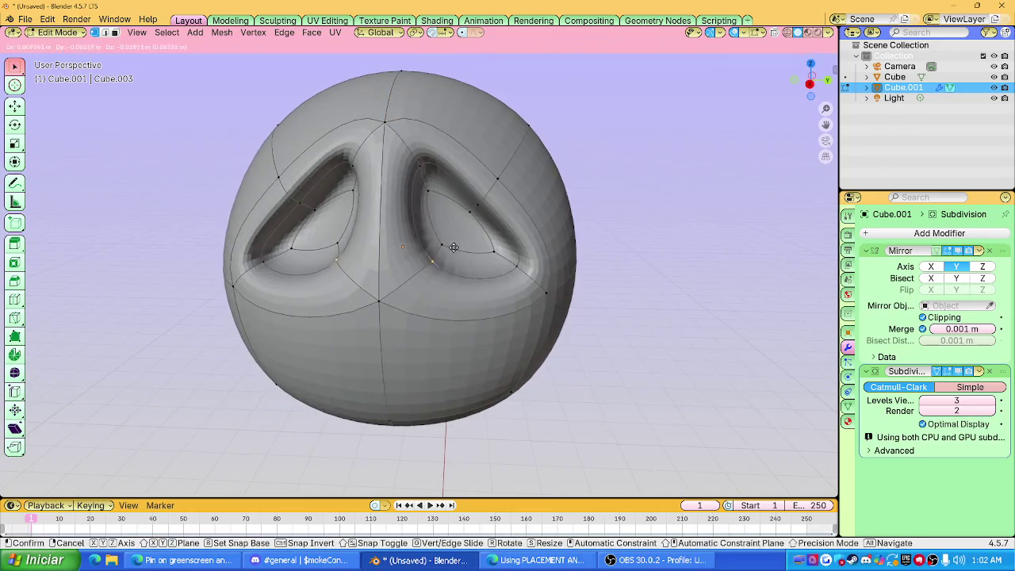
pyautogui.click(439, 268)
pyautogui.press('Tab')
pyautogui.moveTo(446, 218); pyautogui.dragTo(333, 217, button='middle')
pyautogui.press('Tab')
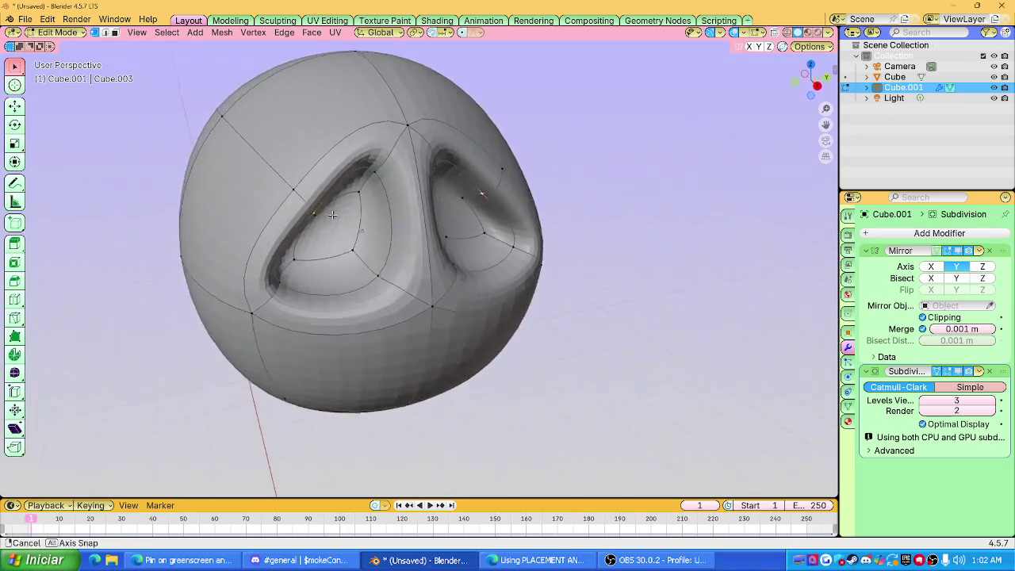
# Move the eye vertices and raise the inner top socket corner into a point.
pyautogui.press('g')
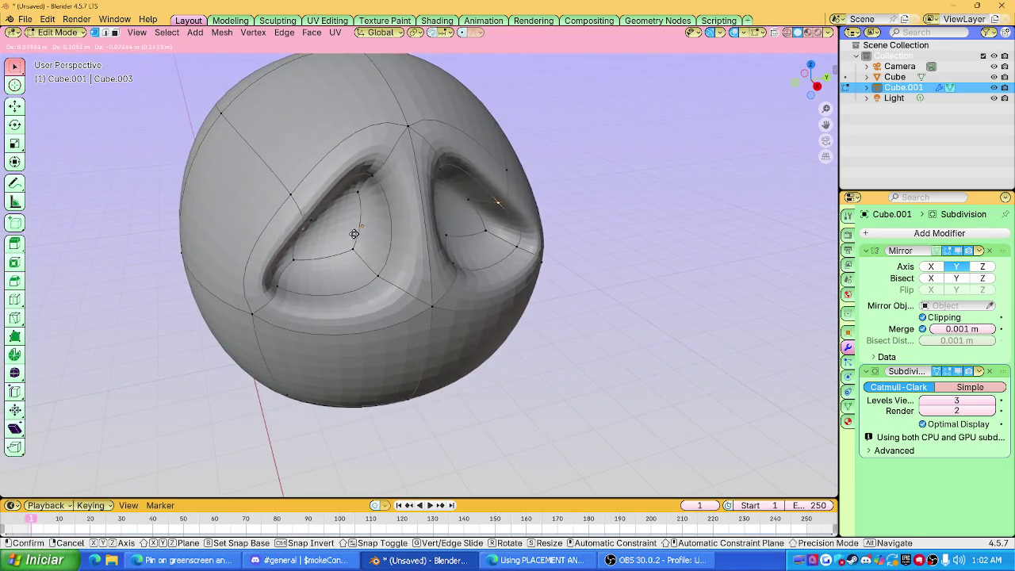
pyautogui.click(305, 252)
pyautogui.moveTo(306, 252); pyautogui.dragTo(444, 190, button='middle')
pyautogui.click(456, 186)
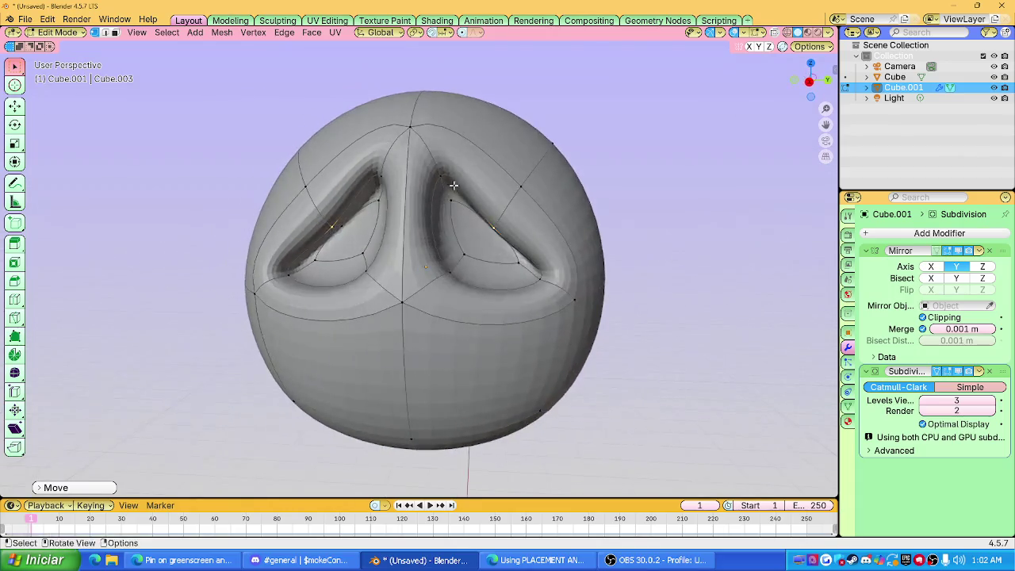
pyautogui.press('g')
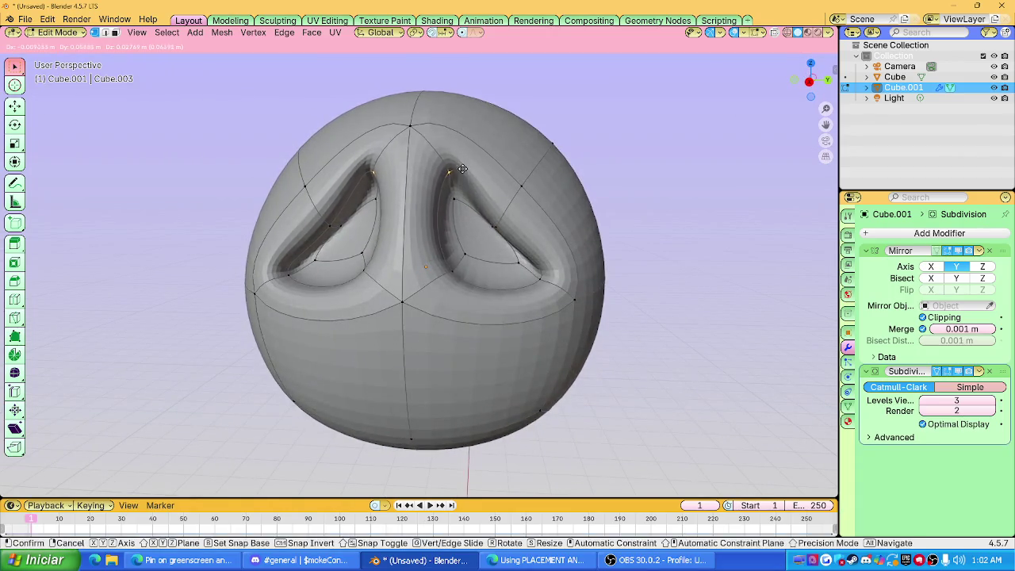
pyautogui.click(459, 168)
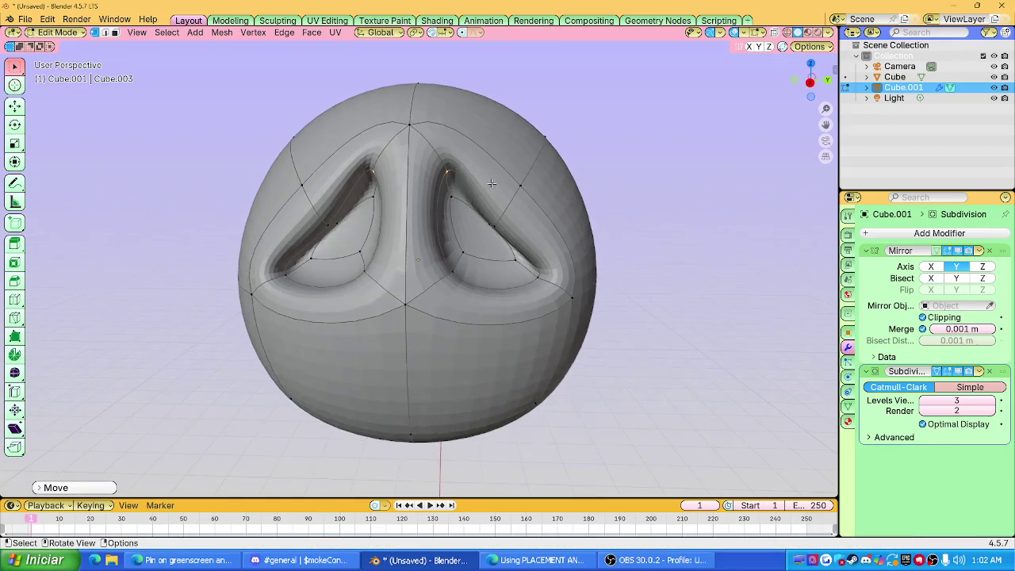
# Try adding vertical edge loops, undo them, and snap to a straight-on orthographic view.
pyautogui.hotkey('ctrl', 'r')
pyautogui.click(490, 171)
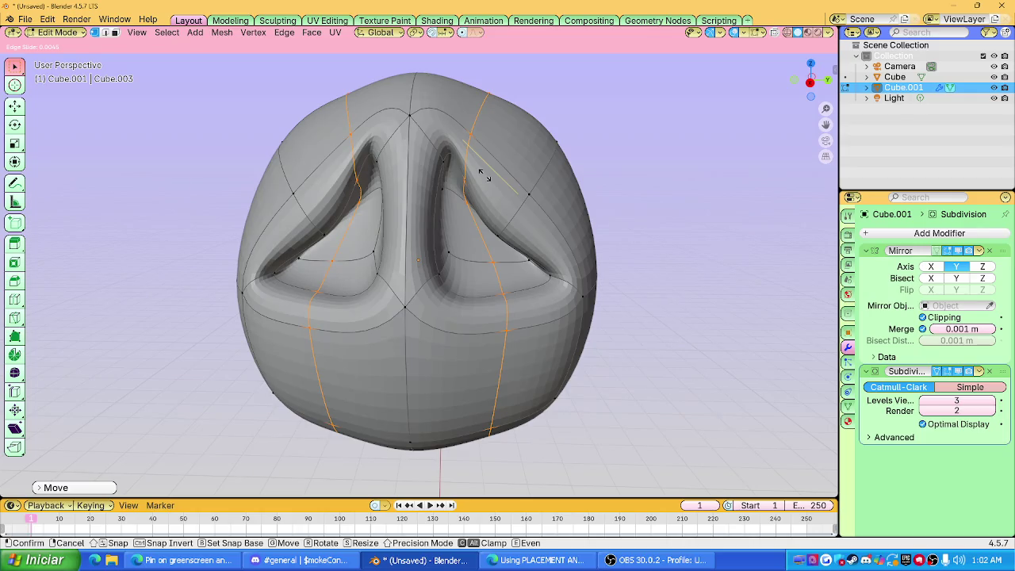
pyautogui.click(484, 174)
pyautogui.hotkey('ctrl', 'z')
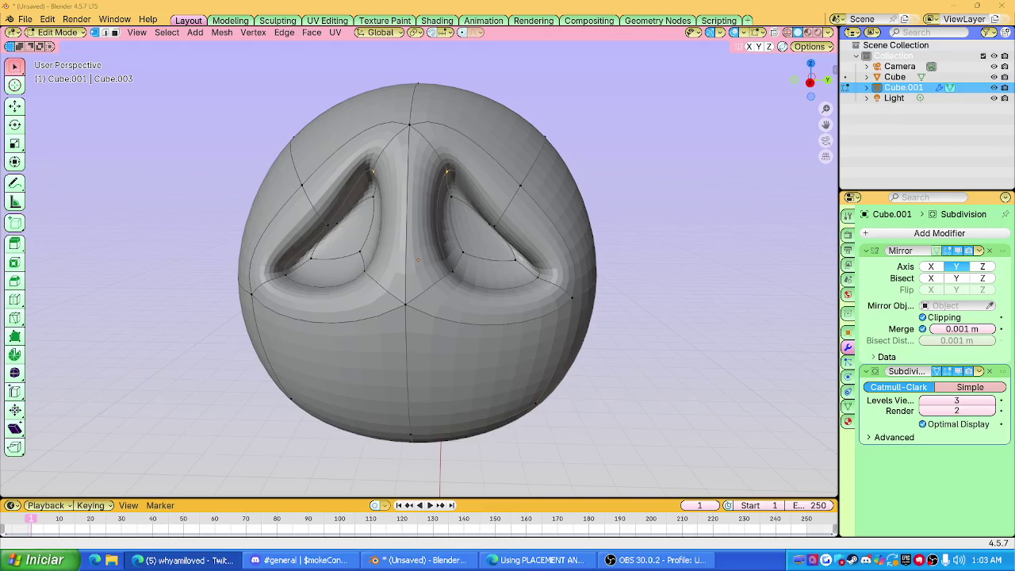
pyautogui.scroll(-3, 817, 134)
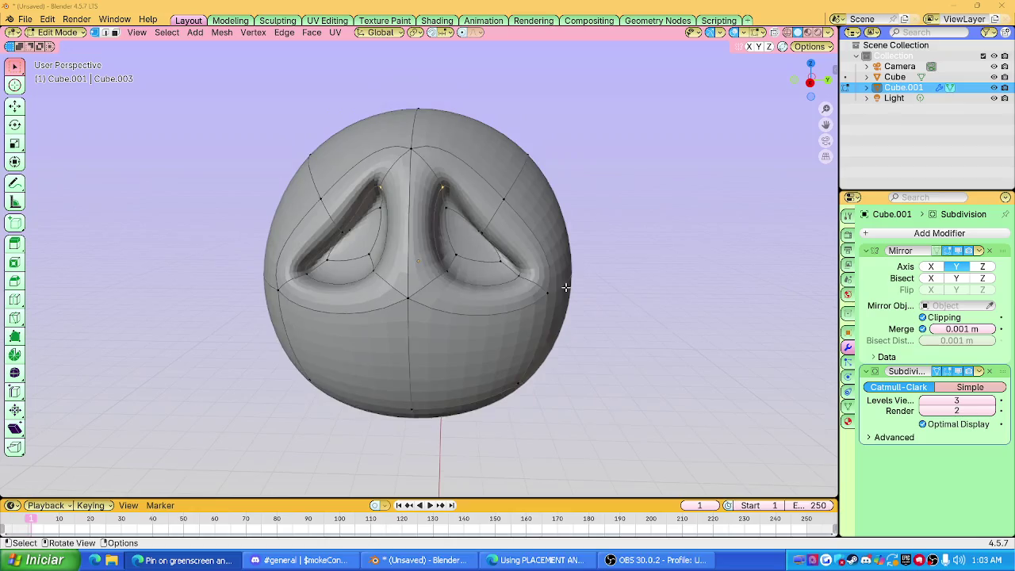
pyautogui.click(810, 81)
pyautogui.scroll(4, 493, 261)
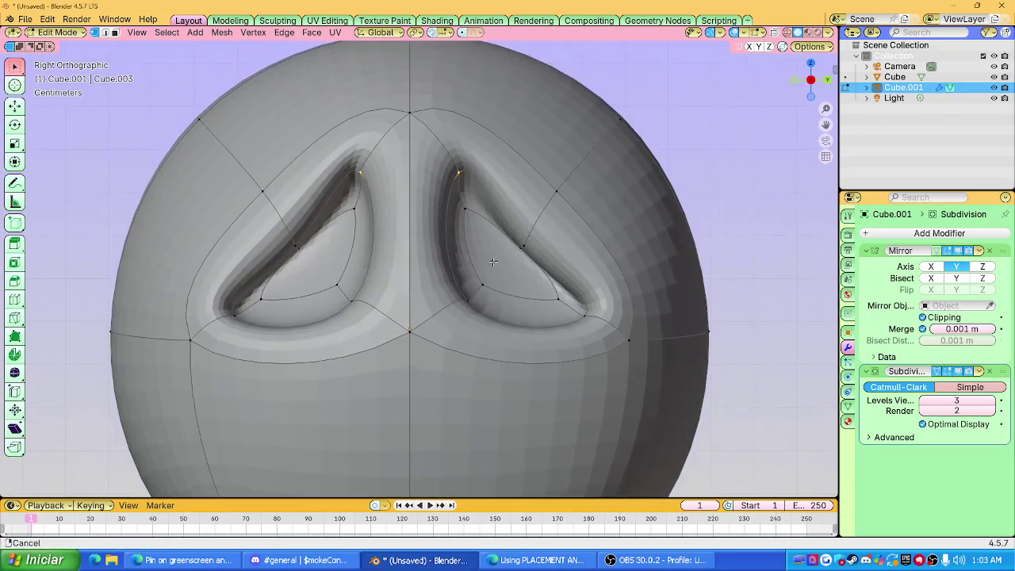
# Tighten the eye socket by moving its top and side corner vertices.
pyautogui.press('g')
pyautogui.click(557, 231)
pyautogui.click(466, 168)
pyautogui.press('g')
pyautogui.click(465, 200)
pyautogui.click(539, 243)
pyautogui.press('g')
pyautogui.click(542, 238)
# Move the lower eye corner and pull the side-of-head vertex inward.
pyautogui.click(586, 315)
pyautogui.press('g')
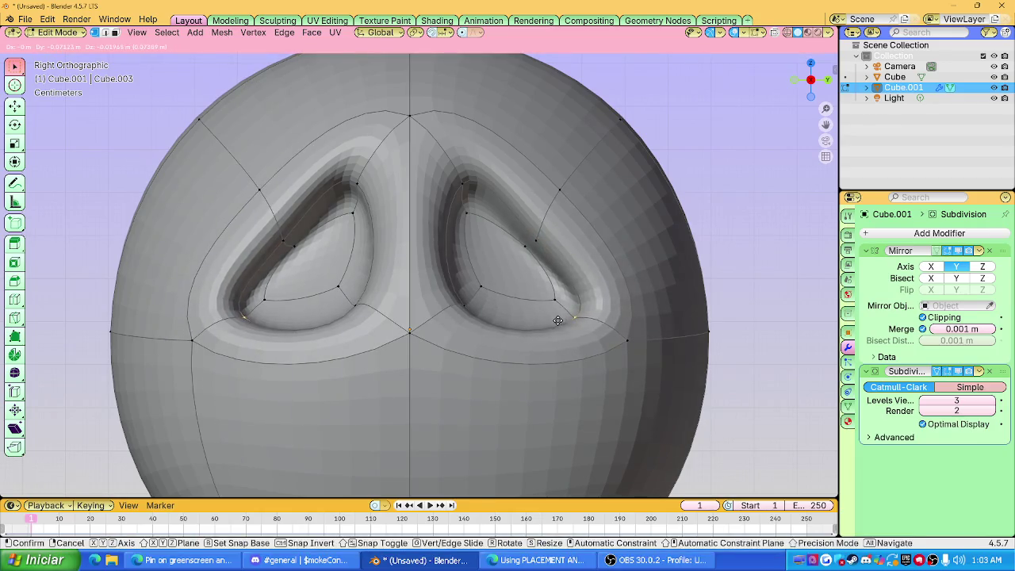
pyautogui.click(572, 316)
pyautogui.scroll(-4, 573, 314)
pyautogui.click(560, 298)
pyautogui.press('g')
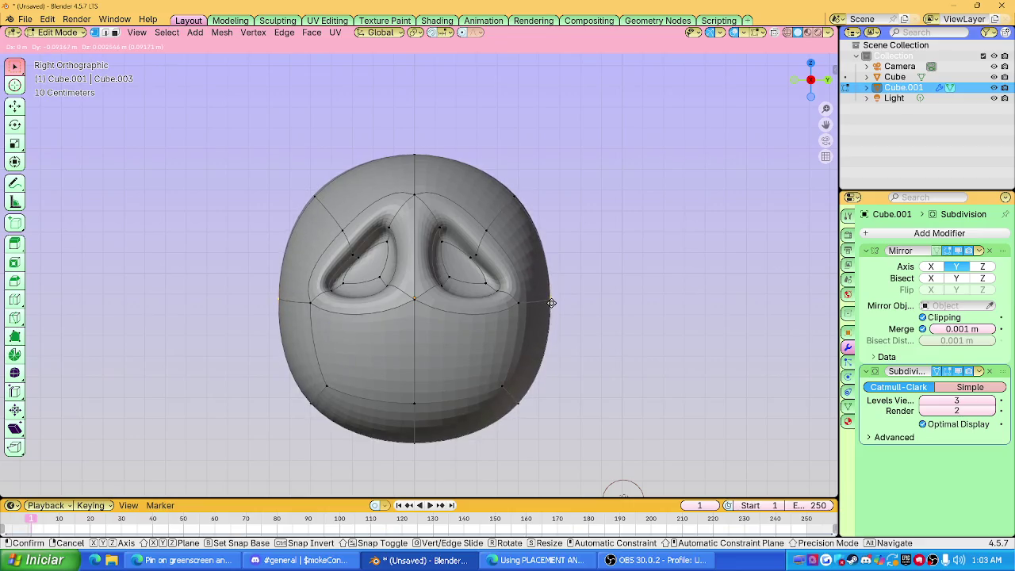
pyautogui.click(551, 302)
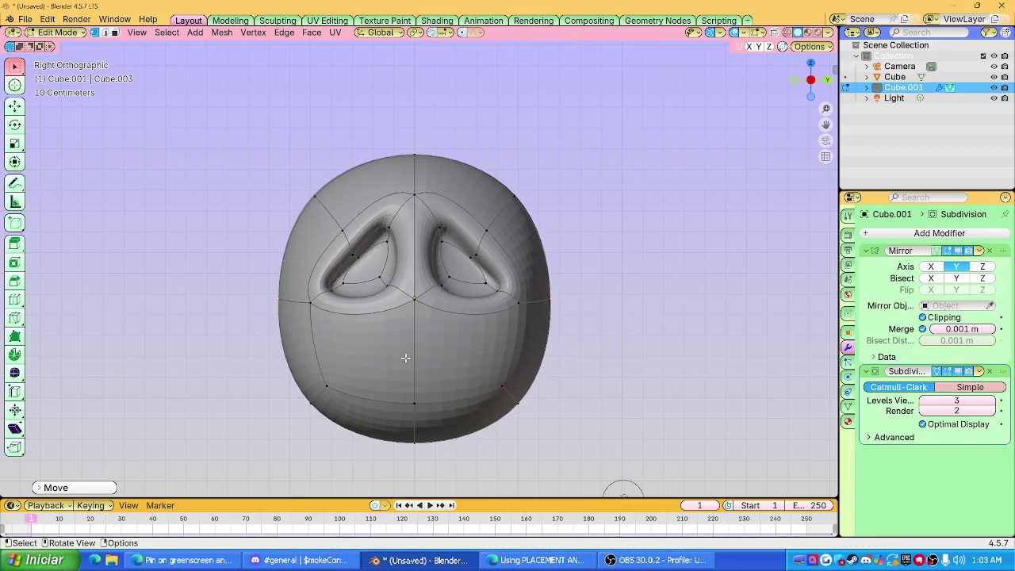
# Review the smoothed head, then add a horizontal edge loop across the face.
pyautogui.press('Tab')
pyautogui.moveTo(551, 286)
pyautogui.mouseDown(button='middle')
pyautogui.moveTo(465, 320)
pyautogui.moveTo(422, 302)
pyautogui.moveTo(487, 247)
pyautogui.mouseUp(button='middle')
pyautogui.press('Tab')
pyautogui.scroll(3, 483, 277)
pyautogui.hotkey('ctrl', 'r')
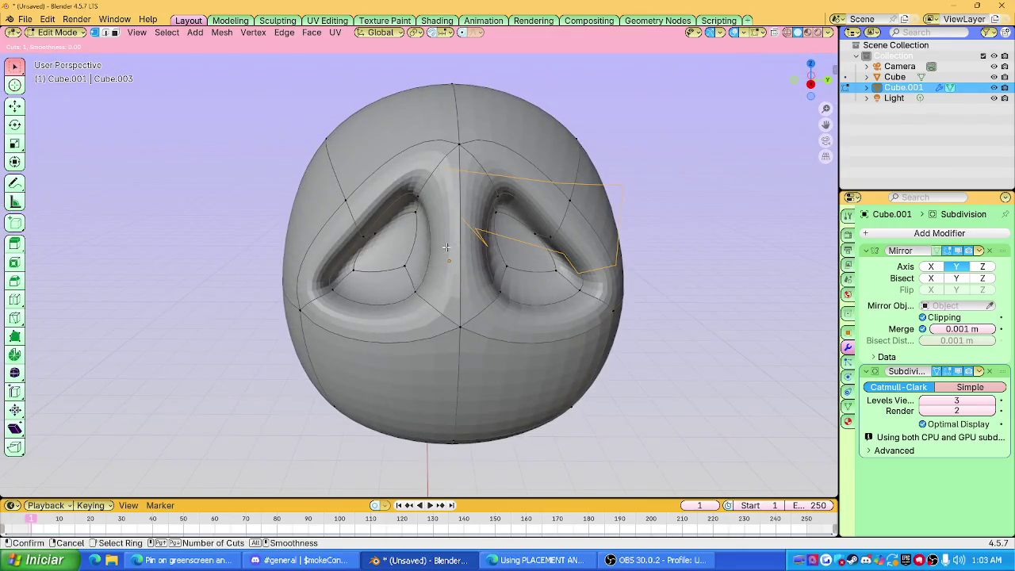
pyautogui.click(448, 255)
pyautogui.click(450, 252)
# Raise a vertex along Z and return to Object Mode.
pyautogui.moveTo(449, 252)
pyautogui.mouseDown(button='middle')
pyautogui.moveTo(393, 248)
pyautogui.moveTo(459, 248)
pyautogui.mouseUp(button='middle')
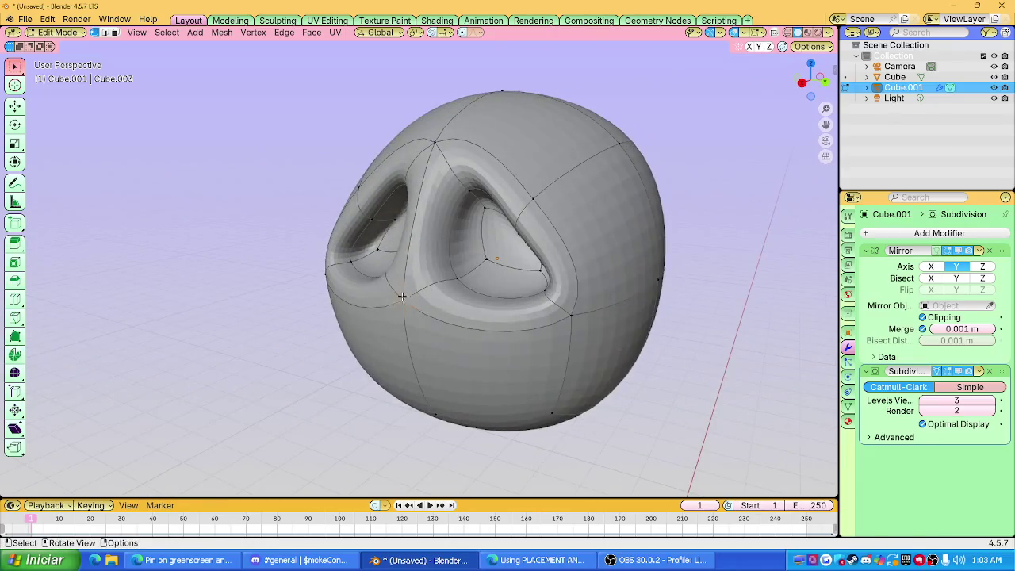
pyautogui.press('g')
pyautogui.press('z')
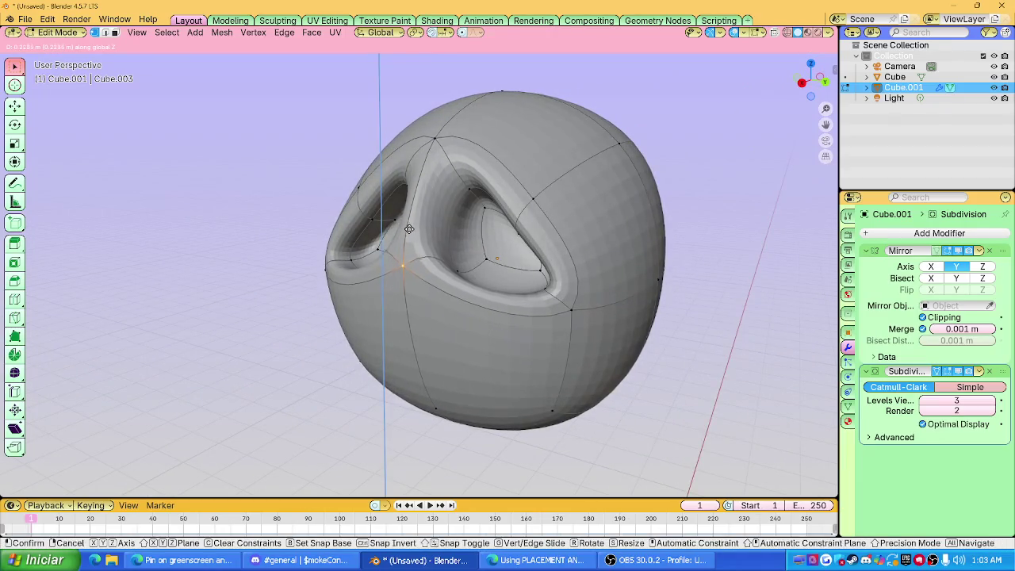
pyautogui.click(409, 269)
pyautogui.moveTo(408, 269)
pyautogui.mouseDown(button='middle')
pyautogui.moveTo(570, 251)
pyautogui.moveTo(576, 275)
pyautogui.moveTo(632, 279)
pyautogui.mouseUp(button='middle')
pyautogui.press('Tab')
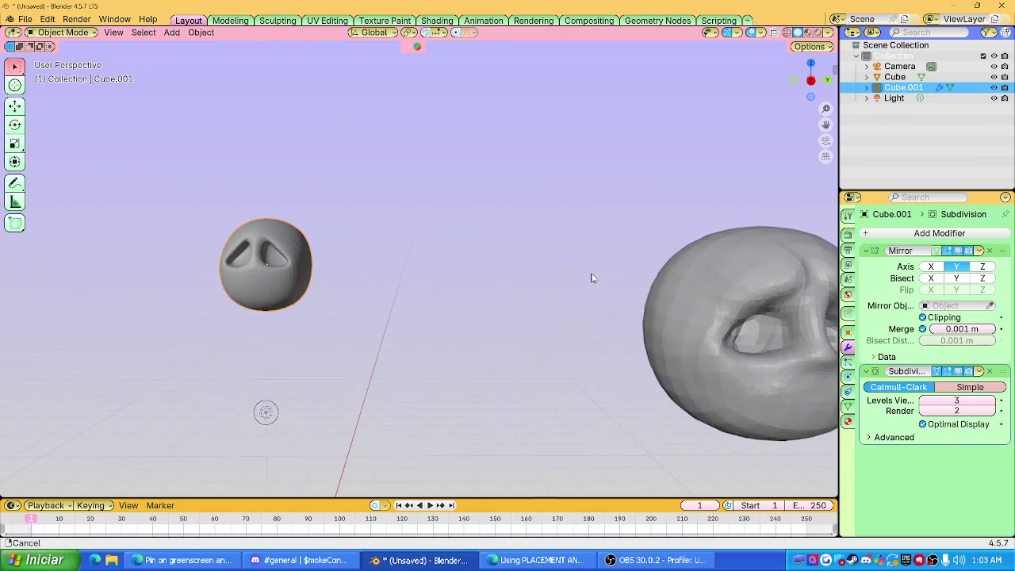
# Scale the head up and zoom in closer to it.
pyautogui.press('s')
pyautogui.click(628, 275)
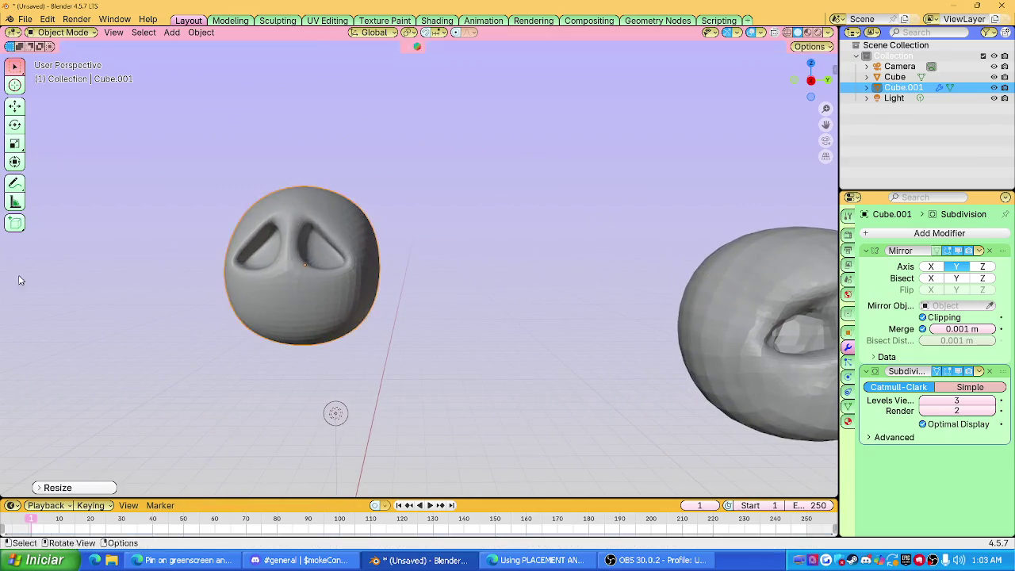
pyautogui.moveTo(414, 302)
pyautogui.keyDown('ctrl'); pyautogui.mouseDown(button='middle')
pyautogui.moveTo(486, 308)
pyautogui.moveTo(376, 281)
pyautogui.mouseUp(button='middle'); pyautogui.keyUp('ctrl')
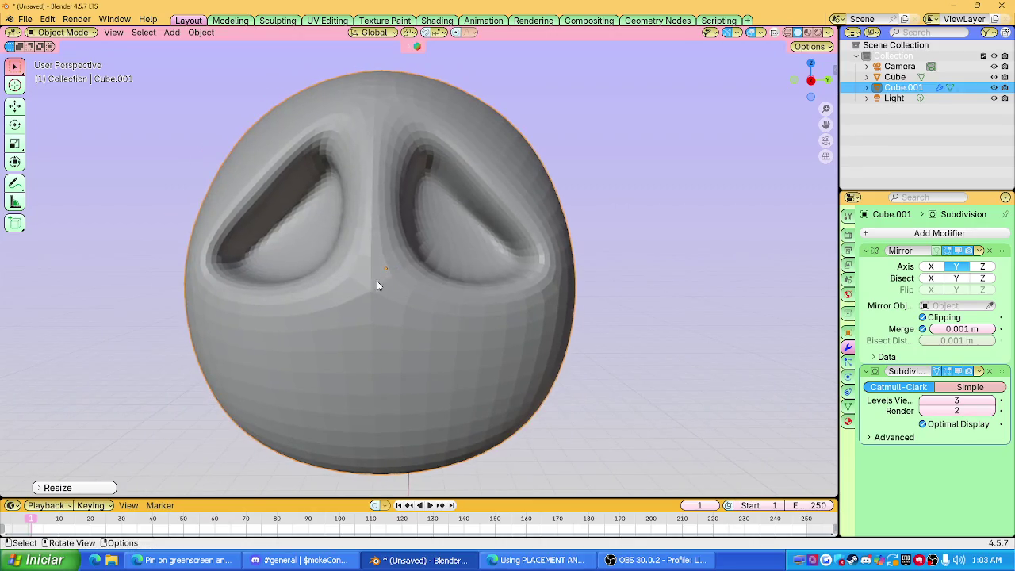
# Lower the vertex between the eye sockets along Z, then check the smoothed head.
pyautogui.press('Tab')
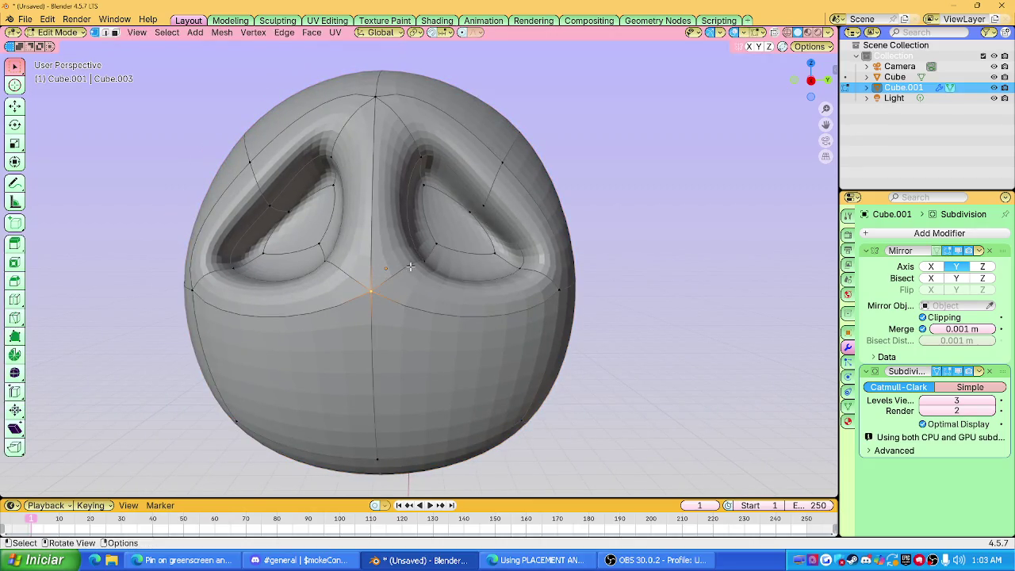
pyautogui.moveTo(396, 257)
pyautogui.mouseDown(button='middle')
pyautogui.moveTo(404, 271)
pyautogui.moveTo(412, 266)
pyautogui.mouseUp(button='middle')
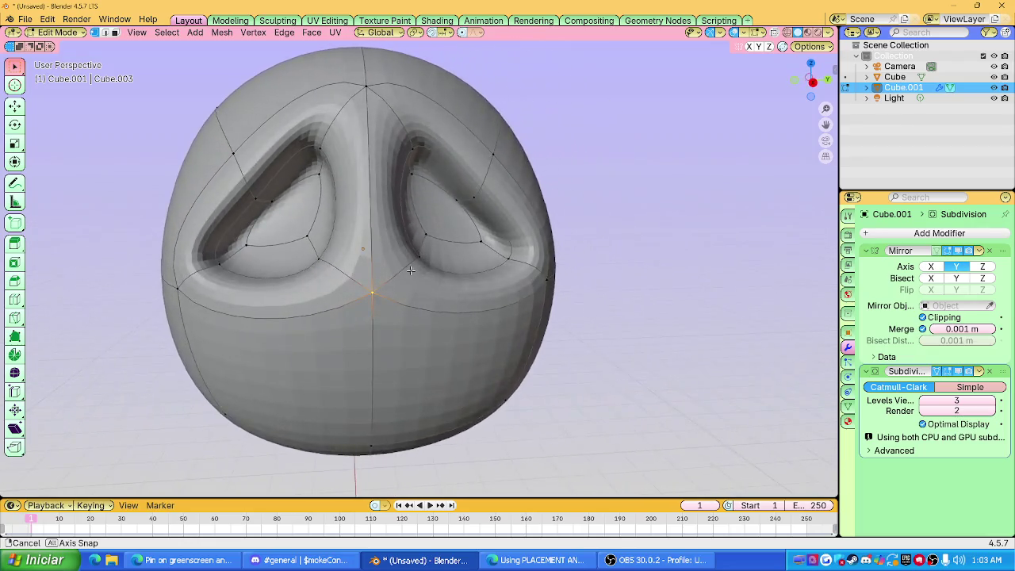
pyautogui.click(431, 226)
pyautogui.press('g')
pyautogui.press('z')
pyautogui.click(420, 269)
pyautogui.press('Tab')
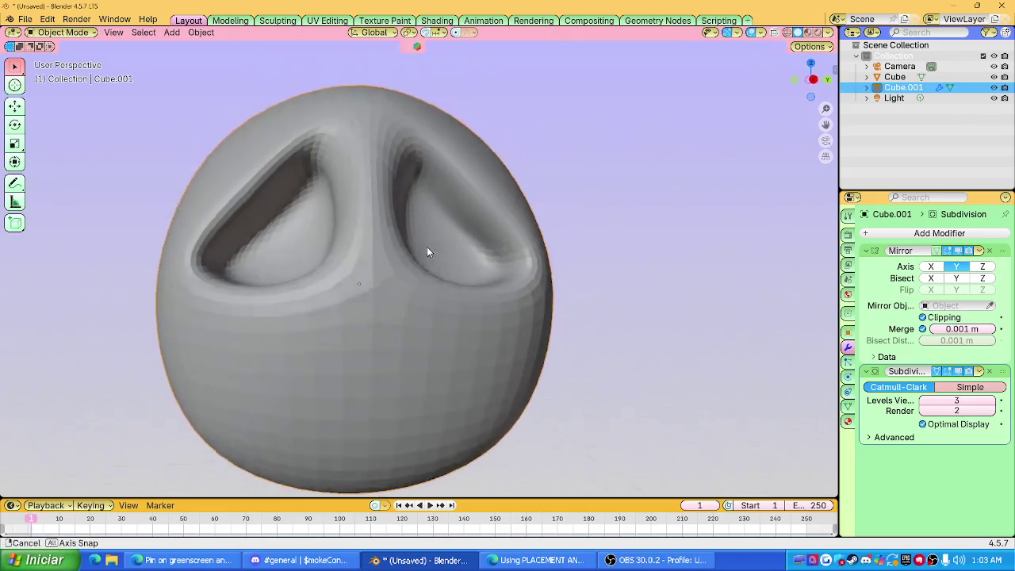
pyautogui.moveTo(427, 248); pyautogui.dragTo(403, 266, button='middle')
pyautogui.scroll(-6, 431, 265)
pyautogui.scroll(4, 428, 273)
# Move a side vertex of the head vertically along Z.
pyautogui.press('Tab')
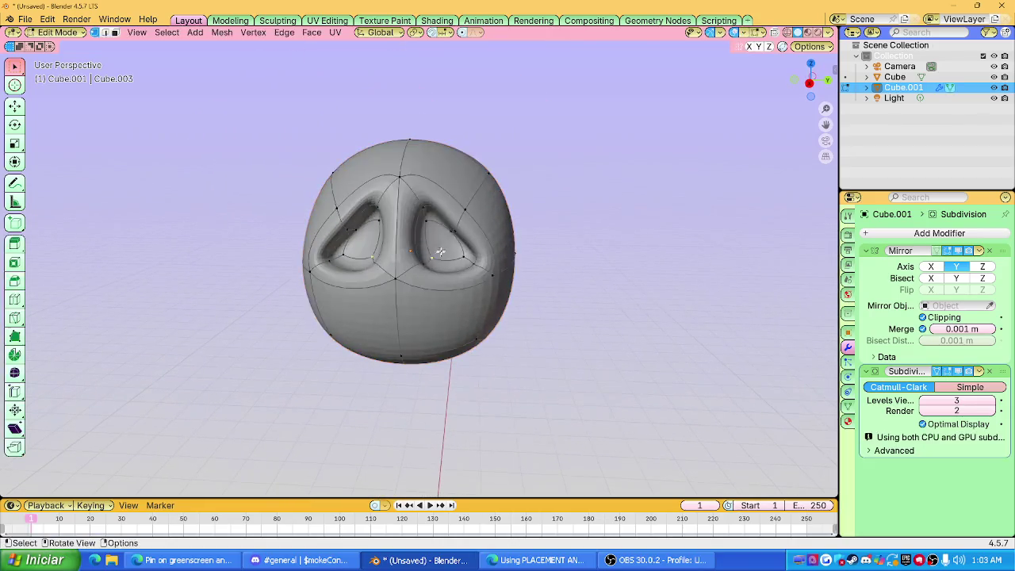
pyautogui.click(490, 272)
pyautogui.scroll(3, 490, 272)
pyautogui.scroll(2, 491, 270)
pyautogui.press('g')
pyautogui.press('z')
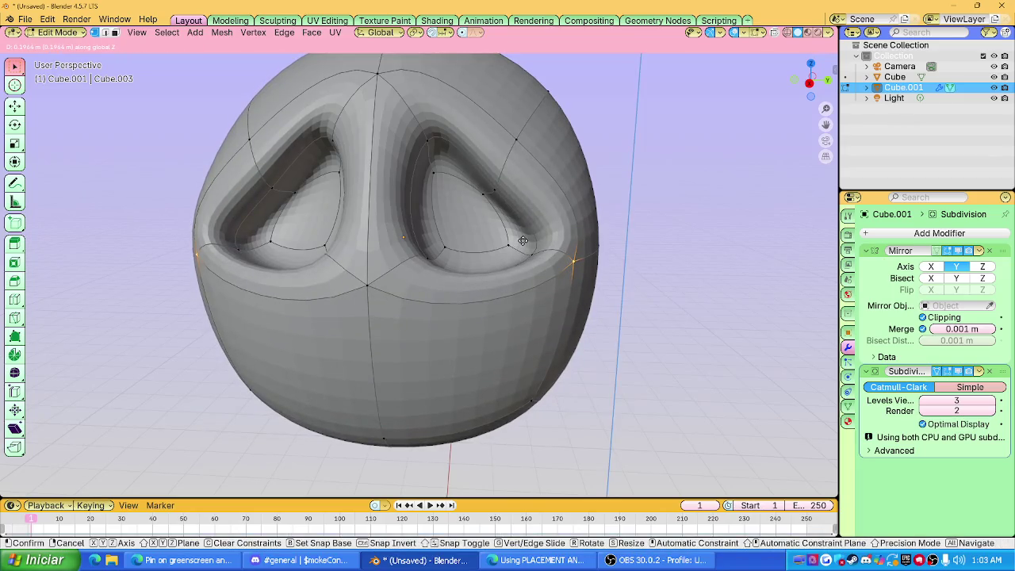
pyautogui.click(523, 240)
# Add a horizontal edge loop across the lower half of the head.
pyautogui.moveTo(523, 240)
pyautogui.mouseDown(button='middle')
pyautogui.moveTo(442, 259)
pyautogui.moveTo(467, 249)
pyautogui.mouseUp(button='middle')
pyautogui.moveTo(446, 261); pyautogui.dragTo(471, 310, button='middle')
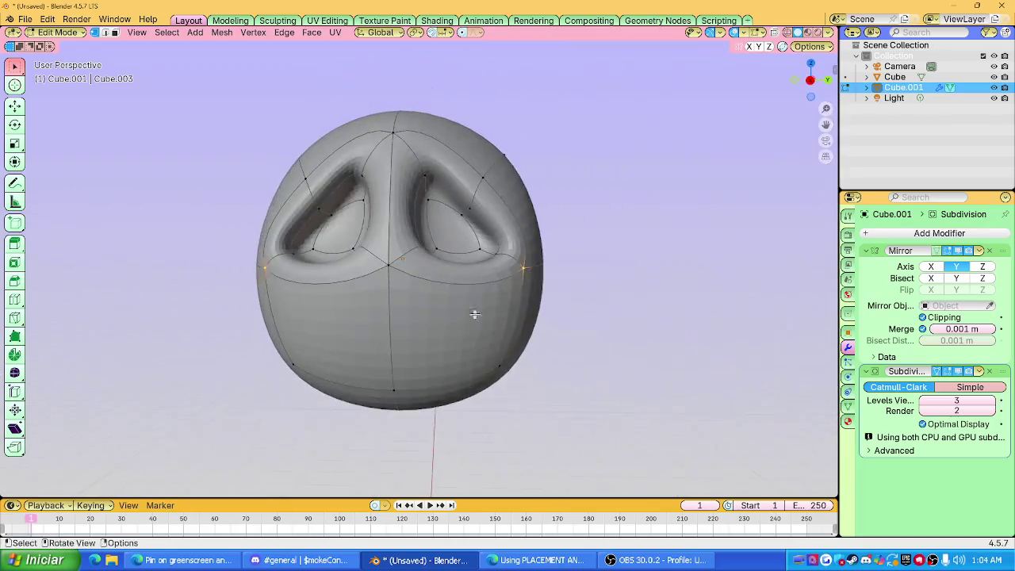
pyautogui.hotkey('ctrl', 'r')
pyautogui.click(401, 324)
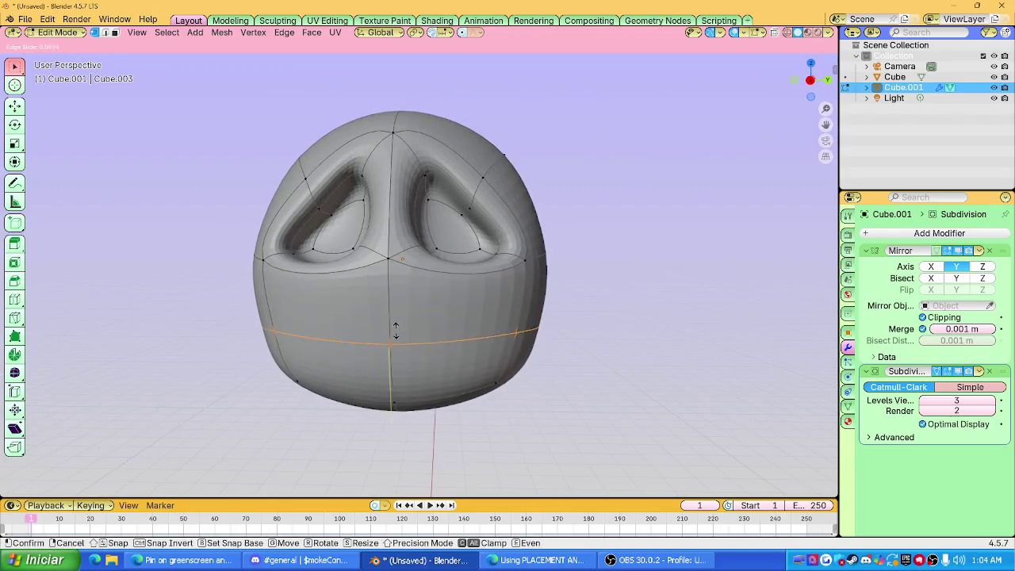
# Bevel the new loop into a band of faces across the lower face.
pyautogui.click(396, 324)
pyautogui.hotkey('ctrl', 'b')
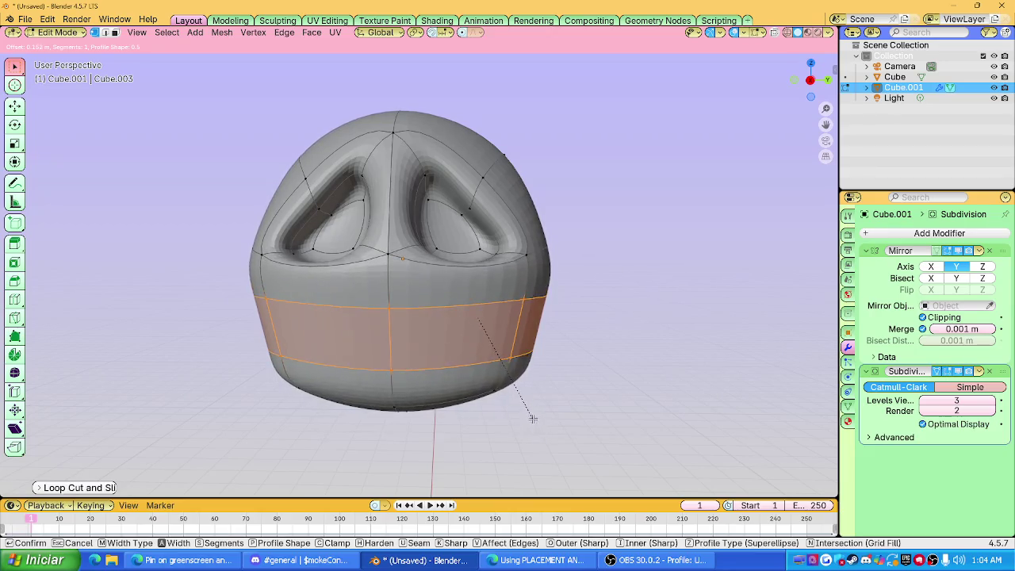
pyautogui.click(532, 416)
pyautogui.moveTo(625, 390)
pyautogui.mouseDown(button='middle')
pyautogui.moveTo(431, 357)
pyautogui.moveTo(408, 379)
pyautogui.moveTo(514, 317)
pyautogui.moveTo(550, 271)
pyautogui.moveTo(518, 379)
pyautogui.moveTo(555, 378)
pyautogui.mouseUp(button='middle')
# Reposition a vertex at the bottom of the head.
pyautogui.click(538, 408)
pyautogui.press('g')
pyautogui.click(505, 419)
pyautogui.moveTo(505, 419)
pyautogui.mouseDown(button='middle')
pyautogui.moveTo(516, 321)
pyautogui.moveTo(494, 109)
pyautogui.moveTo(533, 46)
pyautogui.mouseUp(button='middle')
pyautogui.press('g')
pyautogui.click(495, 330)
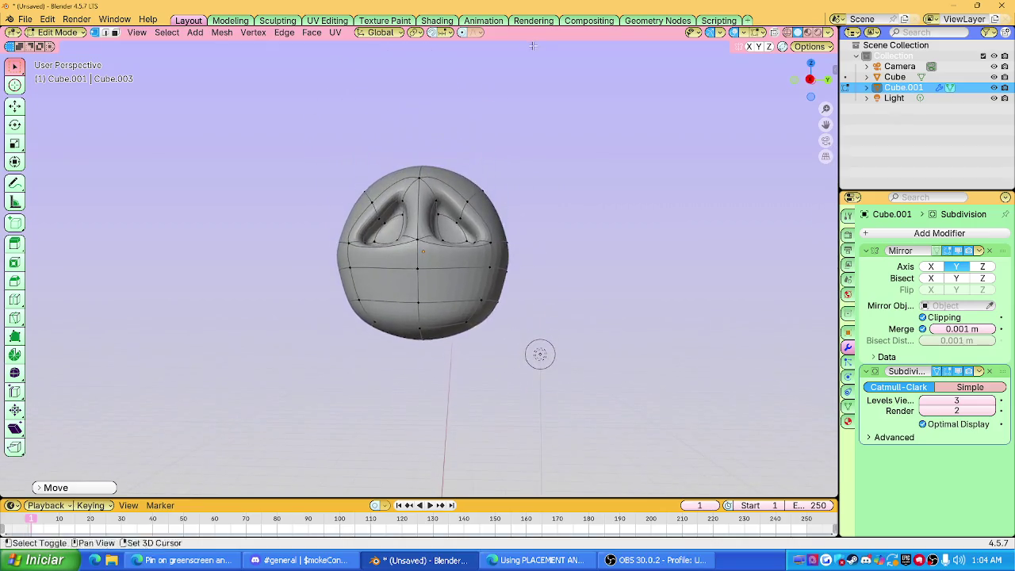
pyautogui.scroll(2, 473, 296)
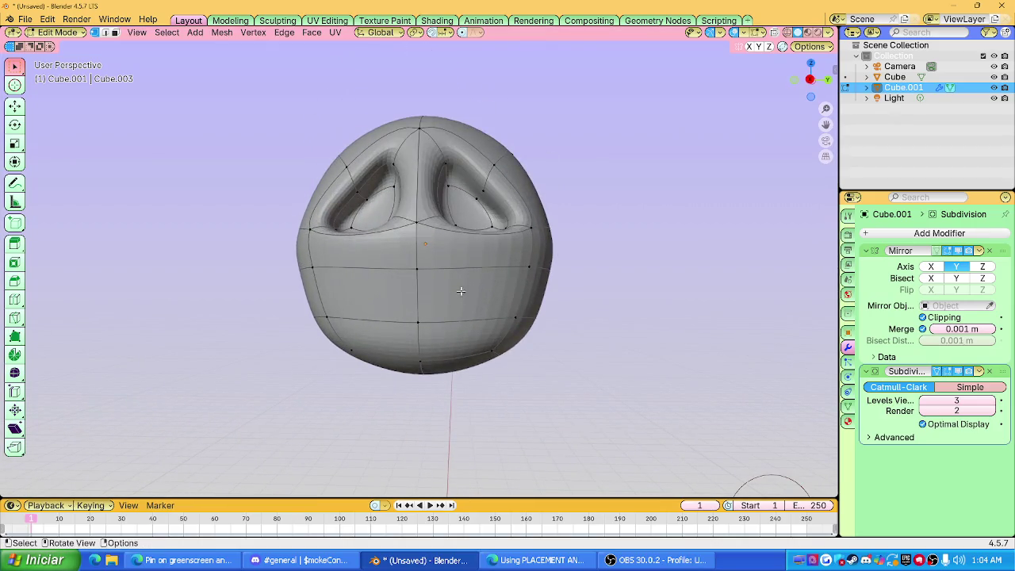
# Select the mouth faces in face mode and extrude them inward.
pyautogui.press('3')
pyautogui.click(455, 291)
pyautogui.moveTo(456, 291)
pyautogui.mouseDown(button='middle')
pyautogui.moveTo(444, 295)
pyautogui.moveTo(503, 278)
pyautogui.mouseUp(button='middle')
pyautogui.press('e')
pyautogui.click(454, 291)
# Shrink the mouth opening and shift its edge.
pyautogui.press('s')
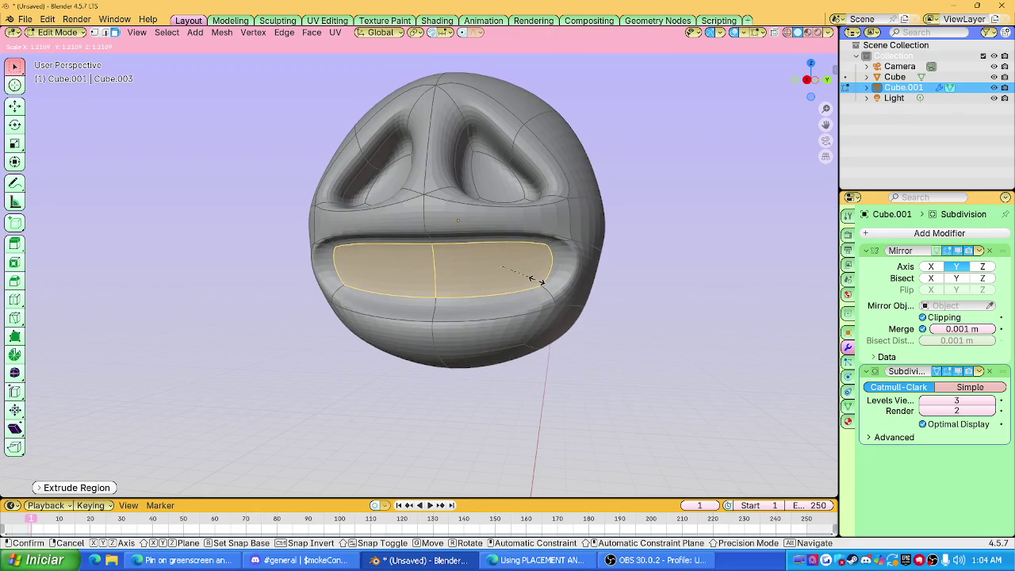
pyautogui.click(537, 280)
pyautogui.moveTo(538, 280); pyautogui.dragTo(517, 285, button='middle')
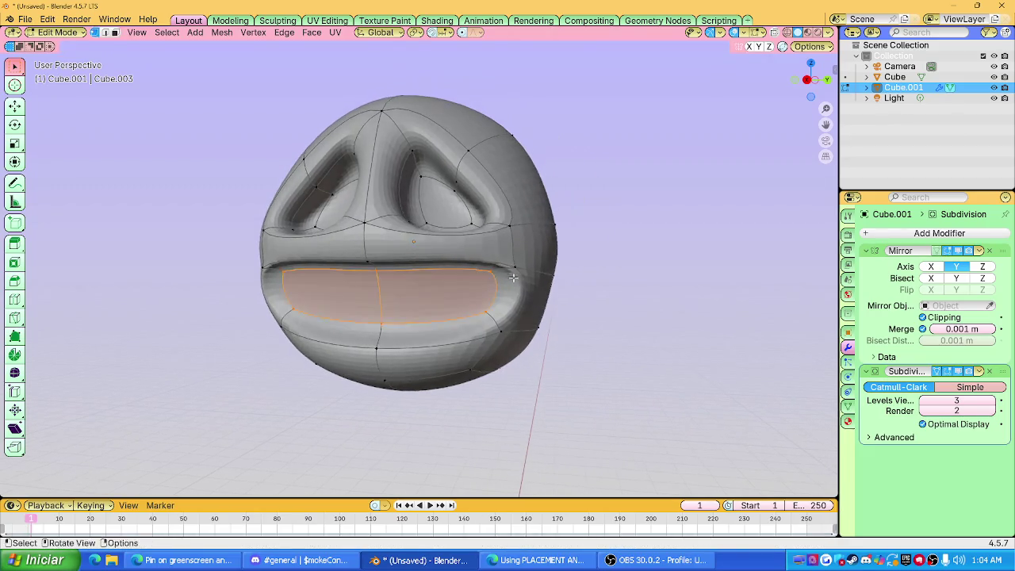
pyautogui.press('g')
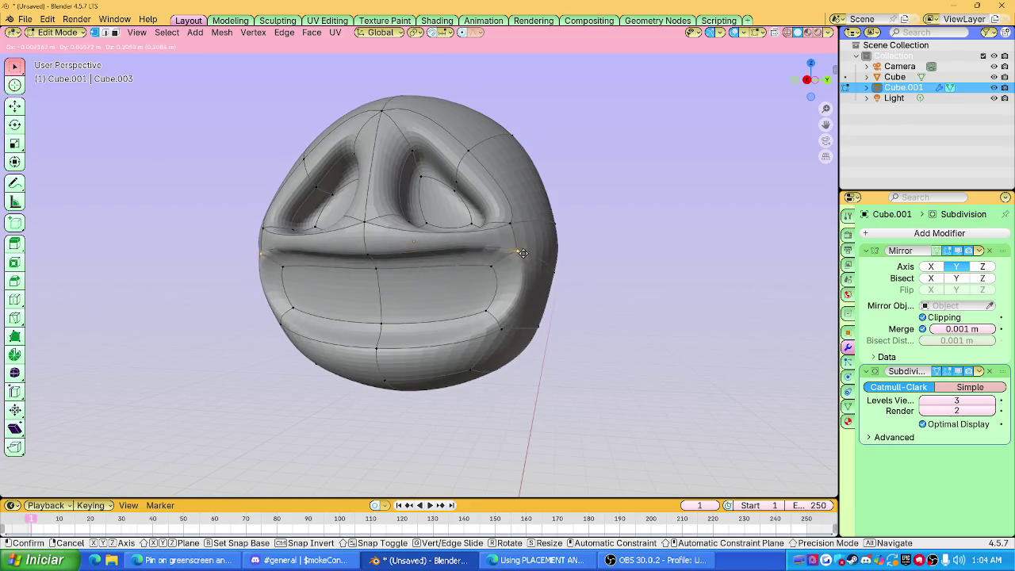
pyautogui.click(520, 267)
pyautogui.moveTo(519, 266)
pyautogui.mouseDown(button='middle')
pyautogui.moveTo(508, 254)
pyautogui.moveTo(535, 275)
pyautogui.mouseUp(button='middle')
# Move the mouth corner vertices along Y and fine-tune their position.
pyautogui.press('g')
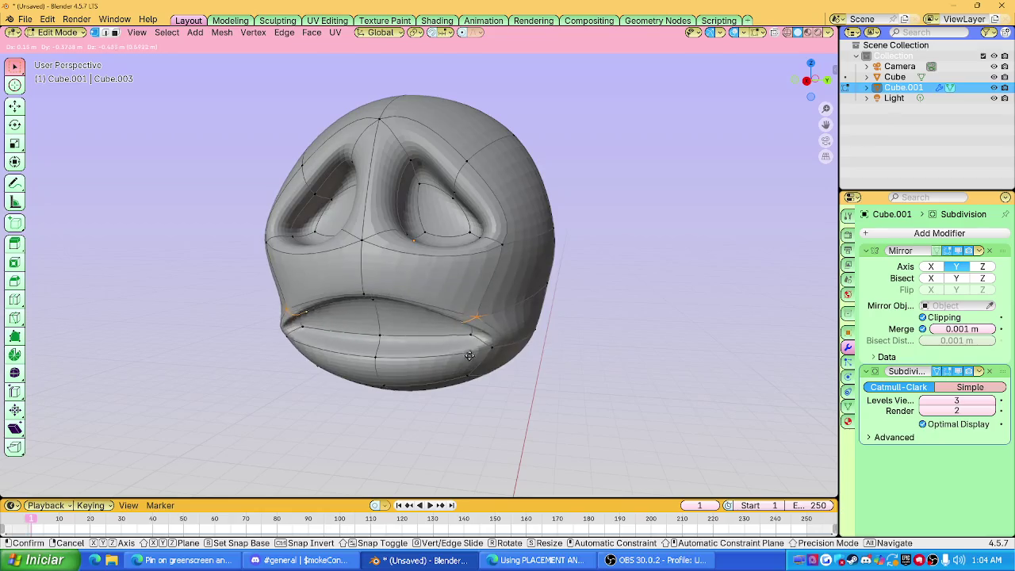
pyautogui.keyDown('alt'); pyautogui.moveTo(466, 338); pyautogui.dragTo(512, 297, button='middle'); pyautogui.keyUp('alt')
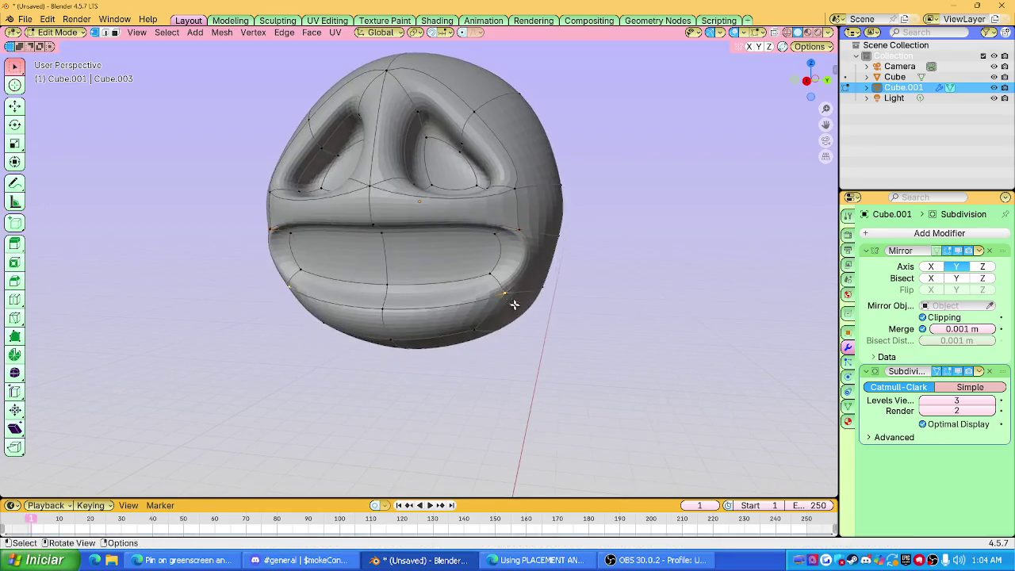
pyautogui.press('y')
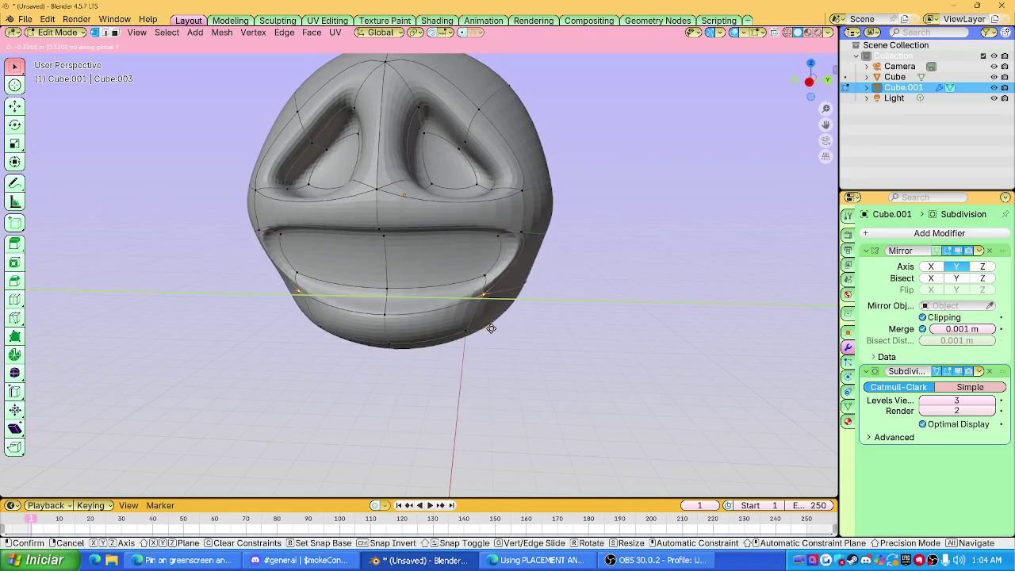
pyautogui.click(508, 329)
pyautogui.press('g')
pyautogui.click(486, 278)
pyautogui.moveTo(486, 278)
pyautogui.mouseDown(button='middle')
pyautogui.moveTo(425, 263)
pyautogui.moveTo(414, 238)
pyautogui.moveTo(379, 262)
pyautogui.moveTo(410, 286)
pyautogui.mouseUp(button='middle')
# Select the linked mouth interior faces and push them back along X.
pyautogui.hotkey('ctrl', 'l')
pyautogui.press('g')
pyautogui.click(402, 264)
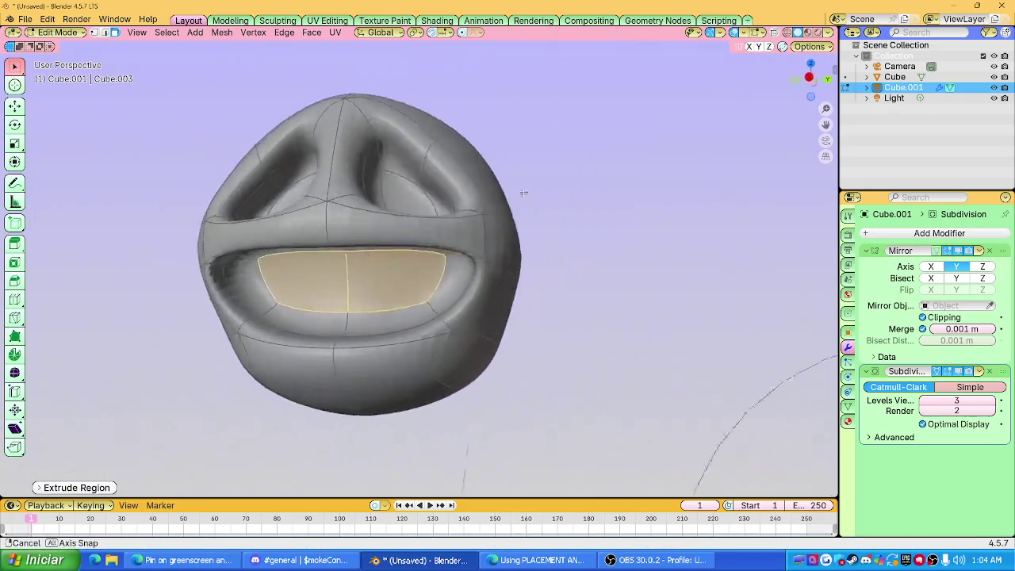
pyautogui.press('x')
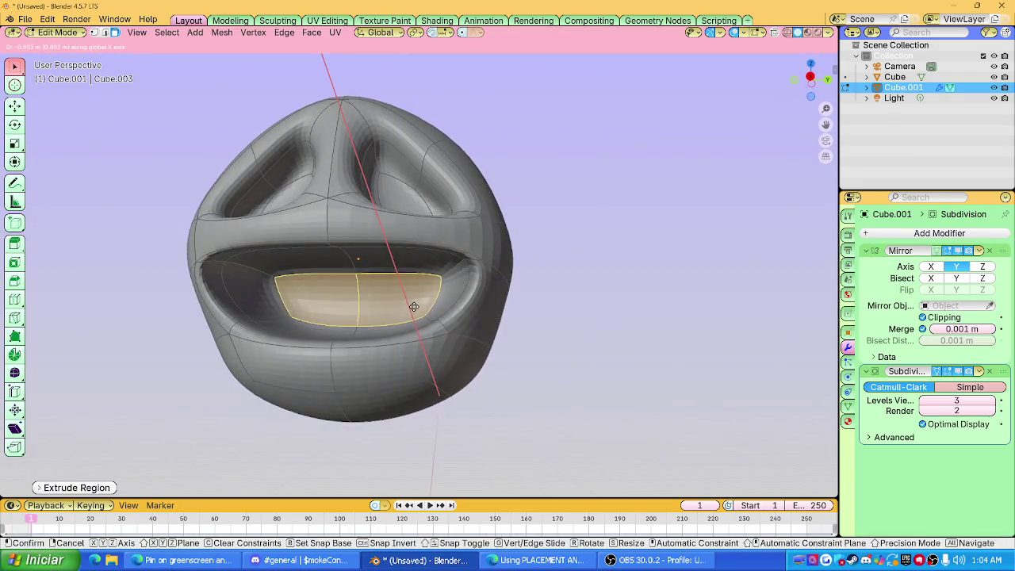
pyautogui.click(410, 303)
pyautogui.moveTo(410, 303); pyautogui.dragTo(444, 256, button='middle')
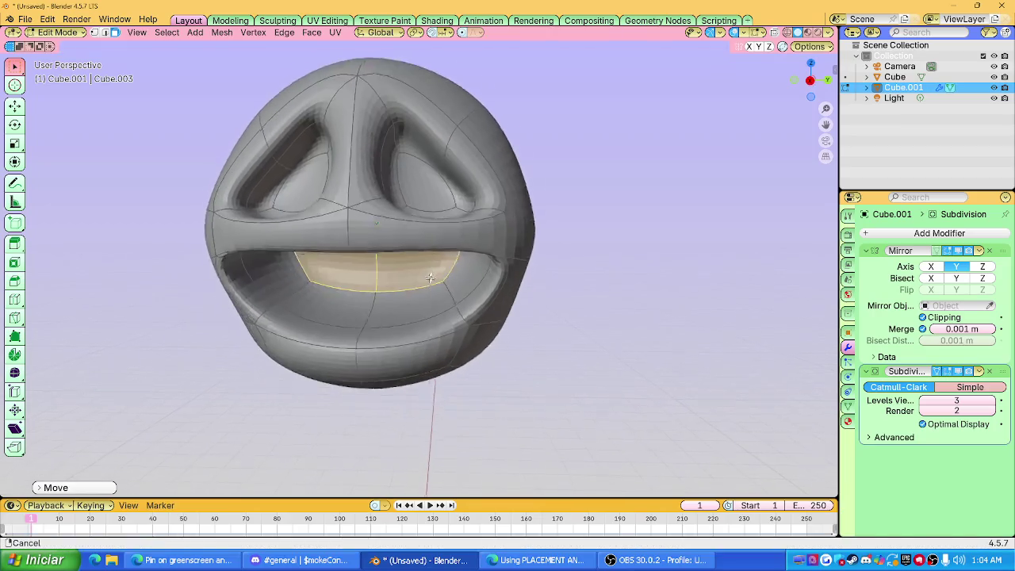
# Set the mouth faces' depth along X and return to Object Mode.
pyautogui.press('g')
pyautogui.press('x')
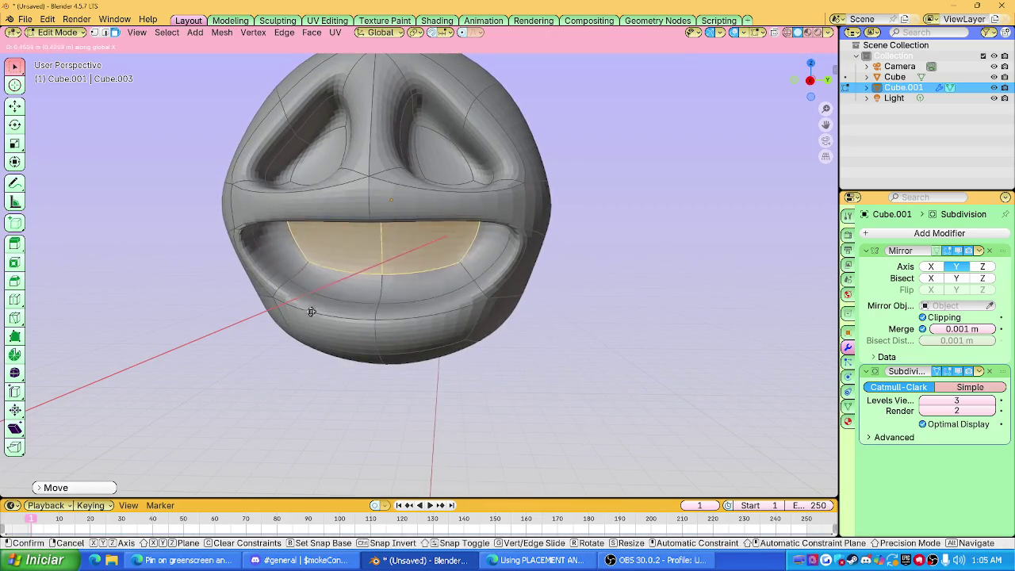
pyautogui.click(405, 268)
pyautogui.press('Tab')
pyautogui.moveTo(400, 265)
pyautogui.mouseDown(button='middle')
pyautogui.moveTo(379, 259)
pyautogui.moveTo(372, 272)
pyautogui.mouseUp(button='middle')
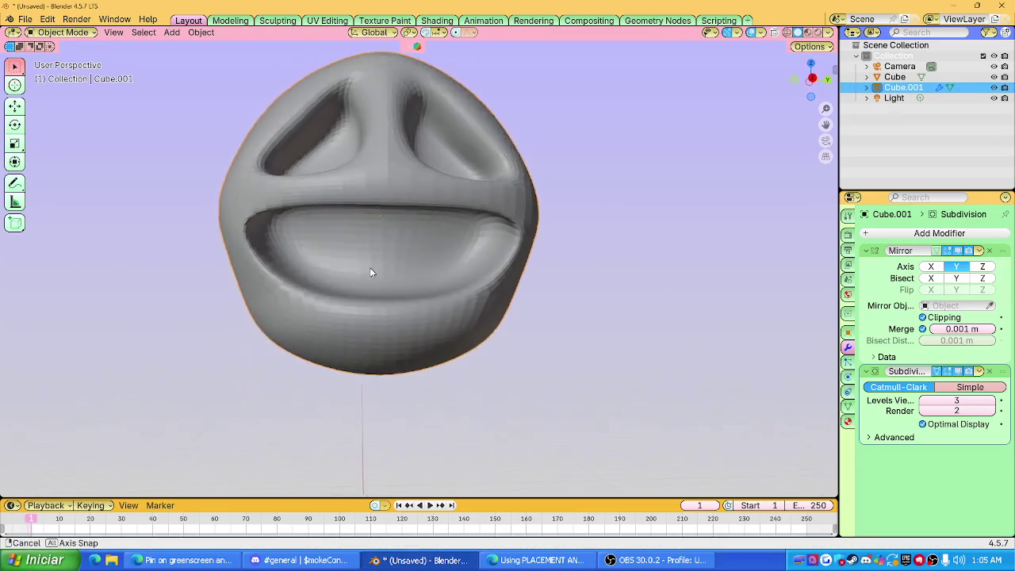
# Move the lower lip faces downward in Edit Mode.
pyautogui.press('Tab')
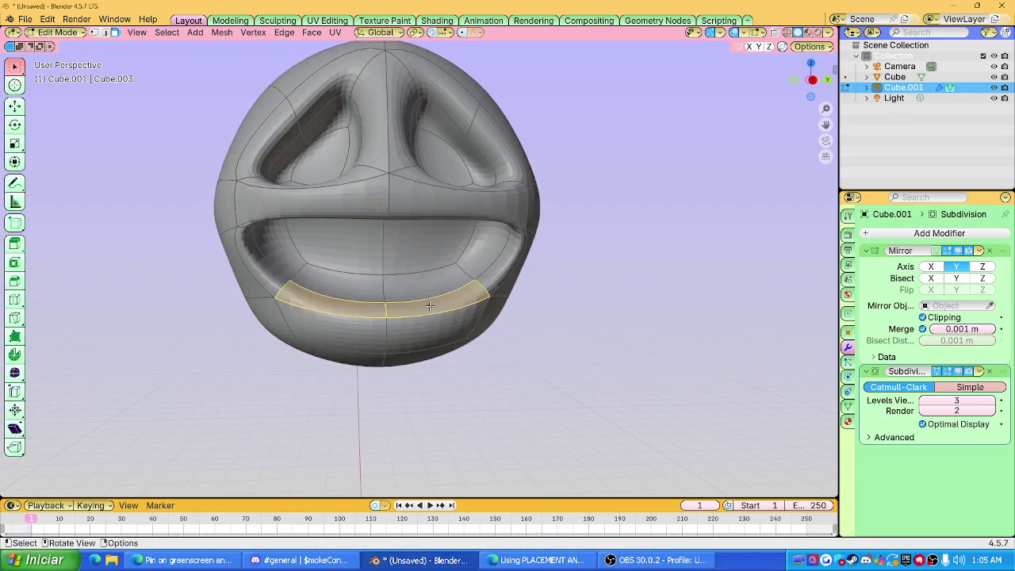
pyautogui.press('g')
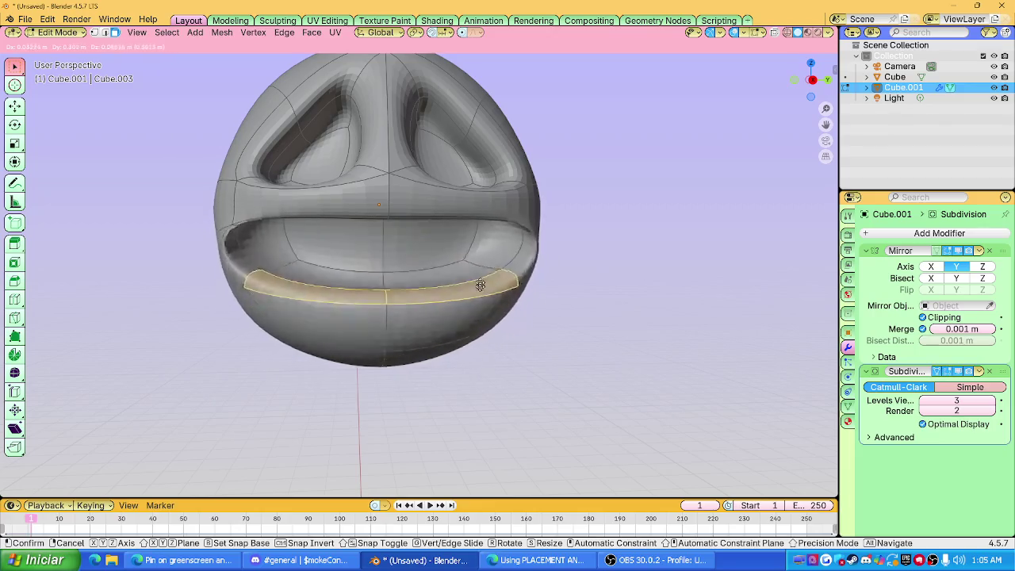
pyautogui.click(479, 294)
pyautogui.moveTo(479, 294); pyautogui.dragTo(450, 244, button='middle')
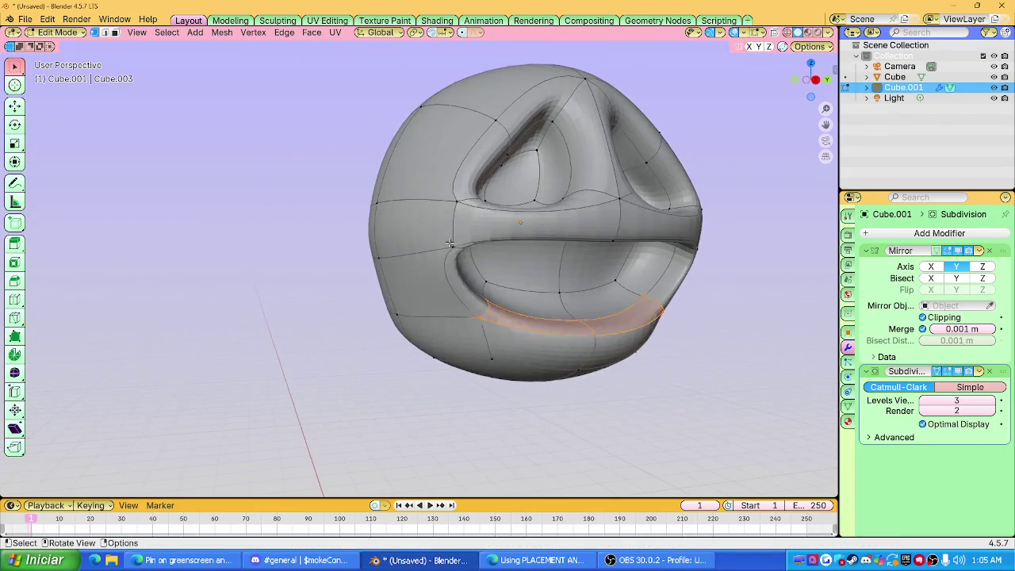
pyautogui.press('k')
pyautogui.moveTo(651, 242); pyautogui.dragTo(480, 275, button='middle')
pyautogui.moveTo(376, 281)
pyautogui.mouseDown(button='middle')
pyautogui.moveTo(385, 288)
pyautogui.moveTo(318, 232)
pyautogui.moveTo(549, 316)
pyautogui.mouseUp(button='middle')
# Raise the mouth edge and a mouth corner vertex along Z.
pyautogui.press('g')
pyautogui.press('z')
pyautogui.click(386, 287)
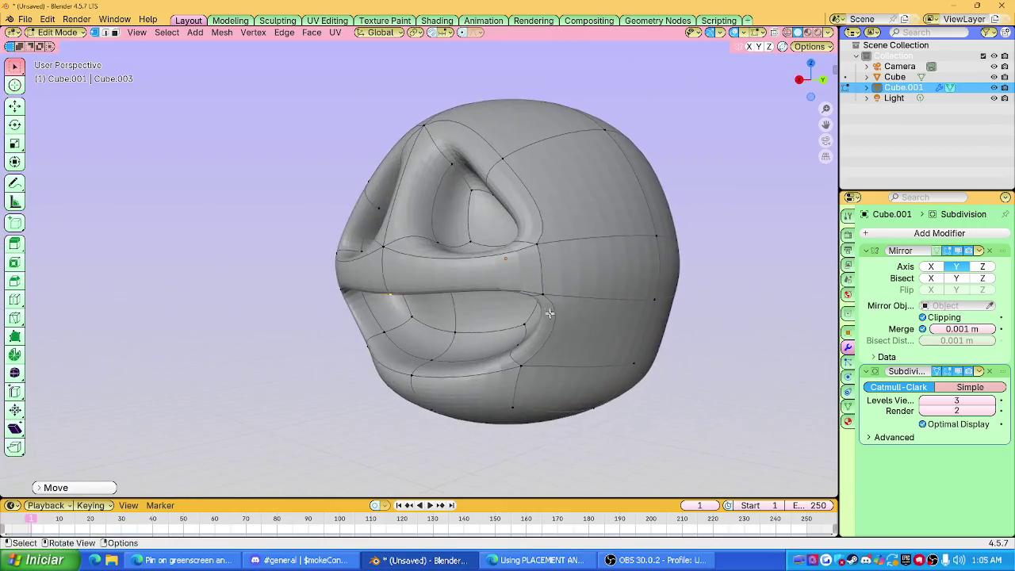
pyautogui.press('g')
pyautogui.press('z')
pyautogui.click(551, 245)
pyautogui.moveTo(551, 246)
pyautogui.mouseDown(button='middle')
pyautogui.moveTo(610, 307)
pyautogui.moveTo(641, 317)
pyautogui.moveTo(473, 295)
pyautogui.mouseUp(button='middle')
pyautogui.scroll(-4, 641, 317)
# Enable proportional editing and soft-reshape the vertices with an adjusted falloff radius.
pyautogui.click(277, 293)
pyautogui.moveTo(277, 293); pyautogui.dragTo(381, 171, button='middle')
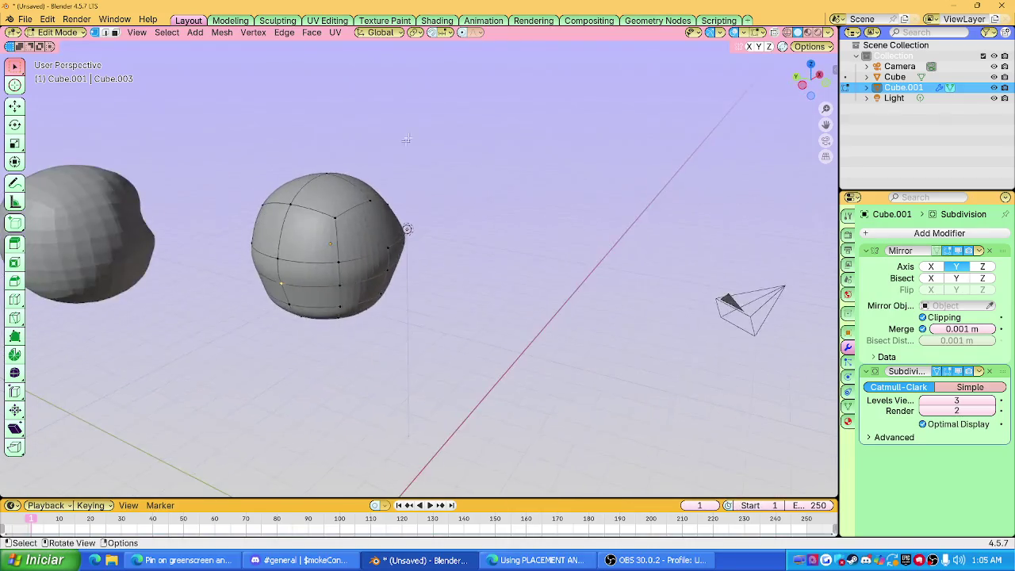
pyautogui.click(460, 34)
pyautogui.moveTo(357, 238)
pyautogui.mouseDown(button='middle')
pyautogui.moveTo(402, 272)
pyautogui.moveTo(362, 220)
pyautogui.moveTo(294, 231)
pyautogui.moveTo(438, 264)
pyautogui.mouseUp(button='middle')
pyautogui.press('g')
pyautogui.scroll(-2, 401, 272)
pyautogui.scroll(-2, 401, 272)
pyautogui.click(406, 271)
# Apply Shade Auto Smooth to the head in Object Mode.
pyautogui.press('Tab')
pyautogui.scroll(2, 485, 276)
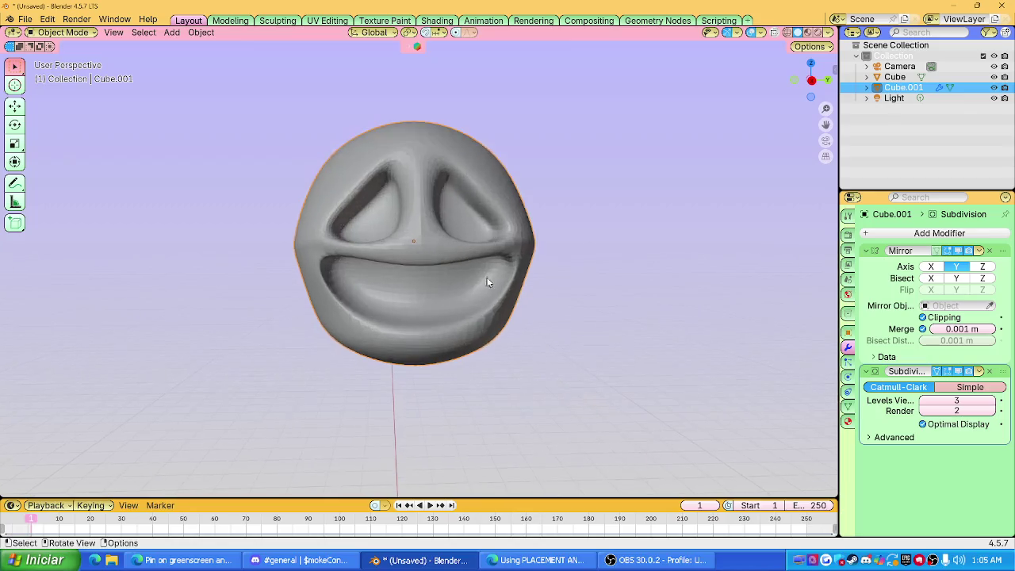
pyautogui.scroll(2, 485, 275)
pyautogui.rightClick(430, 228)
pyautogui.click(428, 242)
pyautogui.moveTo(425, 283)
pyautogui.mouseDown(button='middle')
pyautogui.moveTo(449, 262)
pyautogui.moveTo(506, 276)
pyautogui.moveTo(526, 238)
pyautogui.mouseUp(button='middle')
# Soft-reshape the head in Edit Mode, redoing the first attempt.
pyautogui.press('Tab')
pyautogui.press('Tab')
pyautogui.press('Tab')
pyautogui.press('g')
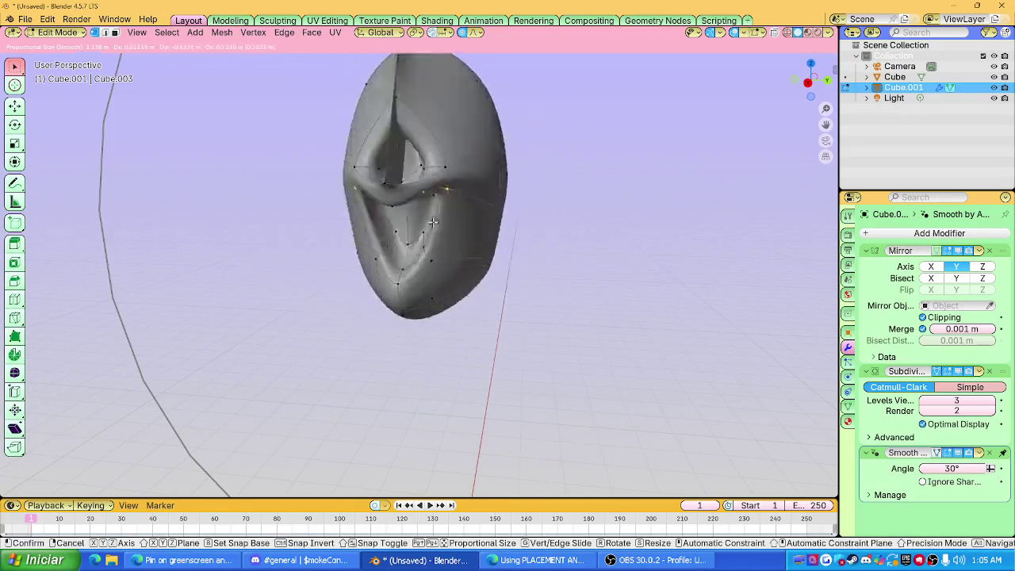
pyautogui.rightClick(502, 282)
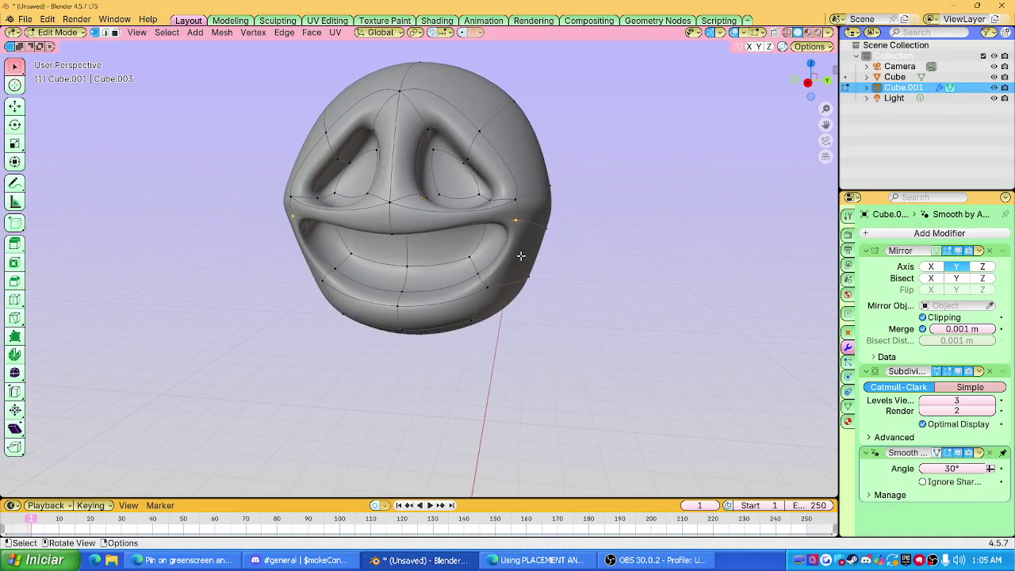
pyautogui.press('g')
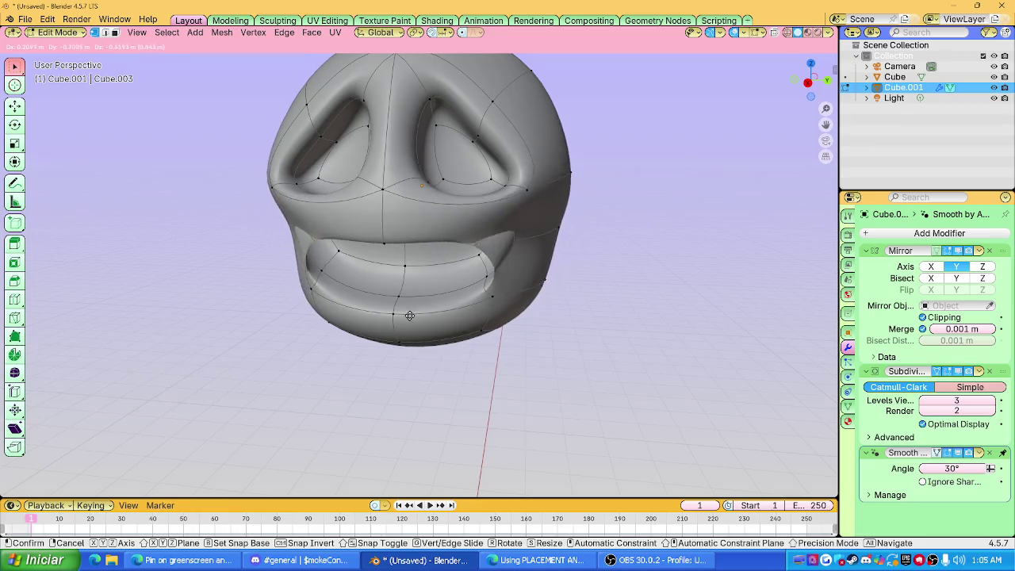
pyautogui.click(534, 262)
pyautogui.moveTo(535, 263)
pyautogui.mouseDown(button='middle')
pyautogui.moveTo(536, 222)
pyautogui.moveTo(476, 253)
pyautogui.mouseUp(button='middle')
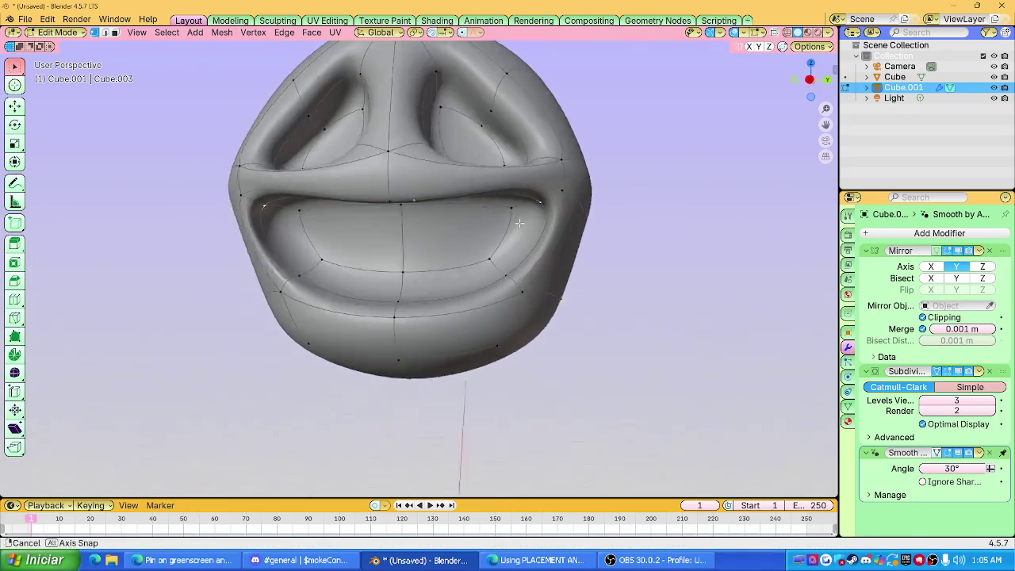
# Widen the mouth and raise the upper-lip corner along Z.
pyautogui.press('g')
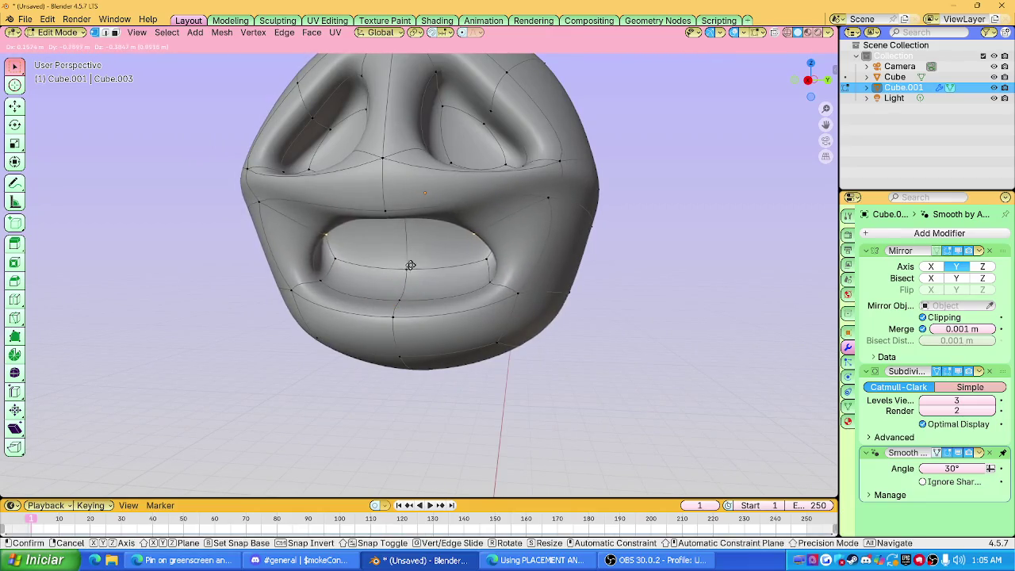
pyautogui.click(527, 220)
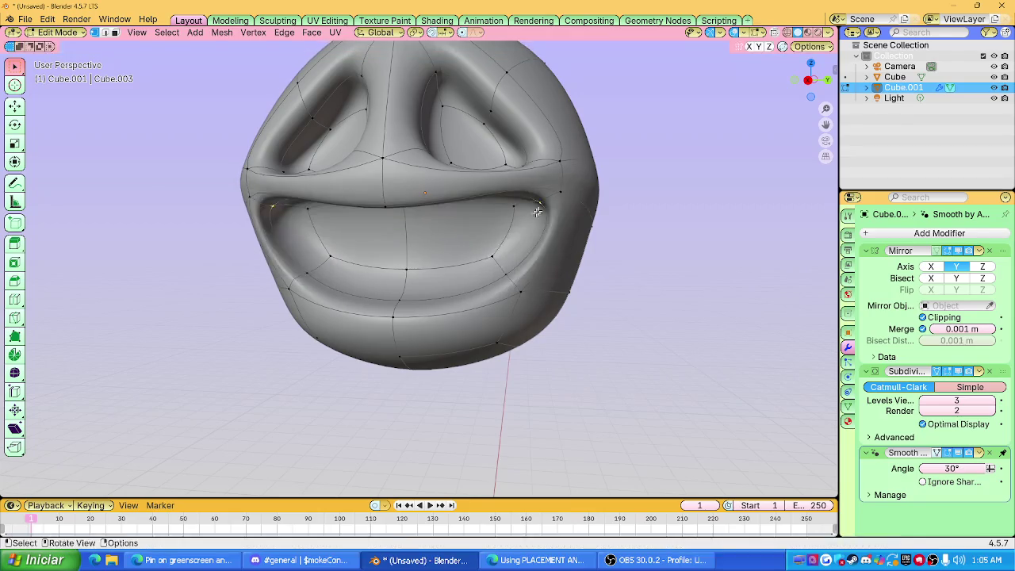
pyautogui.click(565, 165)
pyautogui.press('g')
pyautogui.press('z')
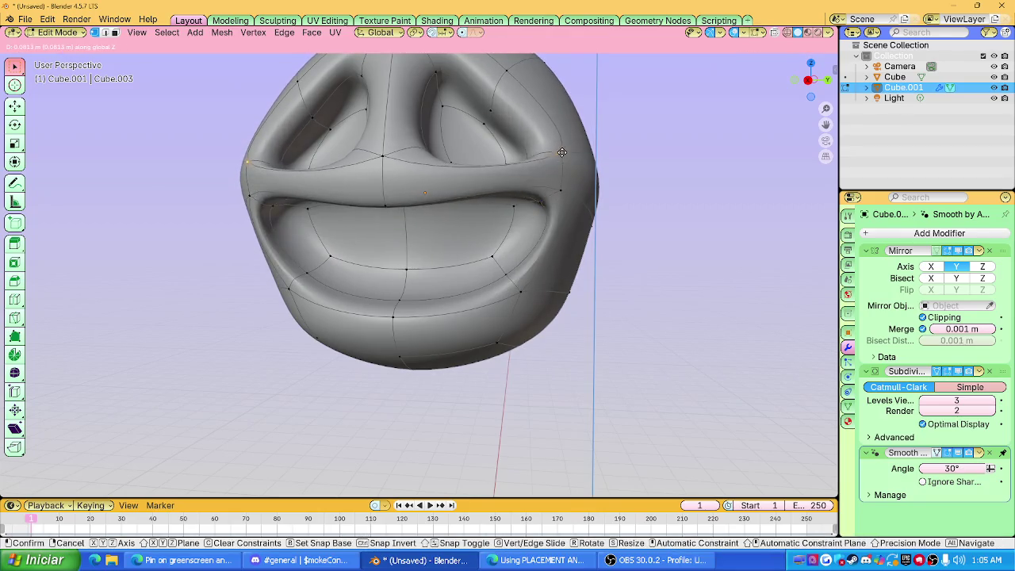
pyautogui.click(566, 154)
pyautogui.moveTo(565, 155); pyautogui.dragTo(575, 185, button='middle')
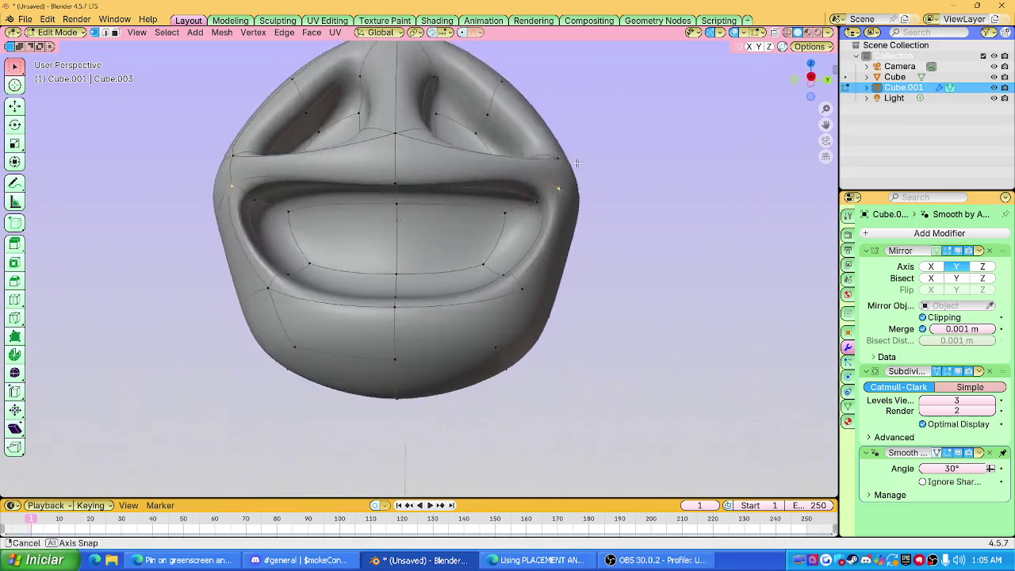
pyautogui.press('g')
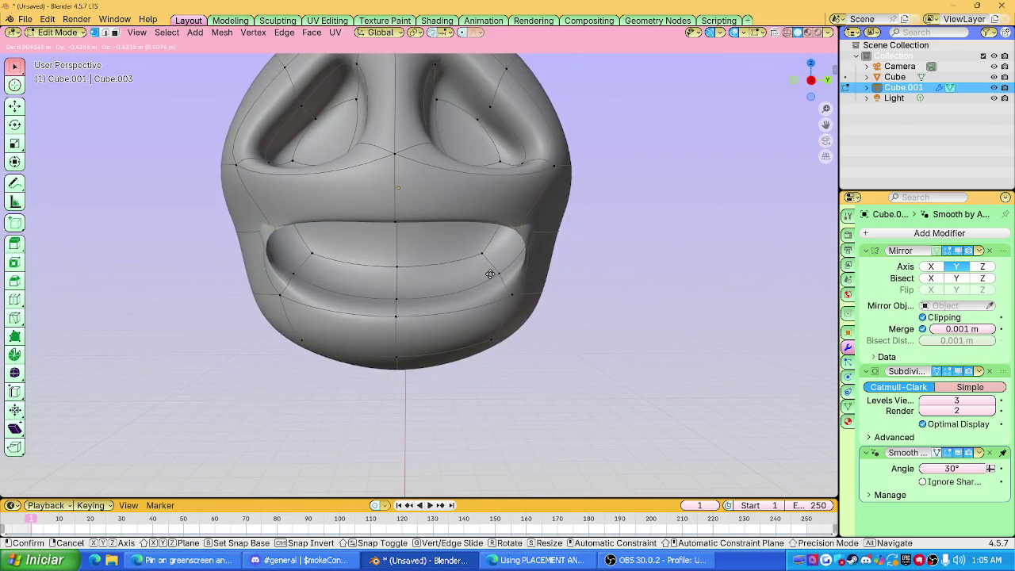
# Lift the lower lip with proportional editing, then view it in Object Mode.
pyautogui.press('z')
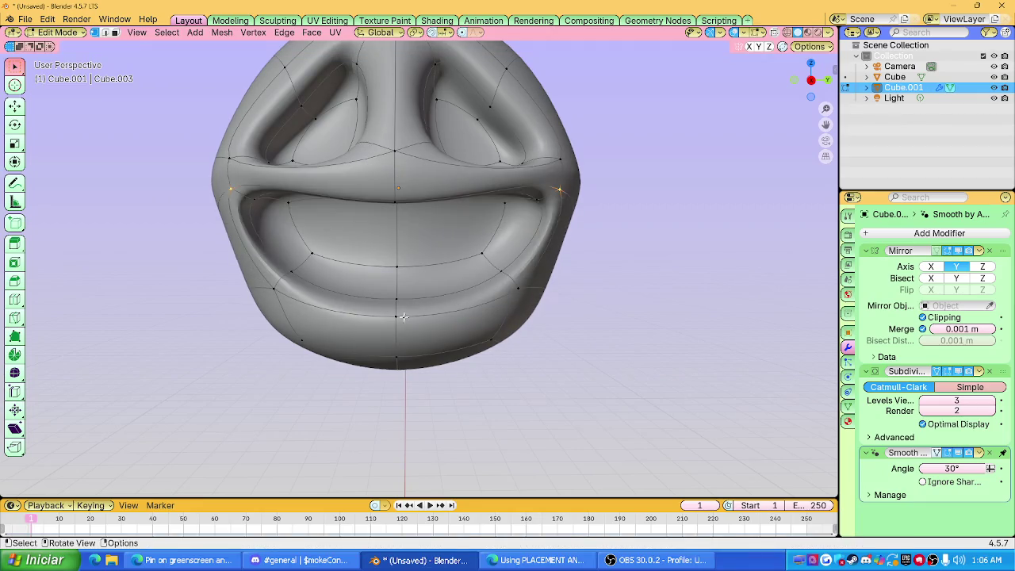
pyautogui.press('z')
pyautogui.press('z')
pyautogui.press('o')
pyautogui.scroll(-10, 452, 269)
pyautogui.scroll(5, 452, 246)
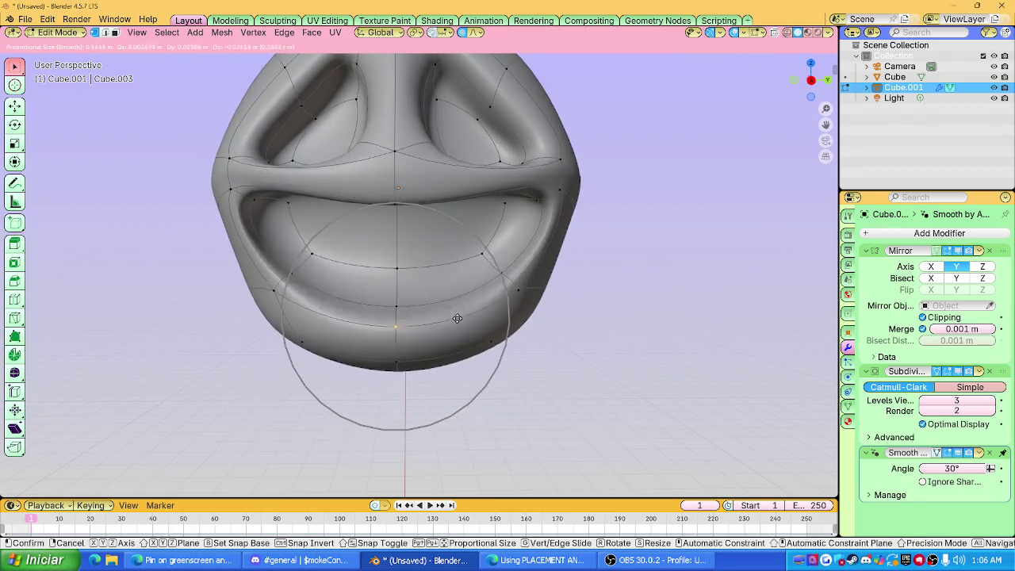
pyautogui.click(448, 237)
pyautogui.press('Tab')
pyautogui.moveTo(432, 250)
pyautogui.mouseDown(button='middle')
pyautogui.moveTo(504, 227)
pyautogui.moveTo(429, 229)
pyautogui.moveTo(520, 240)
pyautogui.moveTo(486, 230)
pyautogui.moveTo(403, 267)
pyautogui.moveTo(417, 248)
pyautogui.moveTo(372, 280)
pyautogui.moveTo(375, 266)
pyautogui.moveTo(407, 268)
pyautogui.moveTo(313, 245)
pyautogui.moveTo(347, 250)
pyautogui.moveTo(412, 220)
pyautogui.mouseUp(button='middle')
pyautogui.scroll(-3, 444, 229)
# Delete the mouth's inner face in face select mode.
pyautogui.press('Tab')
pyautogui.press('3')
pyautogui.click(401, 254)
pyautogui.press('x')
pyautogui.click(396, 264)
# Grid Fill the mouth opening to close the back of the grin.
pyautogui.hotkey('ctrl', 'f')
pyautogui.click(352, 249)
pyautogui.hotkey('ctrl', 'f')
pyautogui.click(402, 217)
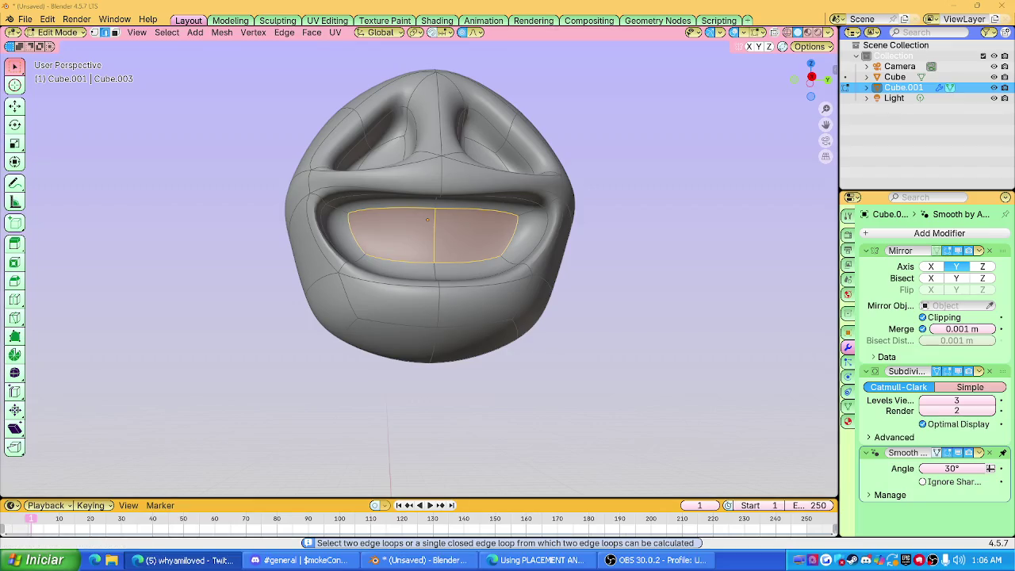
# Pull the eye-socket vertices with proportional editing, cancelling the first attempt and restarting.
pyautogui.moveTo(427, 220); pyautogui.dragTo(466, 243, button='middle')
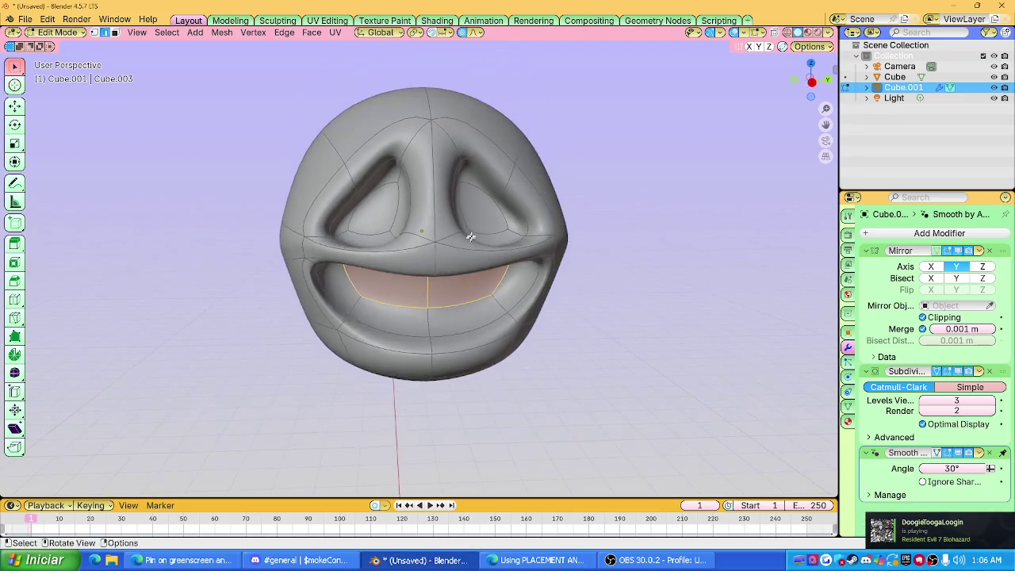
pyautogui.moveTo(511, 186); pyautogui.dragTo(502, 190, button='middle')
pyautogui.press('g')
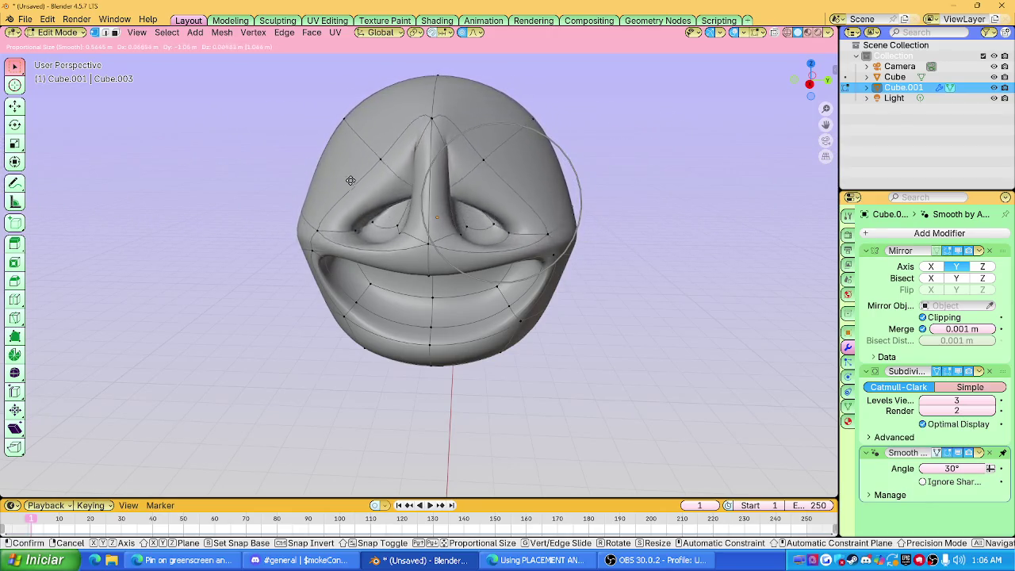
pyautogui.rightClick(486, 118)
pyautogui.click(818, 33)
pyautogui.press('g')
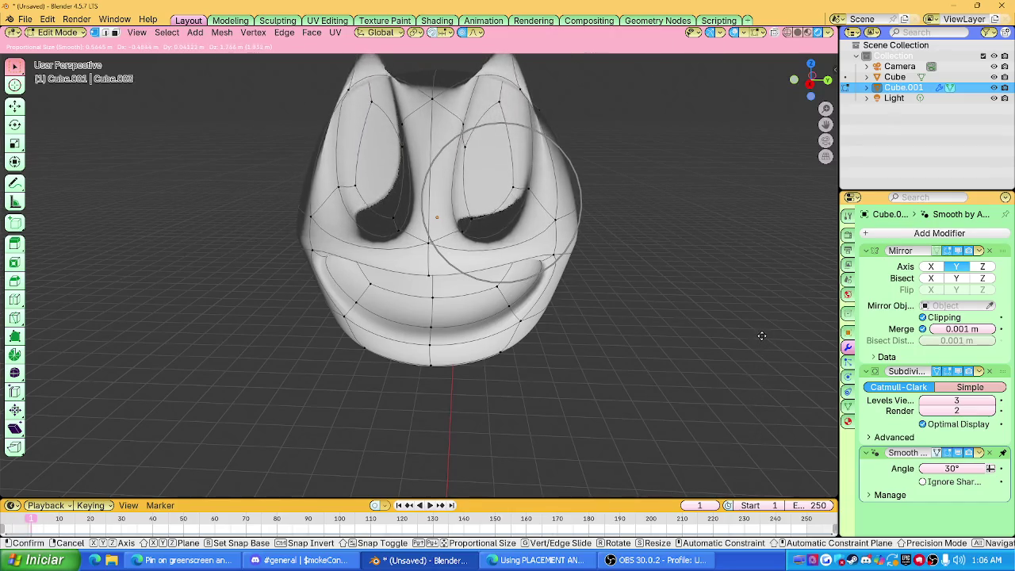
# Return to Object Mode and move the face object aside along the Y axis.
pyautogui.click(738, 333)
pyautogui.press('Tab')
pyautogui.press('s')
pyautogui.press('y')
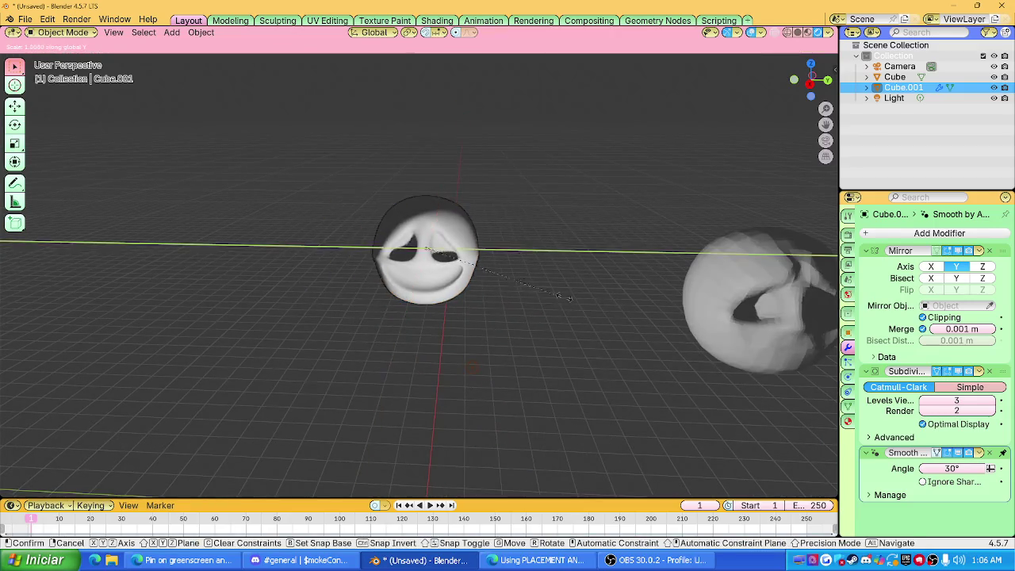
pyautogui.press('Escape')
pyautogui.scroll(-3, 257, 276)
pyautogui.press('g')
pyautogui.press('y')
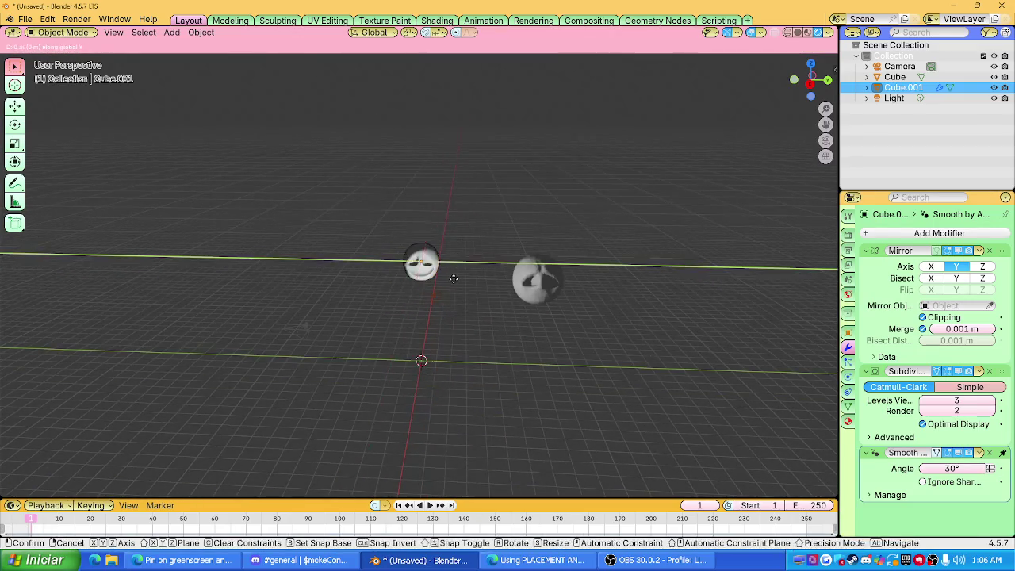
pyautogui.click(630, 298)
# Add a new cube and apply a subdivision to round it into a smooth sphere.
pyautogui.scroll(4, 428, 299)
pyautogui.hotkey('shift', 'a')
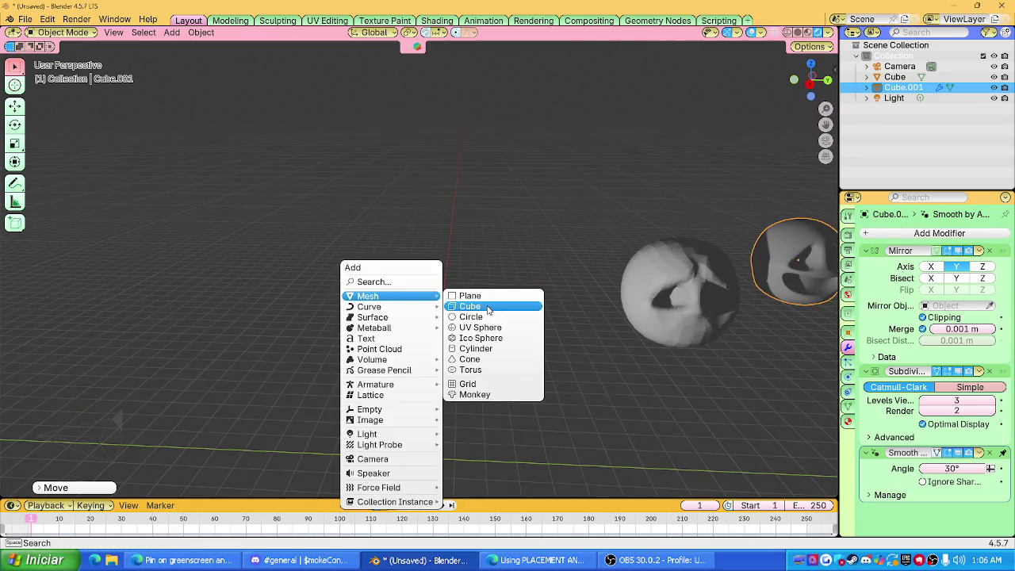
pyautogui.click(486, 307)
pyautogui.press('g')
pyautogui.click(459, 225)
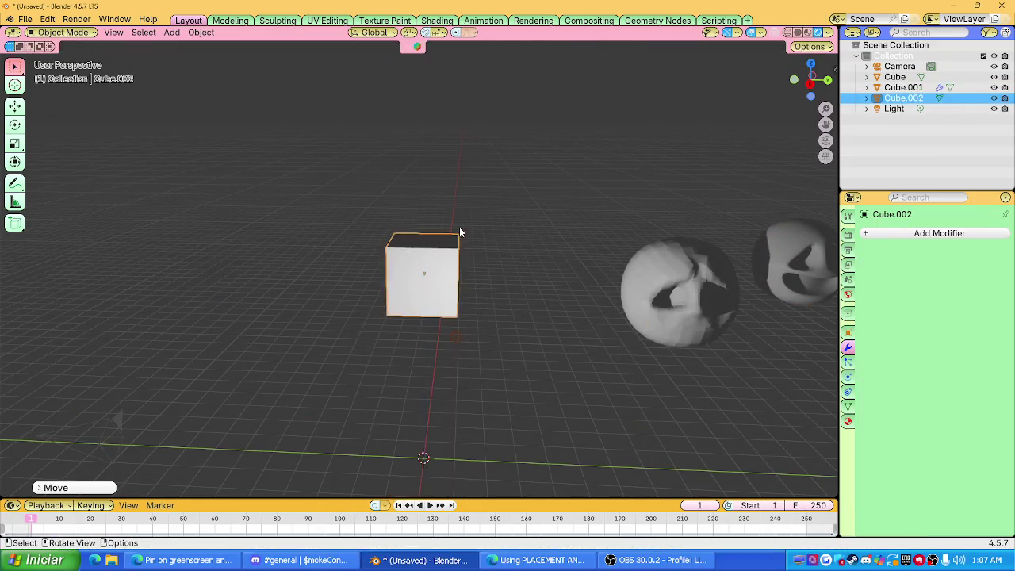
pyautogui.hotkey('ctrl', '3')
pyautogui.moveTo(459, 227); pyautogui.dragTo(457, 238, button='middle')
pyautogui.click(979, 251)
pyautogui.click(928, 264)
# Put the sphere in Sculpt Mode, viewed from the side in solid shading.
pyautogui.click(64, 33)
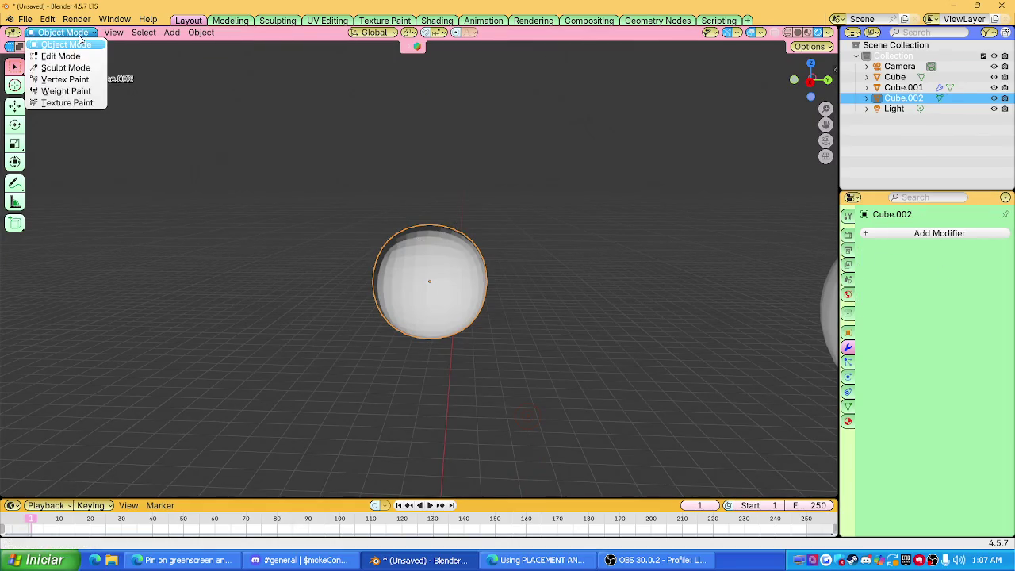
pyautogui.click(85, 69)
pyautogui.click(810, 80)
pyautogui.click(798, 32)
pyautogui.keyDown('shift'); pyautogui.moveTo(460, 385); pyautogui.dragTo(449, 301, button='middle'); pyautogui.keyUp('shift')
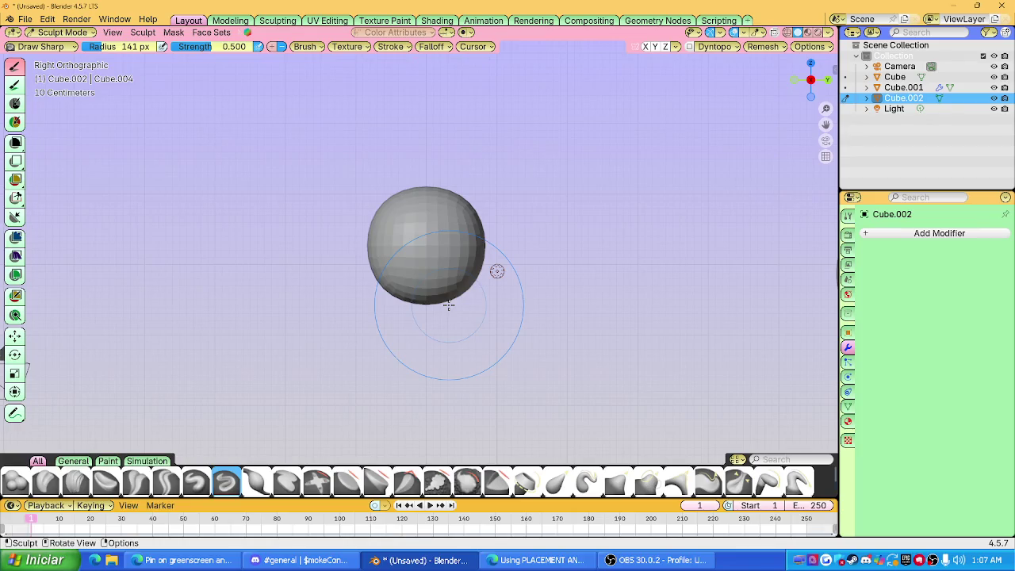
# Pull the sphere's bottom with the Grab brush, undoing the unwanted strokes.
pyautogui.scroll(1, 449, 279)
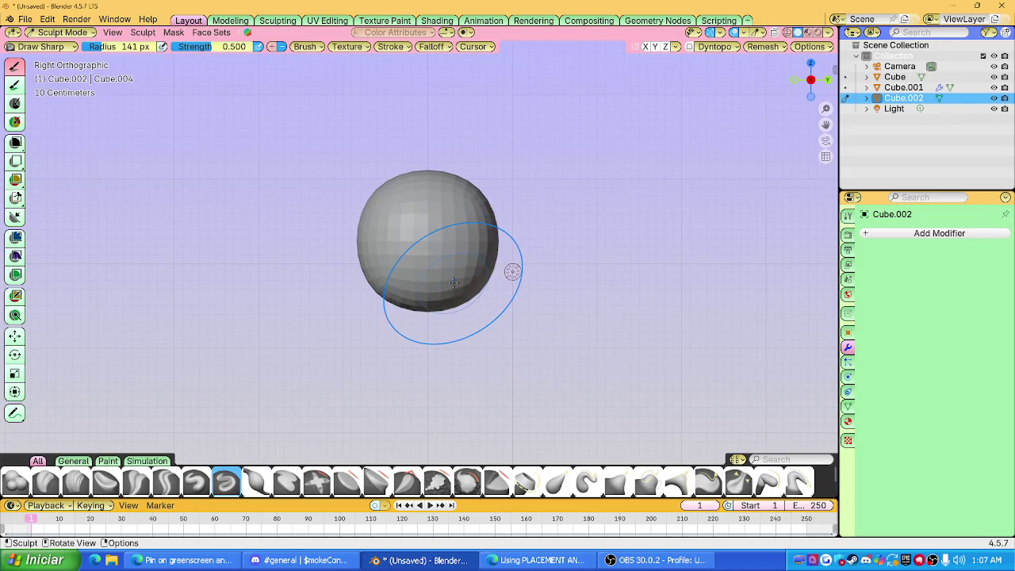
pyautogui.press('g')
pyautogui.moveTo(418, 309); pyautogui.dragTo(379, 284)
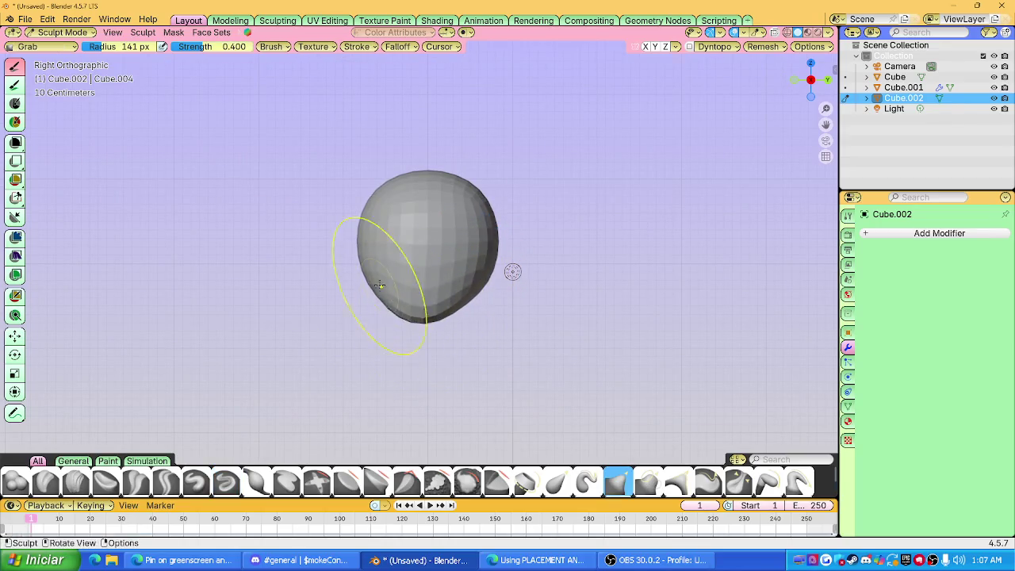
pyautogui.moveTo(465, 315); pyautogui.dragTo(547, 282)
pyautogui.press('z')
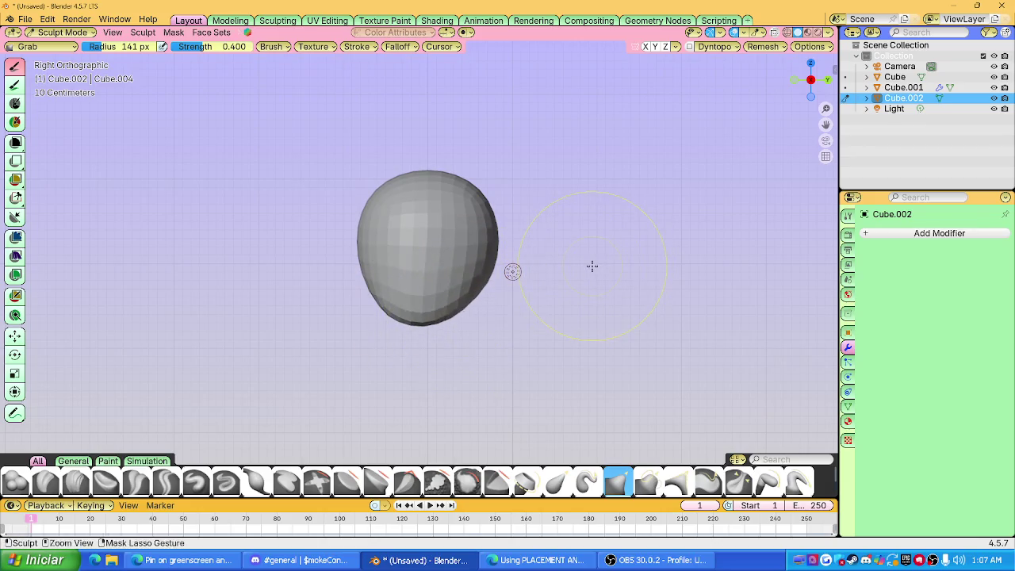
pyautogui.hotkey('ctrl', 'z')
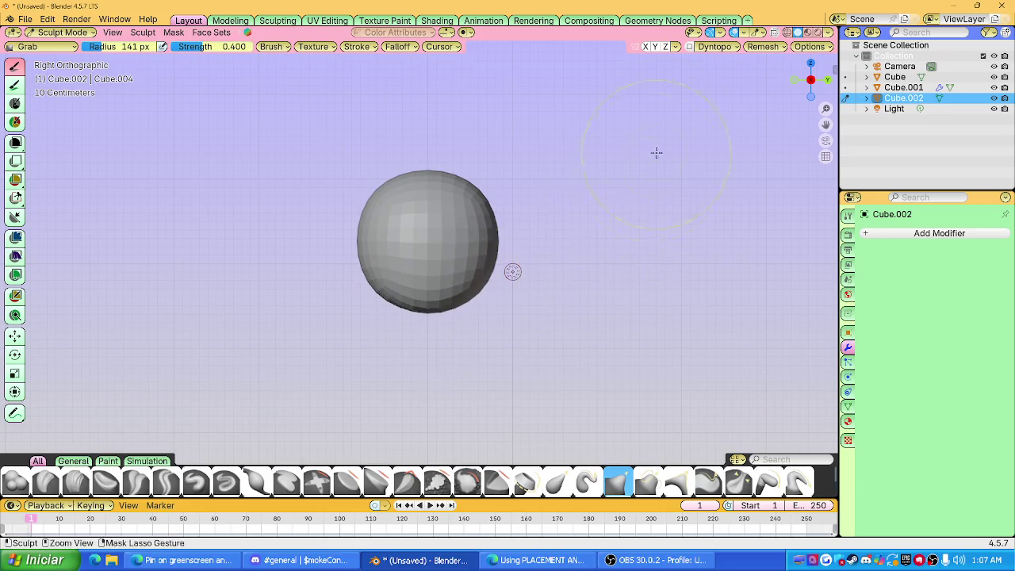
pyautogui.moveTo(435, 306); pyautogui.dragTo(430, 386)
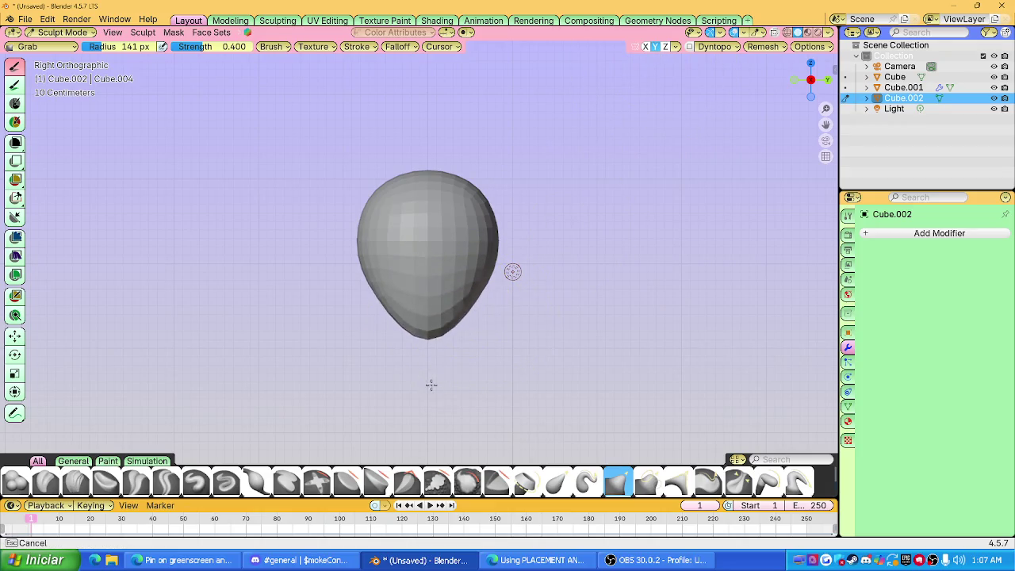
pyautogui.hotkey('ctrl', 'z')
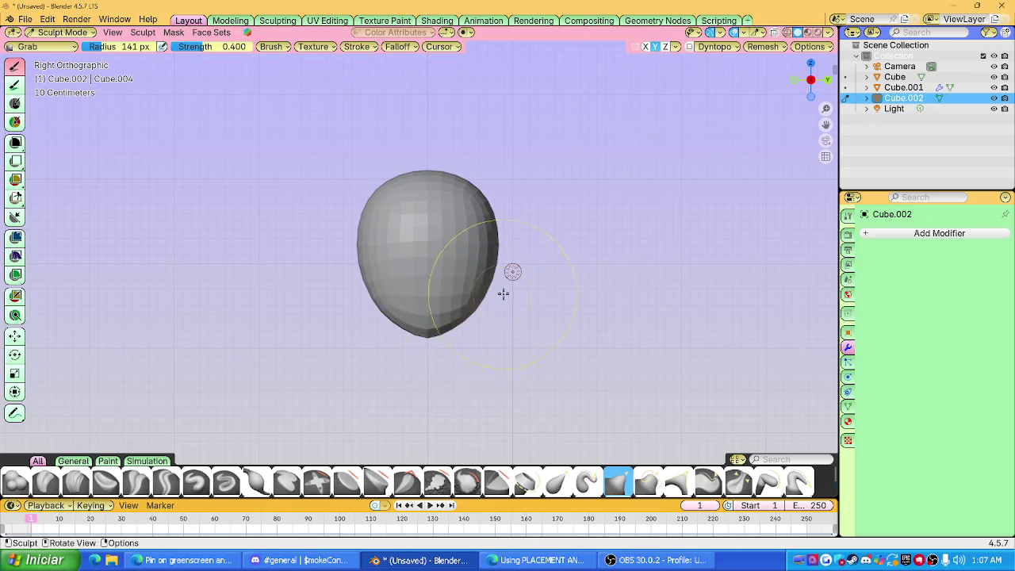
# Isolate the sphere in local view and snap to a back orthographic view.
pyautogui.scroll(5, 523, 282)
pyautogui.moveTo(537, 288); pyautogui.dragTo(505, 297, button='middle')
pyautogui.scroll(-5, 484, 299)
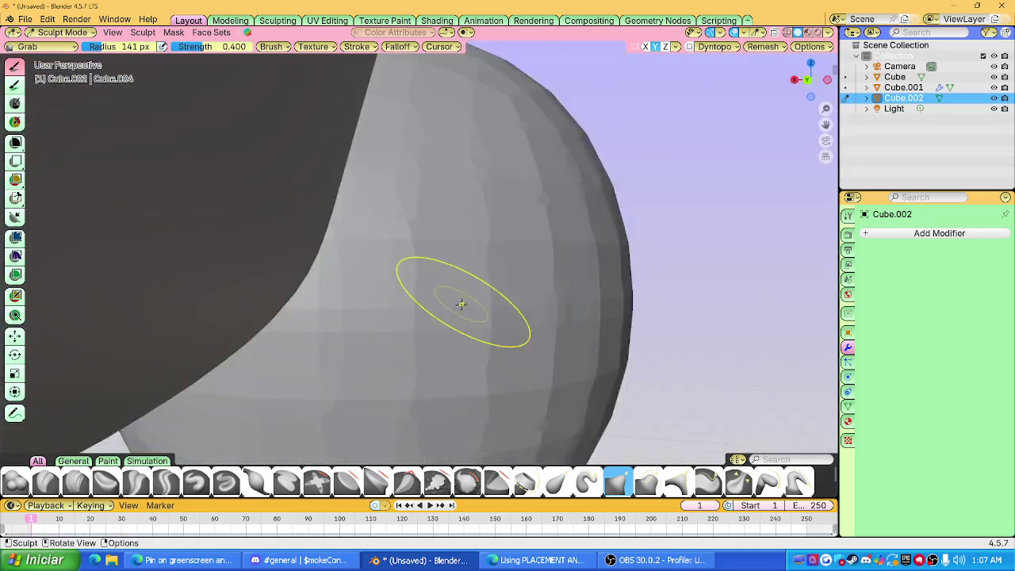
pyautogui.scroll(-3, 459, 299)
pyautogui.press('KP_Divide')
pyautogui.scroll(-5, 456, 297)
pyautogui.scroll(-2, 476, 313)
pyautogui.press('KP_5')
pyautogui.click(810, 83)
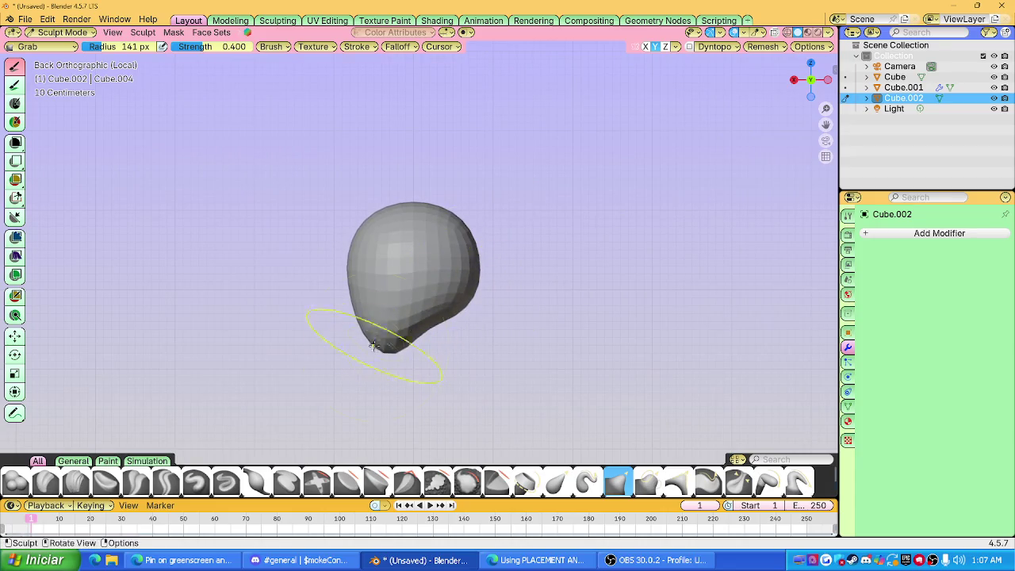
# Grab the sphere's lower part and stretch it into a tall egg-shaped head.
pyautogui.moveTo(367, 342); pyautogui.dragTo(366, 341)
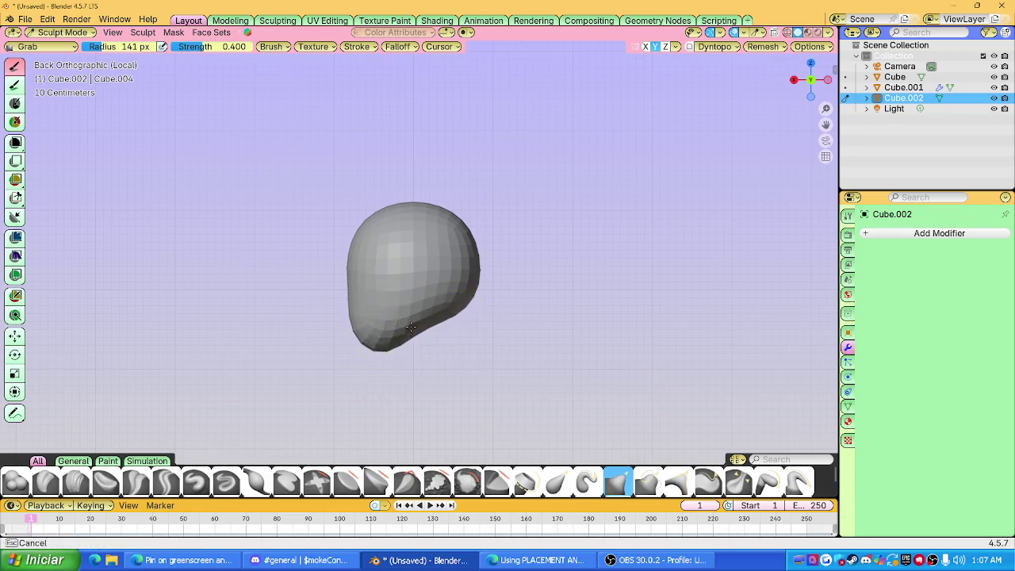
pyautogui.moveTo(419, 324); pyautogui.dragTo(472, 317, button='middle')
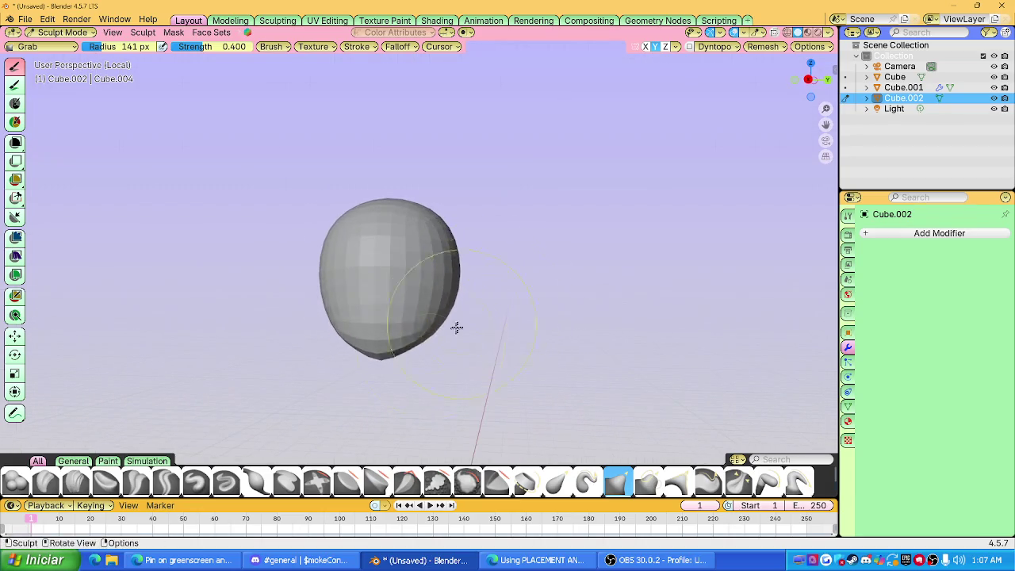
pyautogui.moveTo(417, 349); pyautogui.dragTo(428, 328, button='middle')
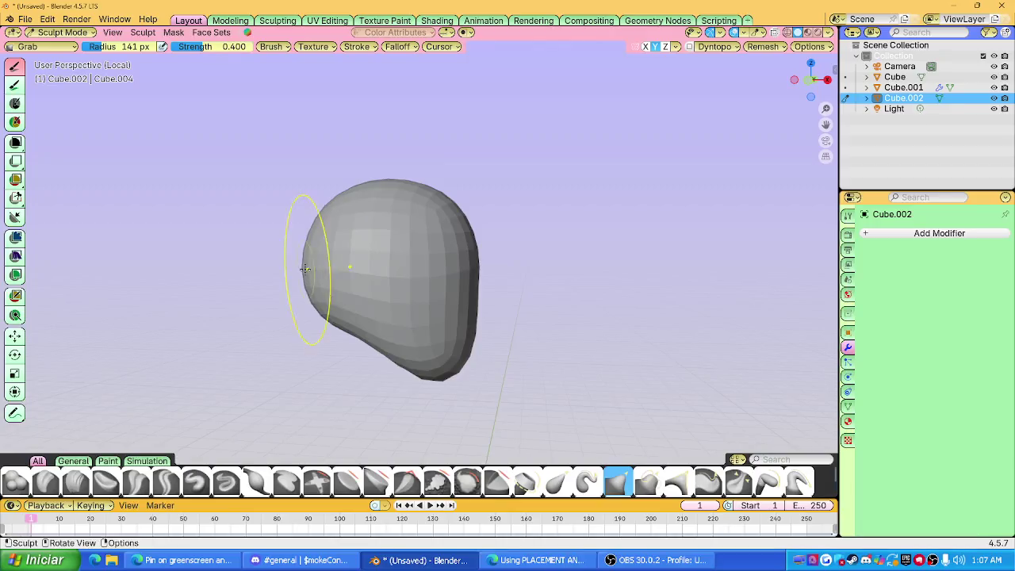
pyautogui.moveTo(317, 249); pyautogui.dragTo(437, 281, button='middle')
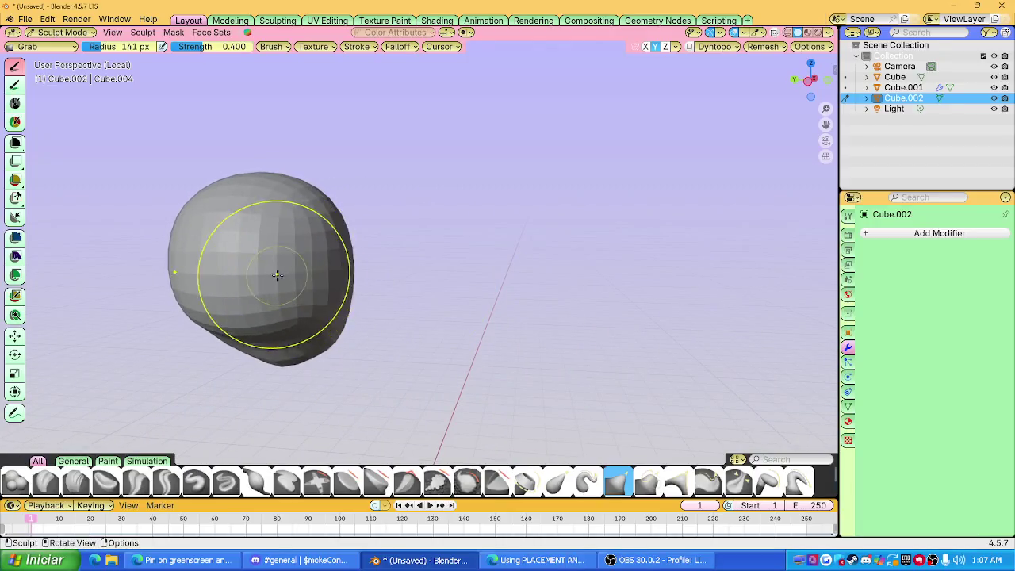
pyautogui.moveTo(290, 277)
pyautogui.mouseDown(button='middle')
pyautogui.moveTo(175, 272)
pyautogui.moveTo(131, 290)
pyautogui.moveTo(102, 362)
pyautogui.moveTo(343, 267)
pyautogui.mouseUp(button='middle')
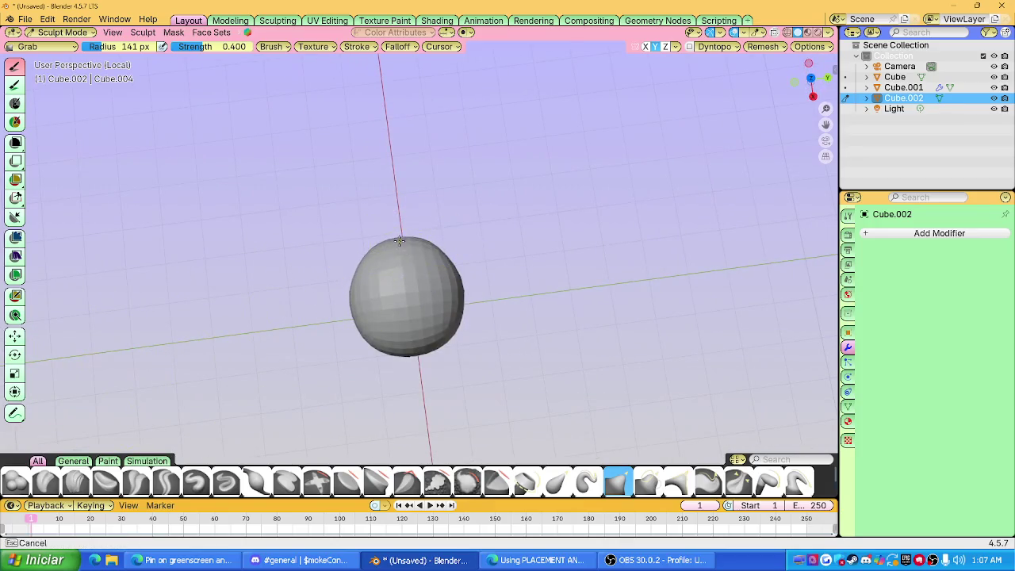
pyautogui.moveTo(400, 239)
pyautogui.mouseDown(button='middle')
pyautogui.moveTo(351, 230)
pyautogui.moveTo(288, 193)
pyautogui.moveTo(394, 215)
pyautogui.moveTo(425, 239)
pyautogui.mouseUp(button='middle')
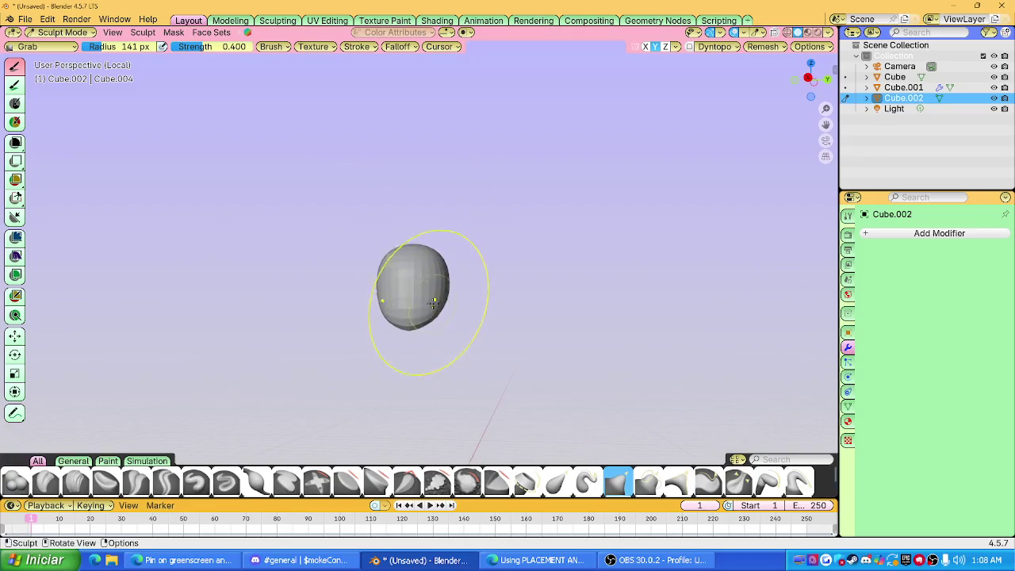
pyautogui.moveTo(423, 298)
pyautogui.mouseDown(button='middle')
pyautogui.moveTo(381, 309)
pyautogui.moveTo(413, 270)
pyautogui.moveTo(363, 240)
pyautogui.moveTo(417, 315)
pyautogui.mouseUp(button='middle')
# Add a Multires subdivision at level 3 to smooth the head.
pyautogui.scroll(4, 412, 270)
pyautogui.scroll(3, 417, 315)
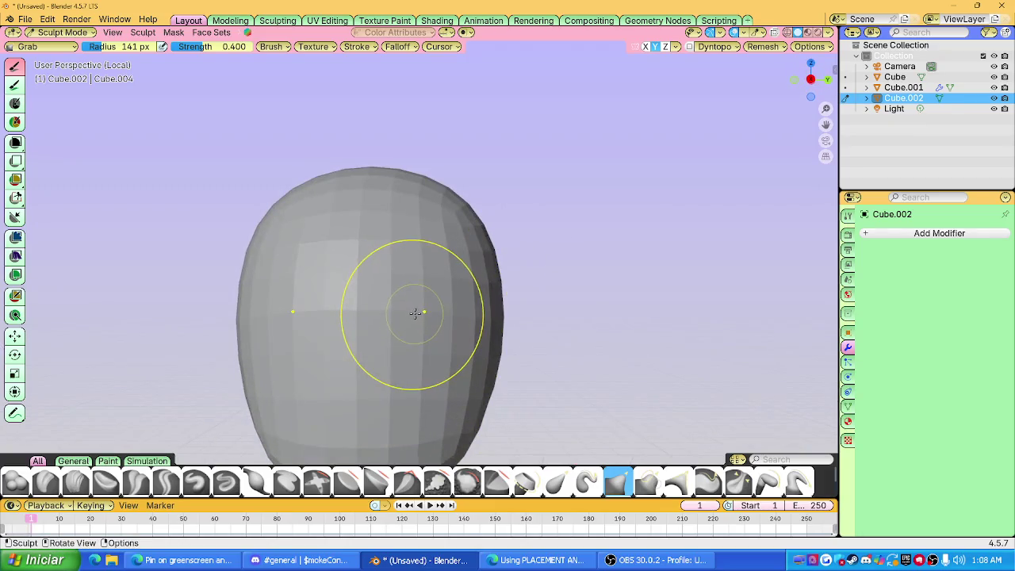
pyautogui.scroll(-3, 415, 312)
pyautogui.hotkey('ctrl', '3')
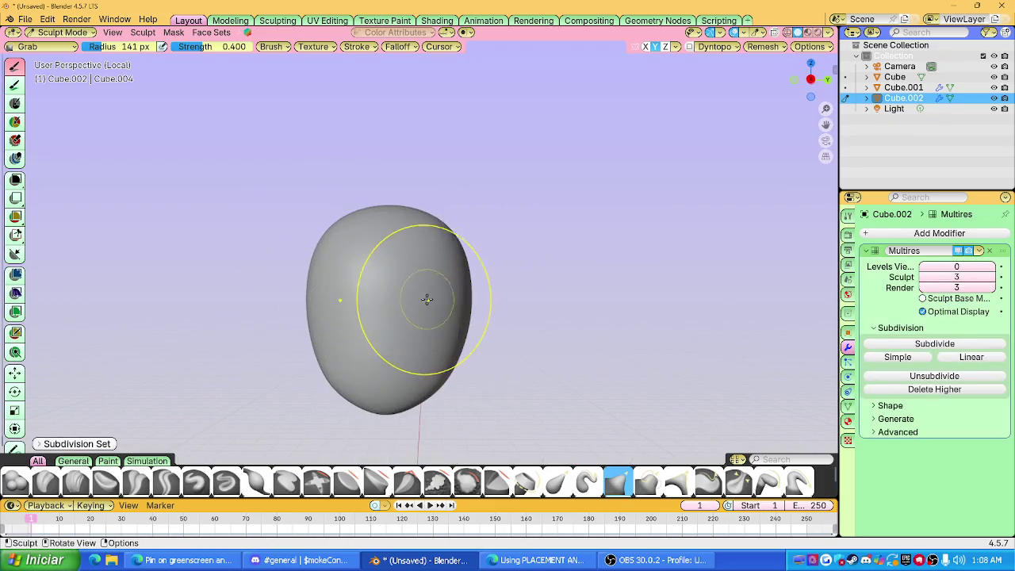
# Delete the Multires modifier and remesh the head at 0.0313 m voxel size.
pyautogui.moveTo(441, 299)
pyautogui.mouseDown()
pyautogui.moveTo(389, 310)
pyautogui.moveTo(444, 293)
pyautogui.mouseUp()
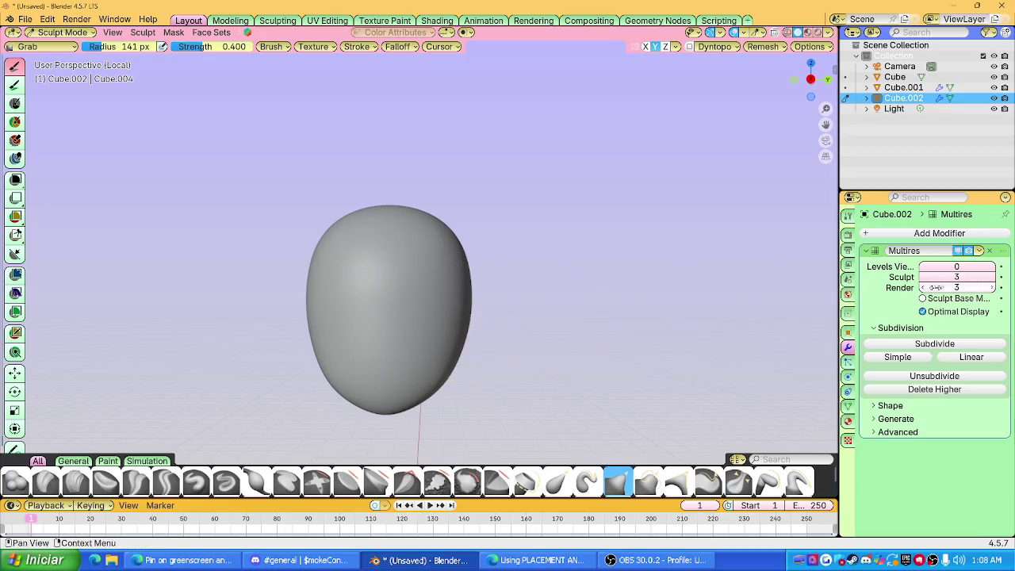
pyautogui.hotkey('ctrl', 'x')
pyautogui.moveTo(404, 320); pyautogui.dragTo(415, 288)
pyautogui.press('f')
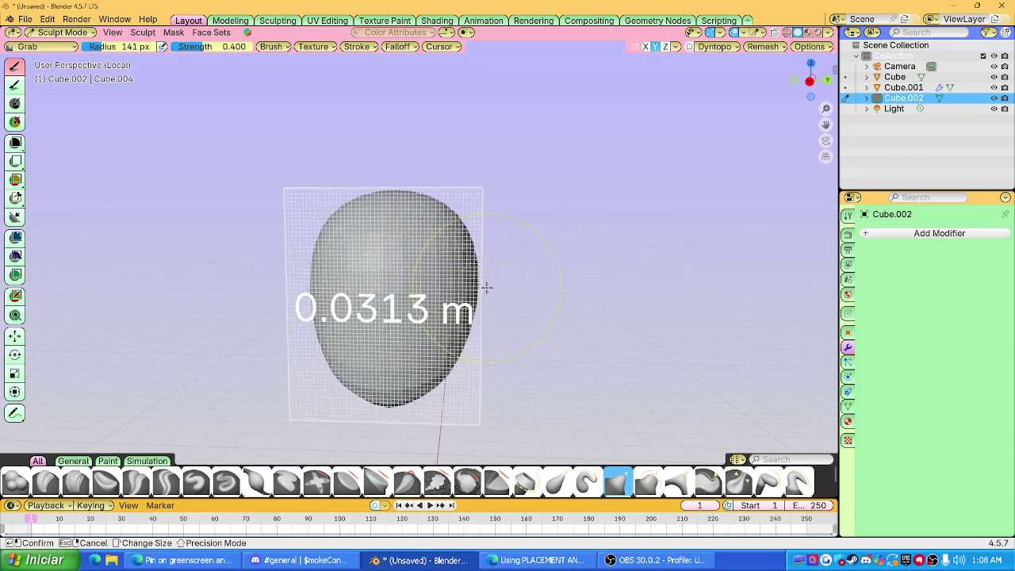
pyautogui.click(352, 363)
# In Right Ortho, stroke mirrored eye sockets with Draw Sharp, then undo the first attempt.
pyautogui.click(809, 80)
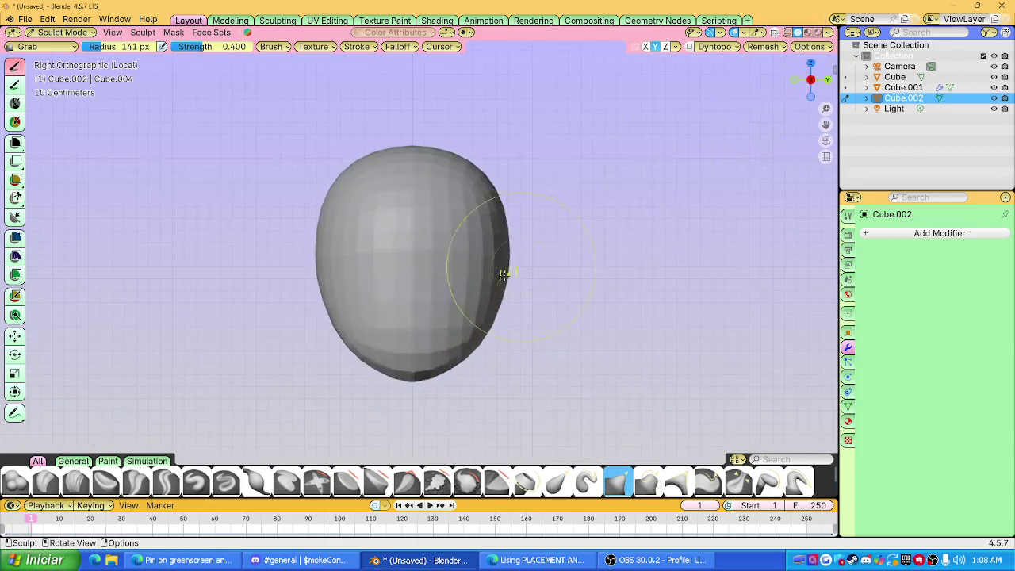
pyautogui.scroll(4, 261, 440)
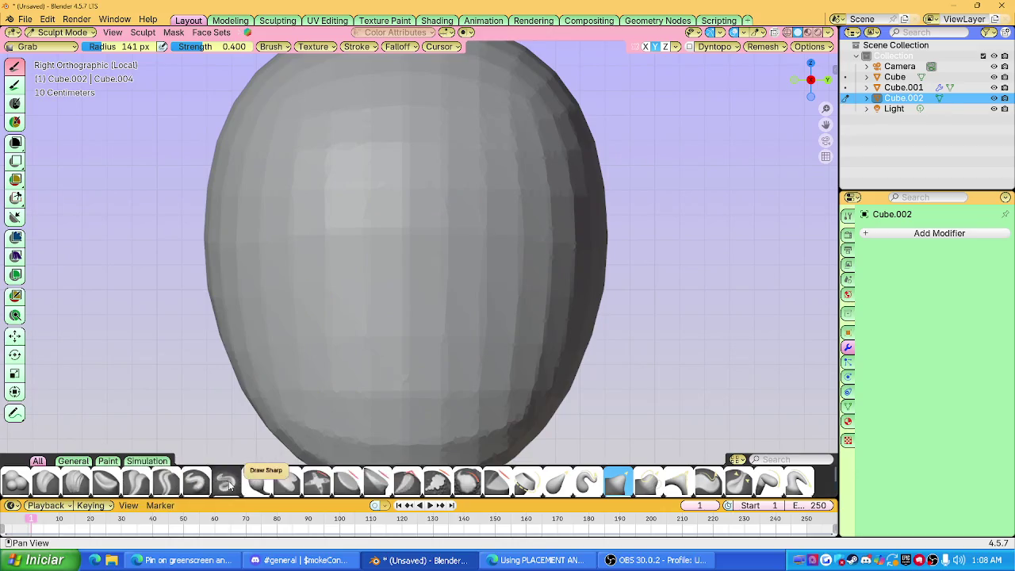
pyautogui.click(226, 481)
pyautogui.scroll(-3, 479, 211)
pyautogui.scroll(1, 479, 211)
pyautogui.scroll(2, 444, 254)
pyautogui.moveTo(449, 283)
pyautogui.mouseDown()
pyautogui.moveTo(478, 286)
pyautogui.moveTo(450, 226)
pyautogui.mouseUp()
pyautogui.scroll(-2, 479, 286)
pyautogui.hotkey('ctrl', 'z')
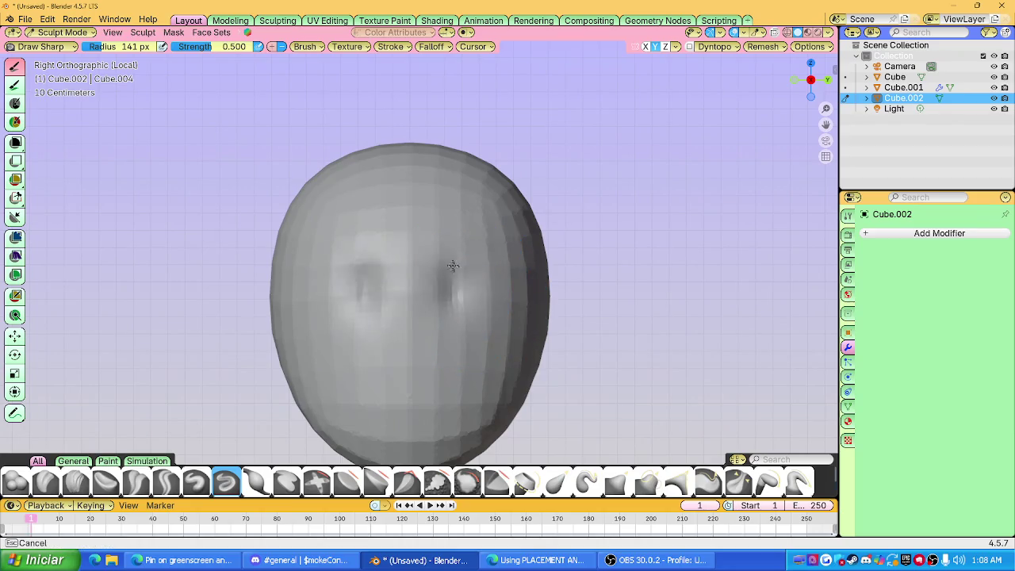
# Try horizontal mirrored eye-socket strokes, undoing the unsatisfying attempts.
pyautogui.press('z')
pyautogui.hotkey('ctrl', 'z')
pyautogui.moveTo(459, 290)
pyautogui.mouseDown()
pyautogui.moveTo(448, 309)
pyautogui.moveTo(467, 299)
pyautogui.mouseUp()
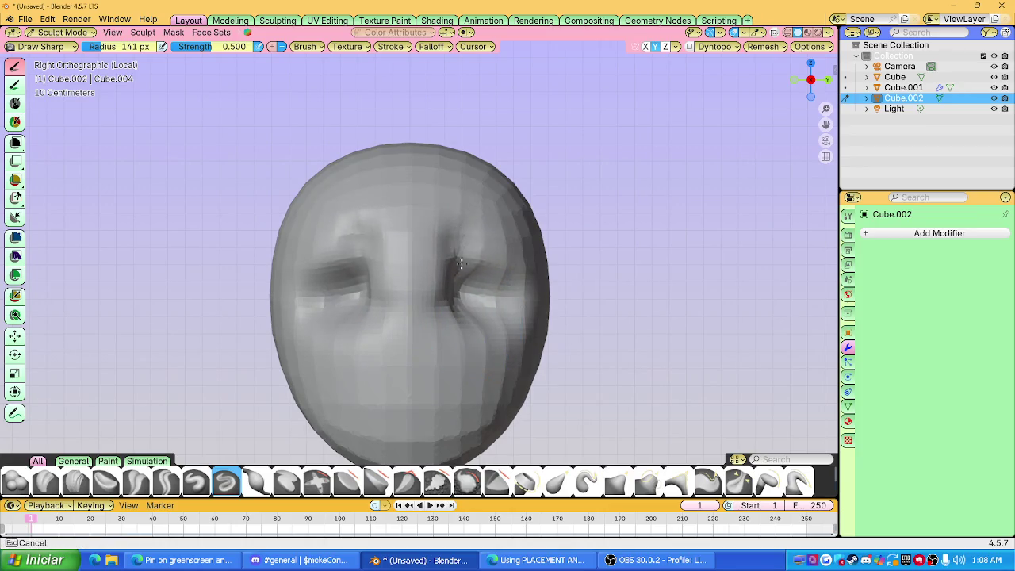
pyautogui.hotkey('ctrl', 'z')
pyautogui.hotkey('ctrl', 'z')
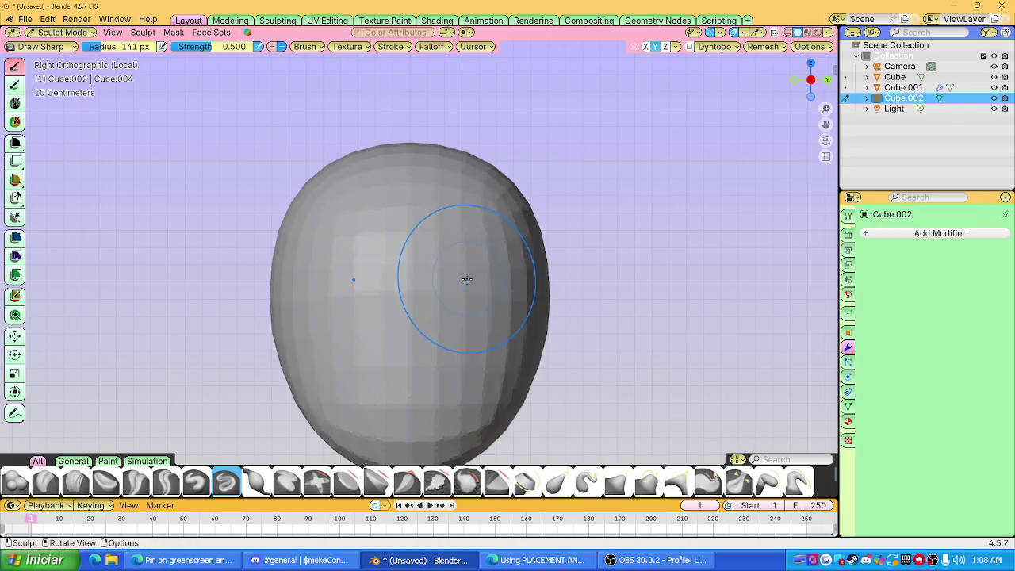
pyautogui.hotkey('ctrl', 'z')
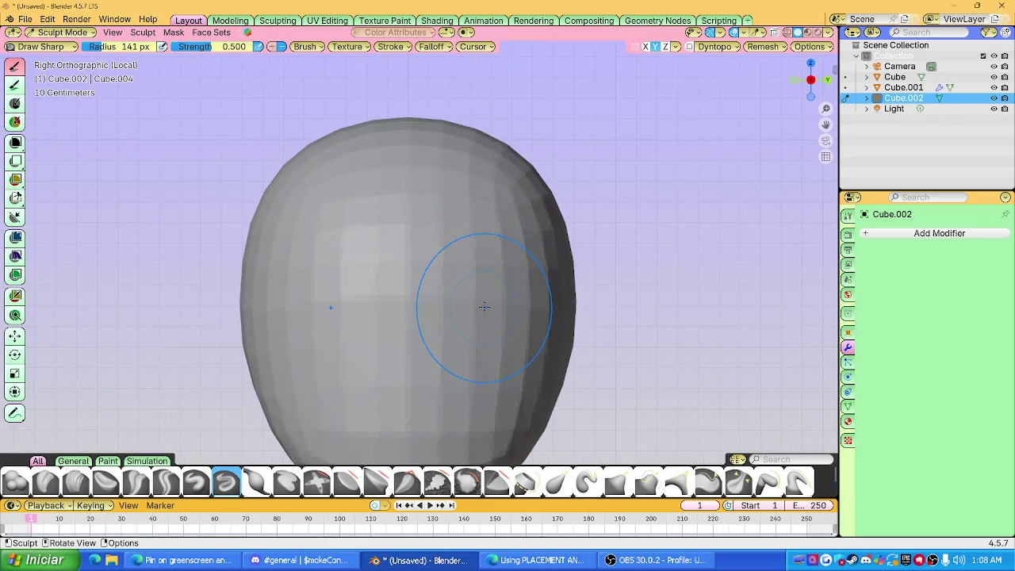
pyautogui.moveTo(498, 303); pyautogui.dragTo(489, 298)
pyautogui.hotkey('ctrl', 'z')
# Recarve the eye dents and deepen both sockets from the front orthographic view.
pyautogui.moveTo(482, 226)
pyautogui.mouseDown()
pyautogui.moveTo(458, 288)
pyautogui.moveTo(483, 266)
pyautogui.mouseUp()
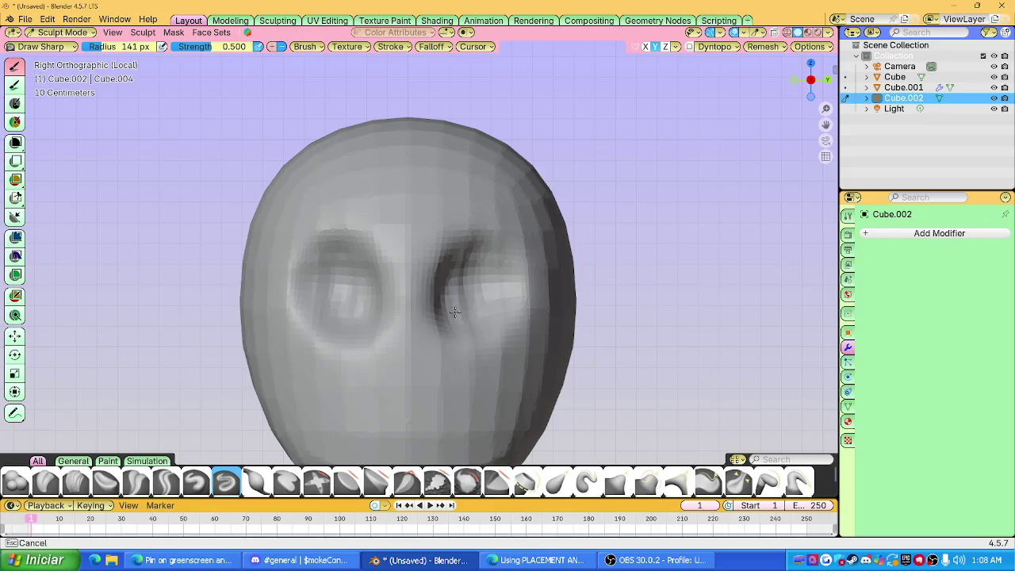
pyautogui.moveTo(464, 310); pyautogui.dragTo(452, 362)
pyautogui.moveTo(453, 362)
pyautogui.mouseDown(button='middle')
pyautogui.moveTo(482, 322)
pyautogui.moveTo(467, 310)
pyautogui.moveTo(403, 312)
pyautogui.moveTo(462, 317)
pyautogui.mouseUp(button='middle')
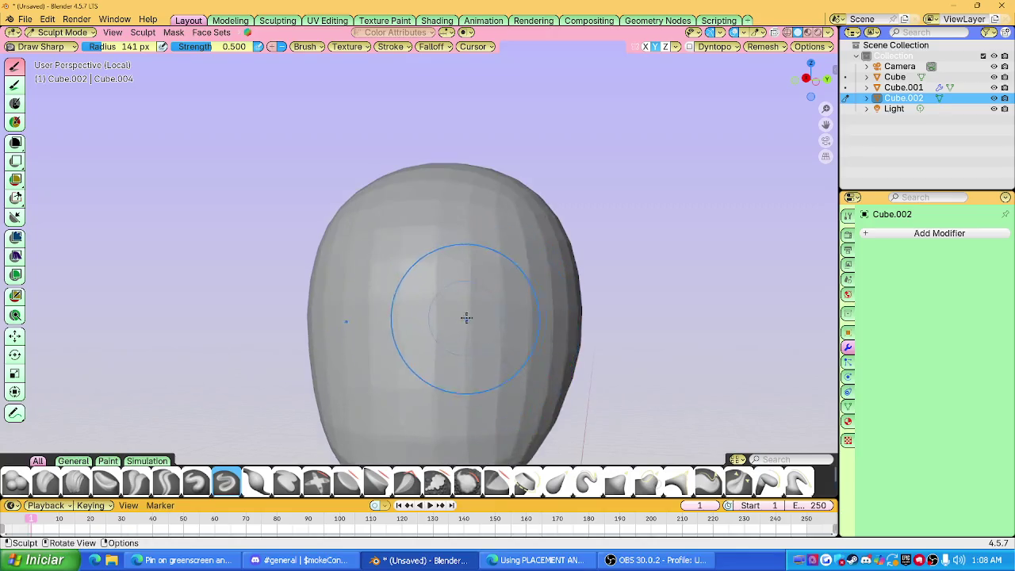
pyautogui.click(813, 62)
pyautogui.moveTo(471, 317)
pyautogui.mouseDown()
pyautogui.moveTo(454, 281)
pyautogui.moveTo(516, 320)
pyautogui.moveTo(458, 268)
pyautogui.mouseUp()
pyautogui.moveTo(475, 330)
pyautogui.mouseDown()
pyautogui.moveTo(498, 312)
pyautogui.moveTo(457, 279)
pyautogui.moveTo(455, 295)
pyautogui.moveTo(468, 275)
pyautogui.moveTo(430, 261)
pyautogui.mouseUp()
pyautogui.scroll(-2, 457, 279)
# With the Grab brush, pull the nose and its nostril crease into shape.
pyautogui.press('g')
pyautogui.scroll(3, 430, 261)
pyautogui.moveTo(431, 260)
pyautogui.mouseDown(button='middle')
pyautogui.moveTo(481, 287)
pyautogui.moveTo(403, 302)
pyautogui.mouseUp(button='middle')
pyautogui.moveTo(402, 302); pyautogui.dragTo(423, 301)
pyautogui.moveTo(448, 333); pyautogui.dragTo(451, 352)
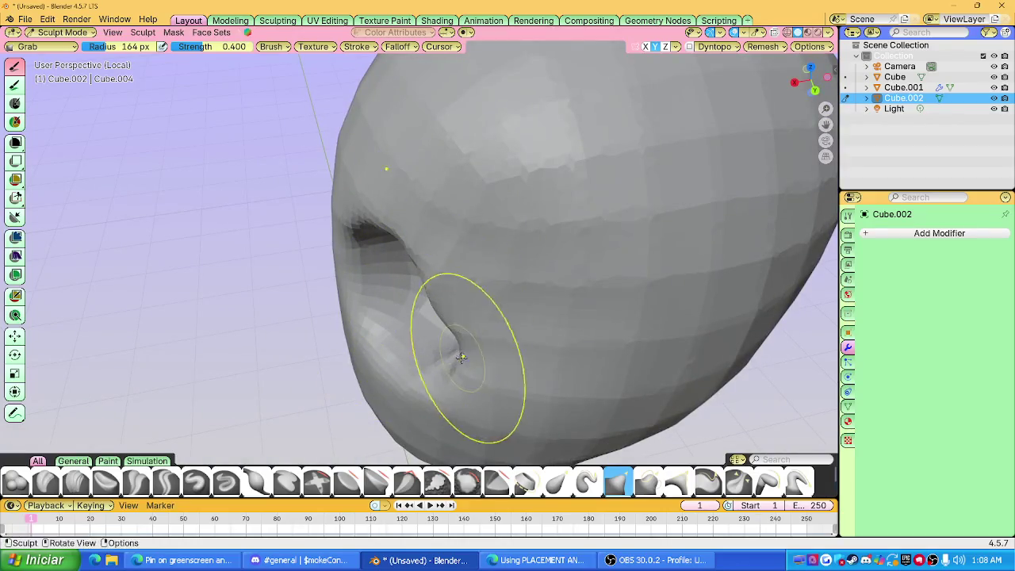
pyautogui.moveTo(450, 352)
pyautogui.mouseDown(button='middle')
pyautogui.moveTo(442, 276)
pyautogui.moveTo(429, 268)
pyautogui.mouseUp(button='middle')
pyautogui.scroll(-3, 441, 276)
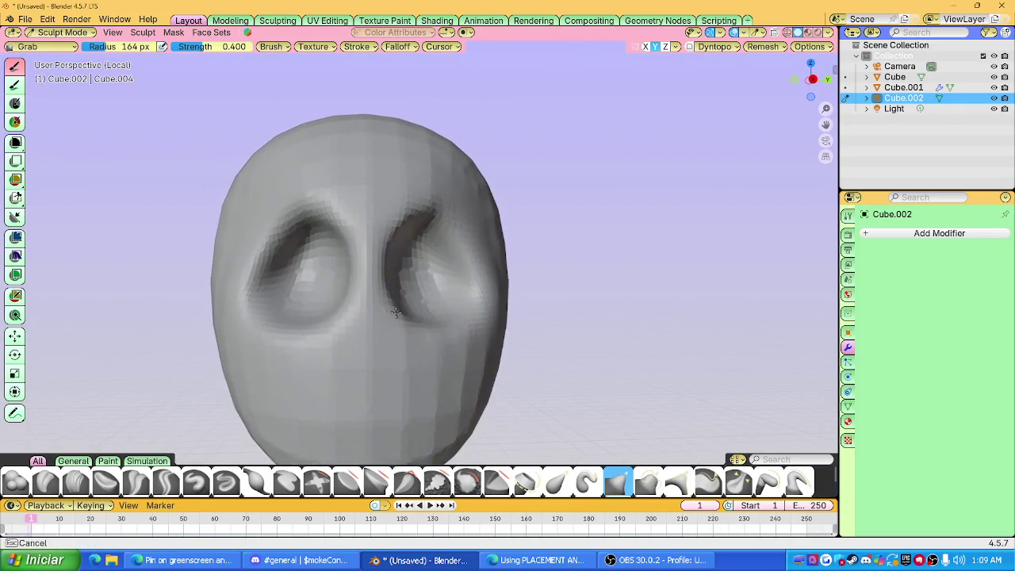
pyautogui.moveTo(406, 281)
pyautogui.mouseDown(button='middle')
pyautogui.moveTo(361, 282)
pyautogui.moveTo(321, 216)
pyautogui.mouseUp(button='middle')
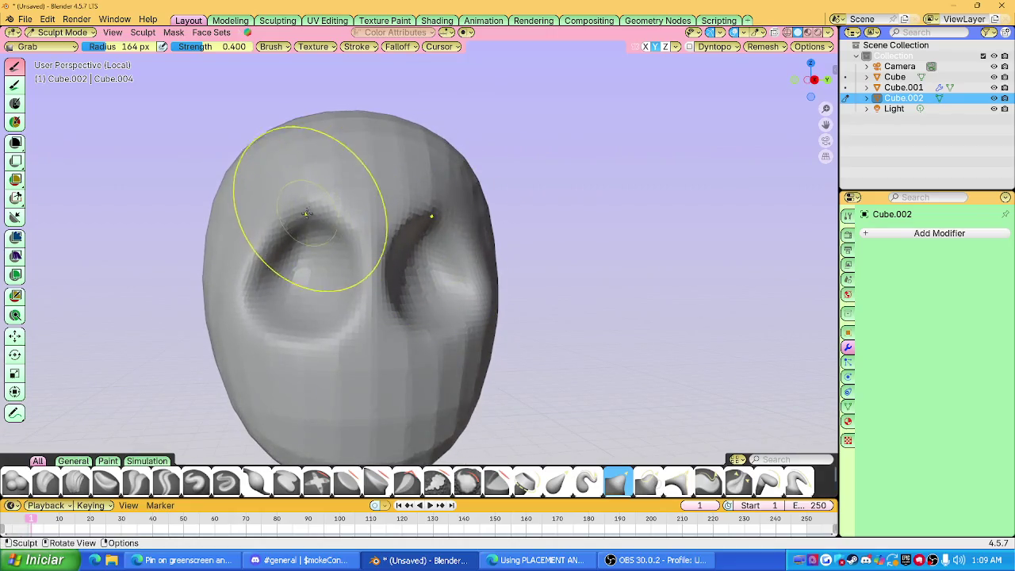
# Pull the eye socket down and outward, checking the head from both sides.
pyautogui.moveTo(294, 197); pyautogui.dragTo(279, 253)
pyautogui.moveTo(341, 260); pyautogui.dragTo(222, 272, button='middle')
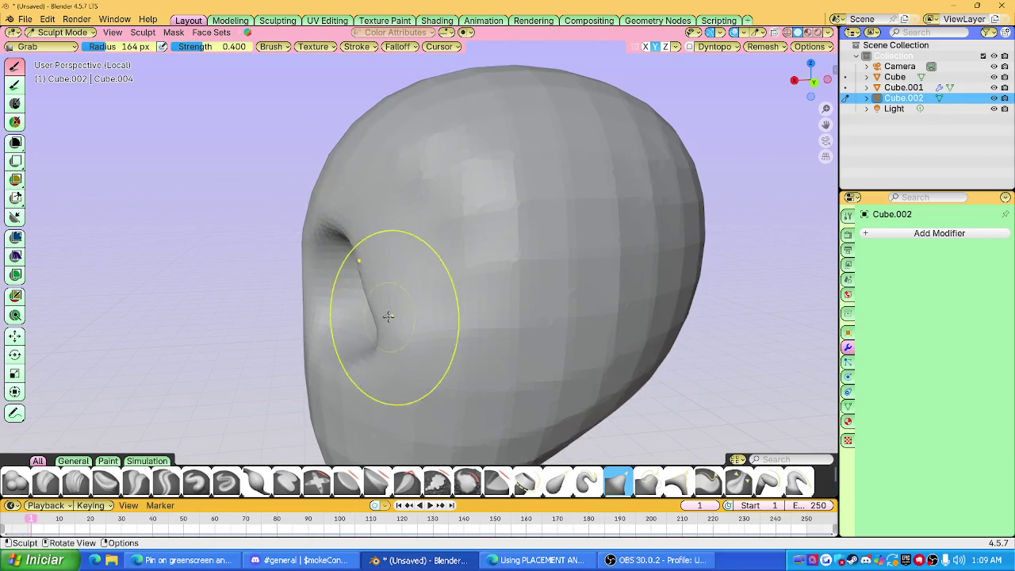
pyautogui.moveTo(371, 352)
pyautogui.mouseDown(button='middle')
pyautogui.moveTo(562, 296)
pyautogui.moveTo(510, 277)
pyautogui.mouseUp(button='middle')
pyautogui.scroll(2, 516, 278)
pyautogui.scroll(2, 417, 263)
pyautogui.moveTo(417, 263)
pyautogui.mouseDown(button='middle')
pyautogui.moveTo(314, 263)
pyautogui.moveTo(362, 272)
pyautogui.mouseUp(button='middle')
pyautogui.scroll(4, 486, 270)
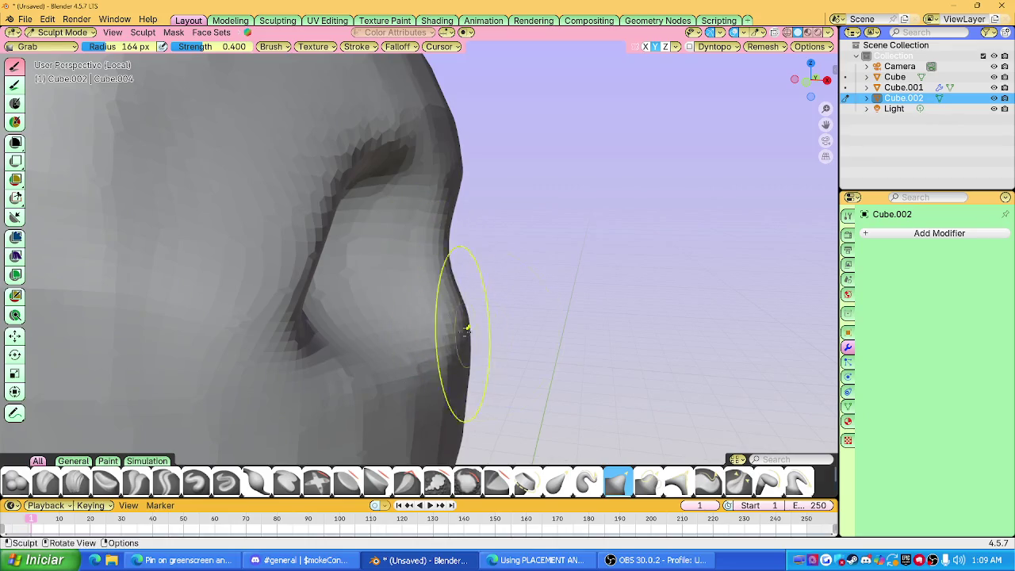
pyautogui.scroll(-5, 376, 262)
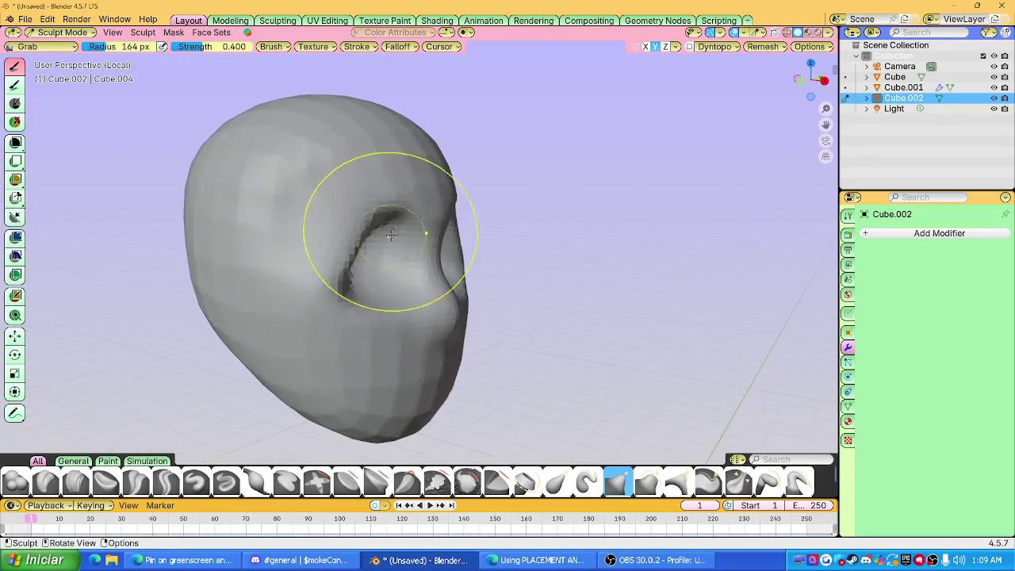
pyautogui.moveTo(389, 239); pyautogui.dragTo(397, 233, button='middle')
# Remesh the head at a finer 0.00228 m voxel size.
pyautogui.press('r')
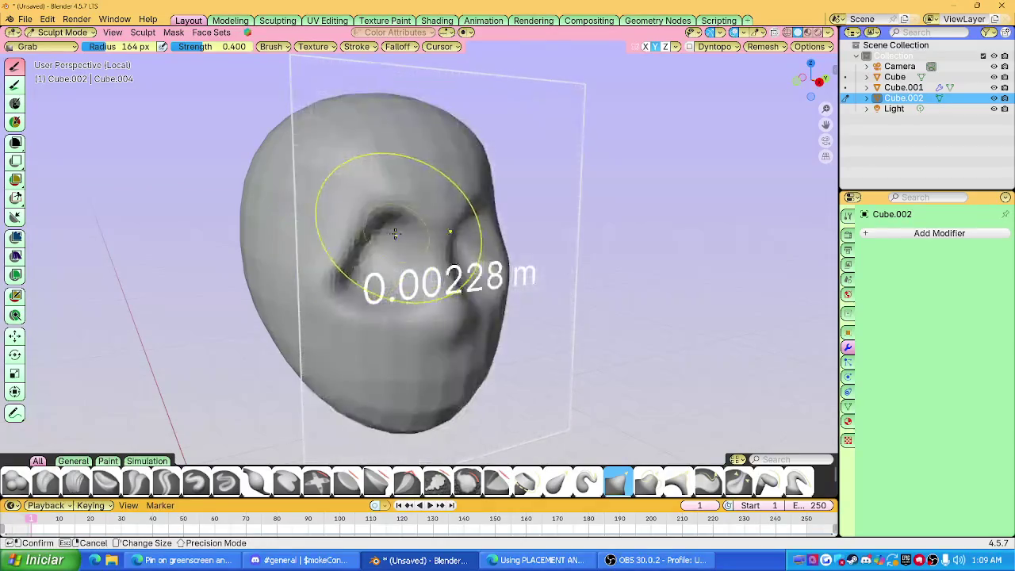
pyautogui.click(352, 244)
pyautogui.moveTo(353, 244)
pyautogui.mouseDown(button='middle')
pyautogui.moveTo(476, 288)
pyautogui.moveTo(374, 294)
pyautogui.moveTo(444, 309)
pyautogui.moveTo(467, 320)
pyautogui.moveTo(468, 334)
pyautogui.mouseUp(button='middle')
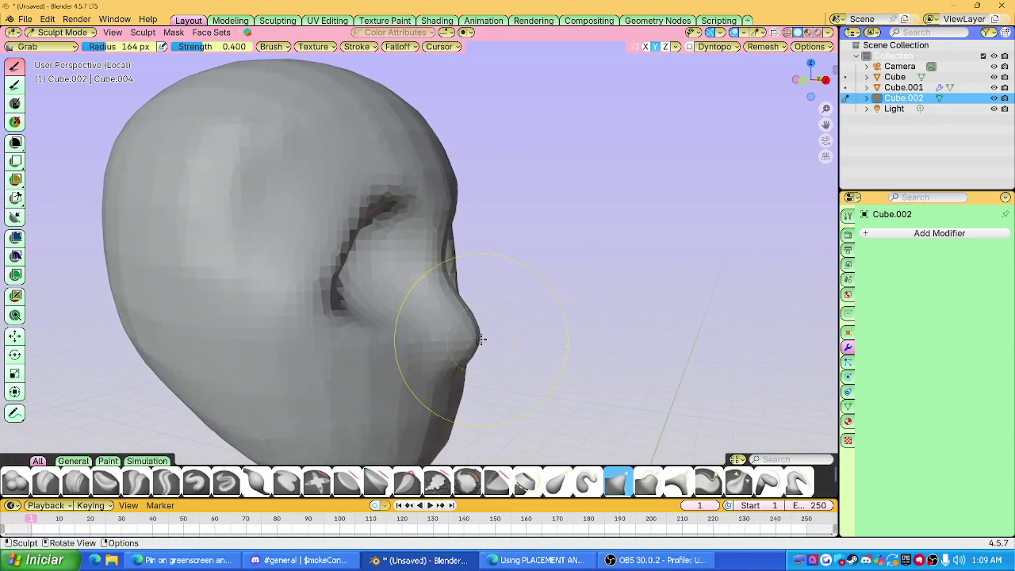
pyautogui.moveTo(464, 327)
pyautogui.mouseDown(button='middle')
pyautogui.moveTo(431, 243)
pyautogui.moveTo(356, 257)
pyautogui.moveTo(412, 261)
pyautogui.moveTo(358, 289)
pyautogui.mouseUp(button='middle')
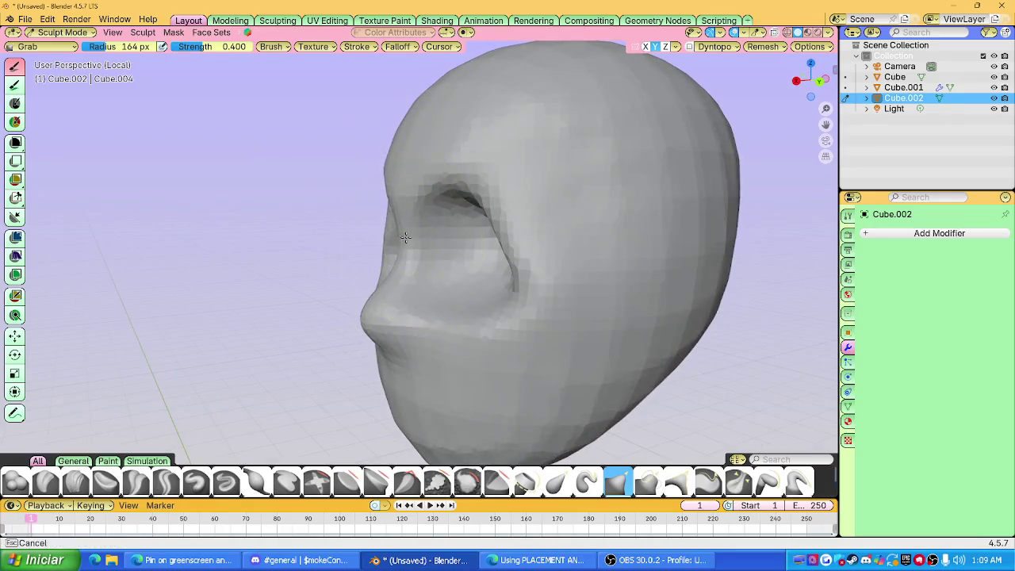
pyautogui.moveTo(398, 215)
pyautogui.mouseDown(button='middle')
pyautogui.moveTo(397, 261)
pyautogui.moveTo(465, 185)
pyautogui.moveTo(408, 273)
pyautogui.moveTo(460, 229)
pyautogui.moveTo(526, 201)
pyautogui.moveTo(458, 275)
pyautogui.moveTo(283, 300)
pyautogui.moveTo(314, 274)
pyautogui.moveTo(421, 294)
pyautogui.moveTo(340, 294)
pyautogui.moveTo(301, 333)
pyautogui.moveTo(431, 201)
pyautogui.mouseUp(button='middle')
pyautogui.scroll(-2, 396, 261)
pyautogui.scroll(3, 420, 291)
# Set the brush radius to 124 px and grab the brow ridge and nose into shape.
pyautogui.press('f')
pyautogui.click(294, 294)
pyautogui.moveTo(384, 307)
pyautogui.mouseDown(button='middle')
pyautogui.moveTo(408, 261)
pyautogui.moveTo(330, 294)
pyautogui.mouseUp(button='middle')
pyautogui.moveTo(314, 292); pyautogui.dragTo(253, 279)
pyautogui.moveTo(254, 279)
pyautogui.mouseDown(button='middle')
pyautogui.moveTo(298, 244)
pyautogui.moveTo(299, 289)
pyautogui.moveTo(362, 231)
pyautogui.mouseUp(button='middle')
pyautogui.moveTo(285, 293)
pyautogui.mouseDown(button='middle')
pyautogui.moveTo(295, 313)
pyautogui.moveTo(357, 249)
pyautogui.moveTo(452, 227)
pyautogui.moveTo(530, 256)
pyautogui.moveTo(406, 248)
pyautogui.moveTo(487, 233)
pyautogui.moveTo(378, 205)
pyautogui.moveTo(392, 211)
pyautogui.moveTo(407, 251)
pyautogui.moveTo(429, 234)
pyautogui.mouseUp(button='middle')
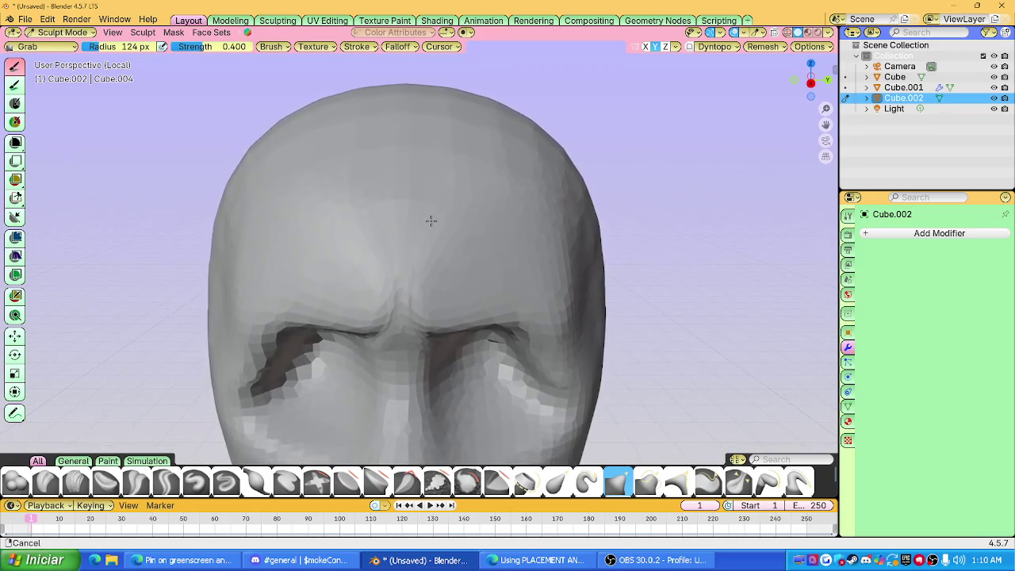
# Crease a round third-eye dent into the forehead with the Crease Sharp brush.
pyautogui.moveTo(429, 234); pyautogui.dragTo(373, 395, button='middle')
pyautogui.hotkey('shift', 'c')
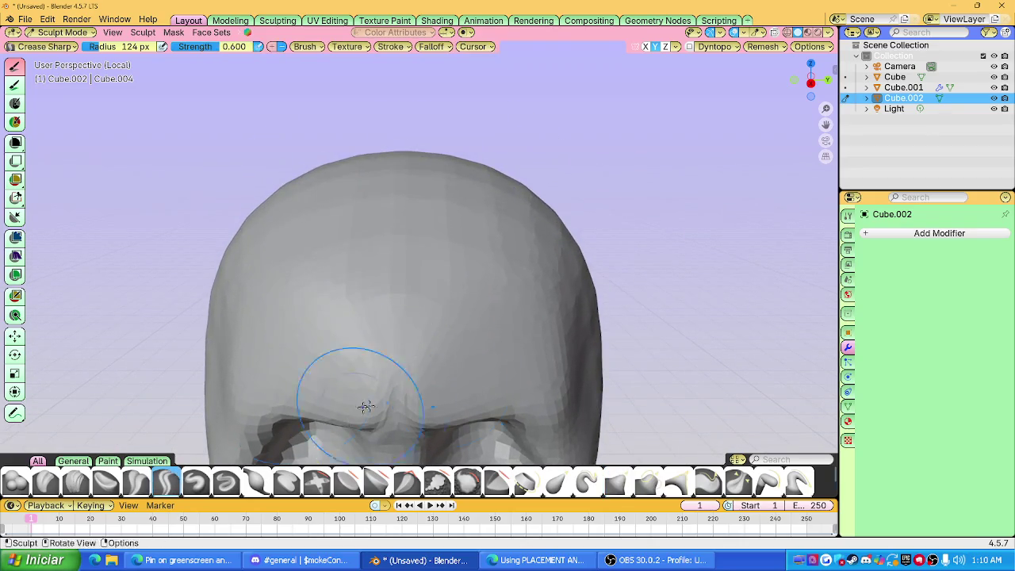
pyautogui.moveTo(317, 283); pyautogui.dragTo(417, 290, button='middle')
pyautogui.hotkey('ctrl', 'z')
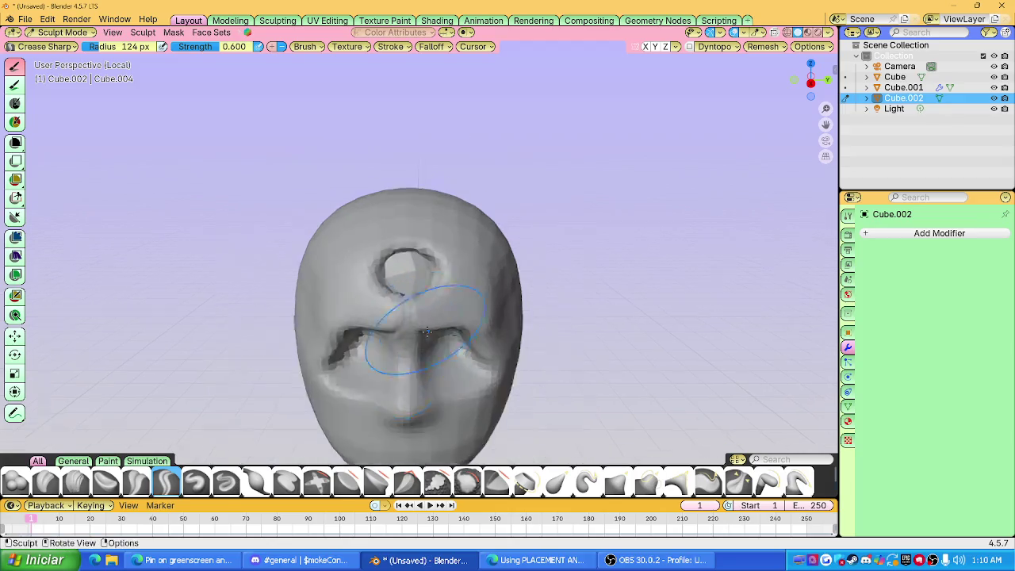
pyautogui.moveTo(419, 265)
pyautogui.mouseDown(button='middle')
pyautogui.moveTo(354, 295)
pyautogui.moveTo(425, 254)
pyautogui.mouseUp(button='middle')
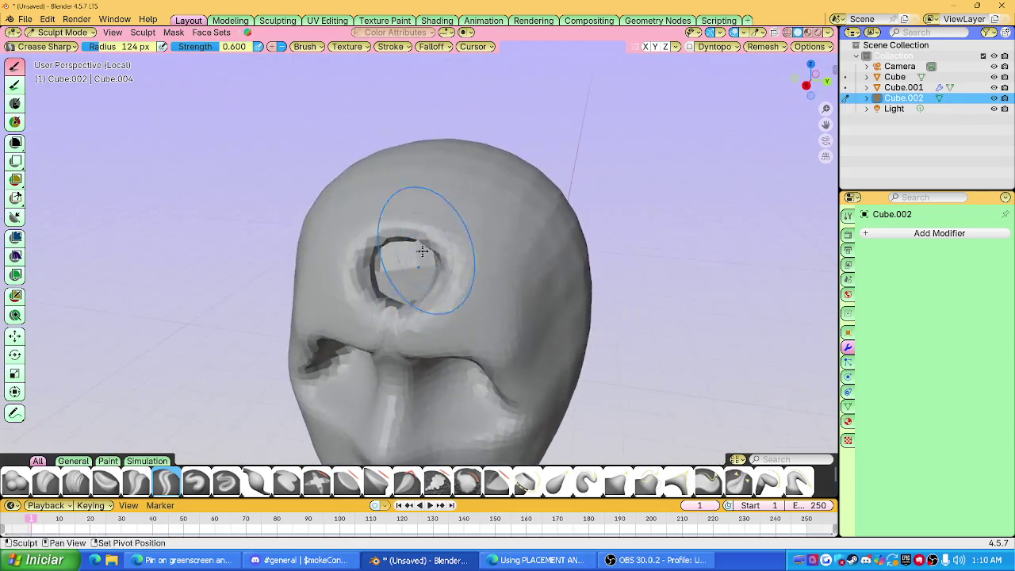
pyautogui.moveTo(442, 291)
pyautogui.mouseDown(button='middle')
pyautogui.moveTo(428, 262)
pyautogui.moveTo(420, 285)
pyautogui.moveTo(430, 215)
pyautogui.moveTo(420, 227)
pyautogui.moveTo(362, 227)
pyautogui.mouseUp(button='middle')
pyautogui.press('g')
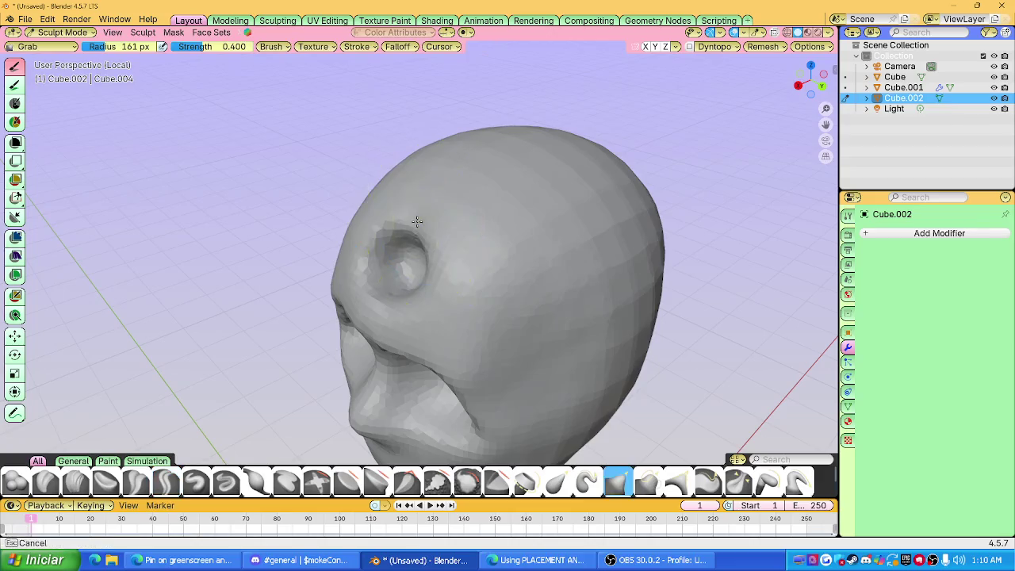
# Enable Y-axis symmetry and orbit to look down on the forehead.
pyautogui.moveTo(429, 260); pyautogui.dragTo(419, 267, button='middle')
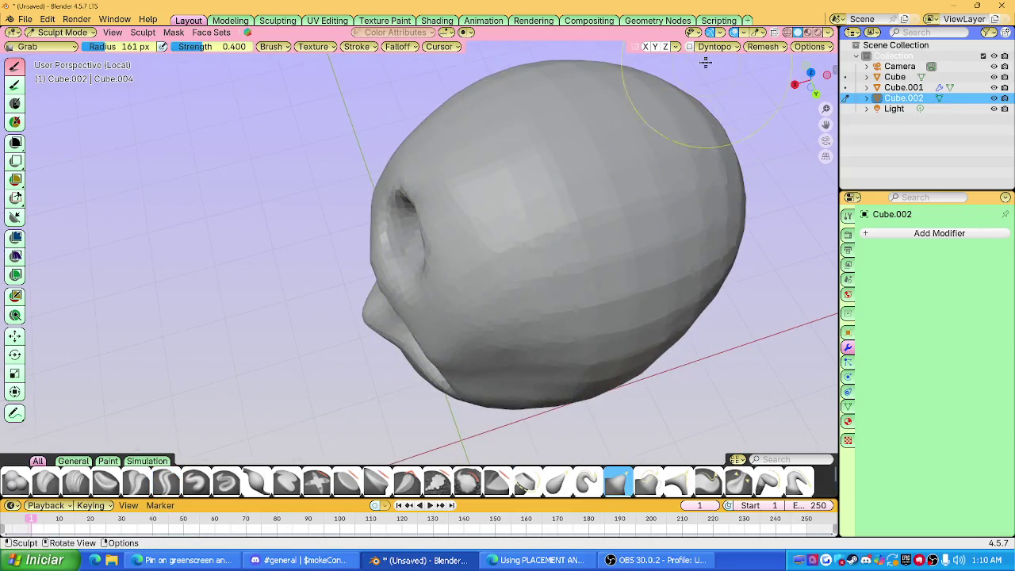
pyautogui.click(654, 47)
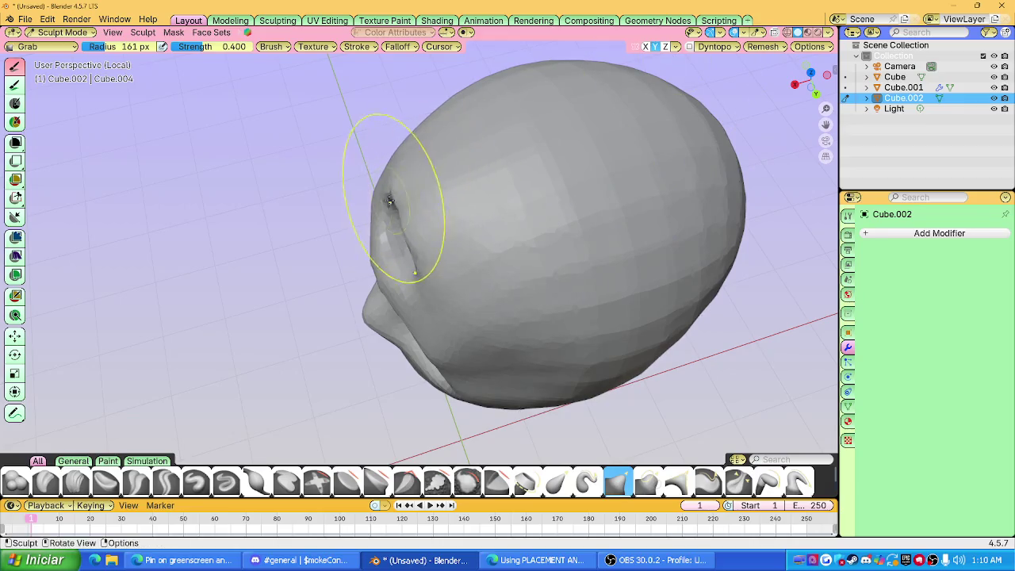
pyautogui.moveTo(390, 205)
pyautogui.mouseDown(button='middle')
pyautogui.moveTo(523, 140)
pyautogui.moveTo(478, 181)
pyautogui.moveTo(397, 224)
pyautogui.moveTo(465, 215)
pyautogui.moveTo(487, 169)
pyautogui.mouseUp(button='middle')
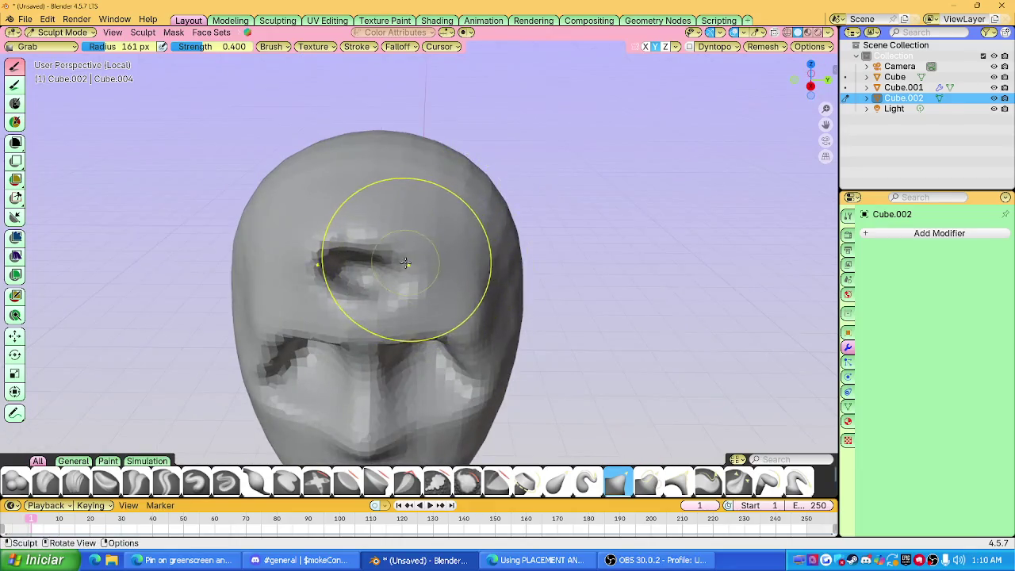
pyautogui.moveTo(409, 276)
pyautogui.mouseDown(button='middle')
pyautogui.moveTo(387, 253)
pyautogui.moveTo(403, 245)
pyautogui.moveTo(408, 264)
pyautogui.moveTo(396, 230)
pyautogui.mouseUp(button='middle')
pyautogui.scroll(-3, 408, 227)
pyautogui.scroll(3, 453, 181)
pyautogui.scroll(3, 594, 208)
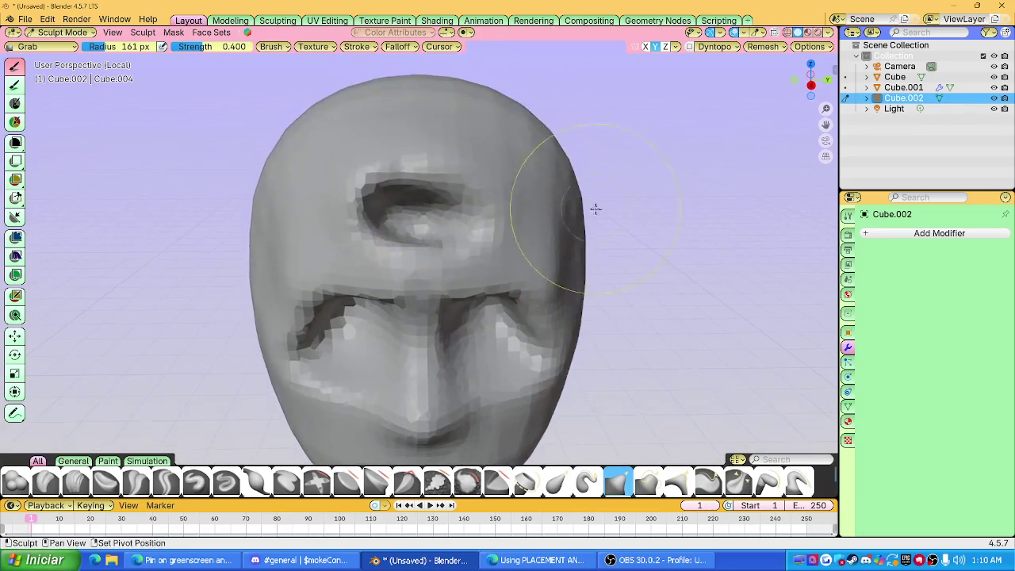
pyautogui.moveTo(397, 182); pyautogui.dragTo(402, 213, button='middle')
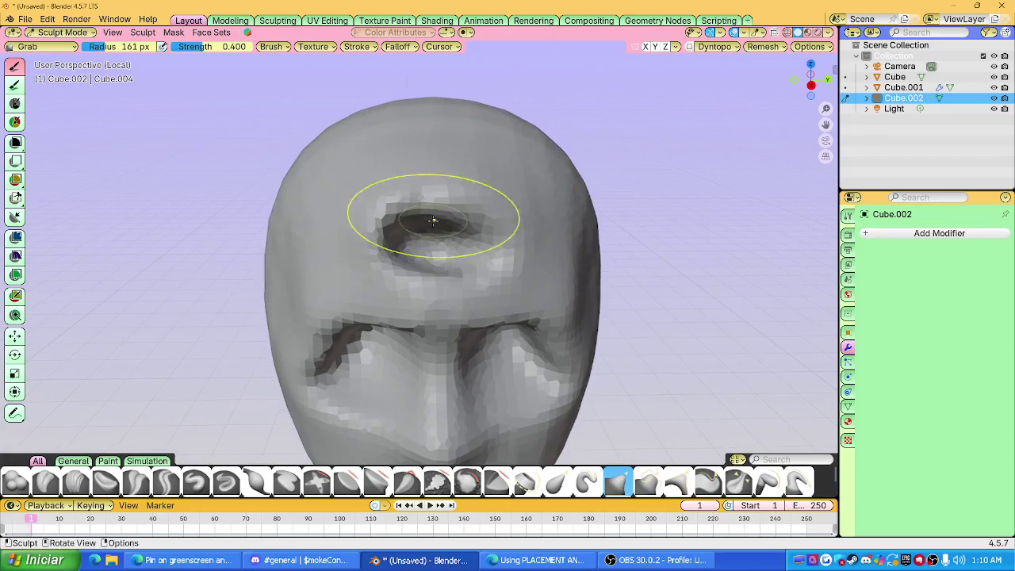
# Reshape the forehead socket and pull the brow mesh down.
pyautogui.moveTo(515, 221); pyautogui.dragTo(492, 223)
pyautogui.moveTo(488, 258); pyautogui.dragTo(449, 246)
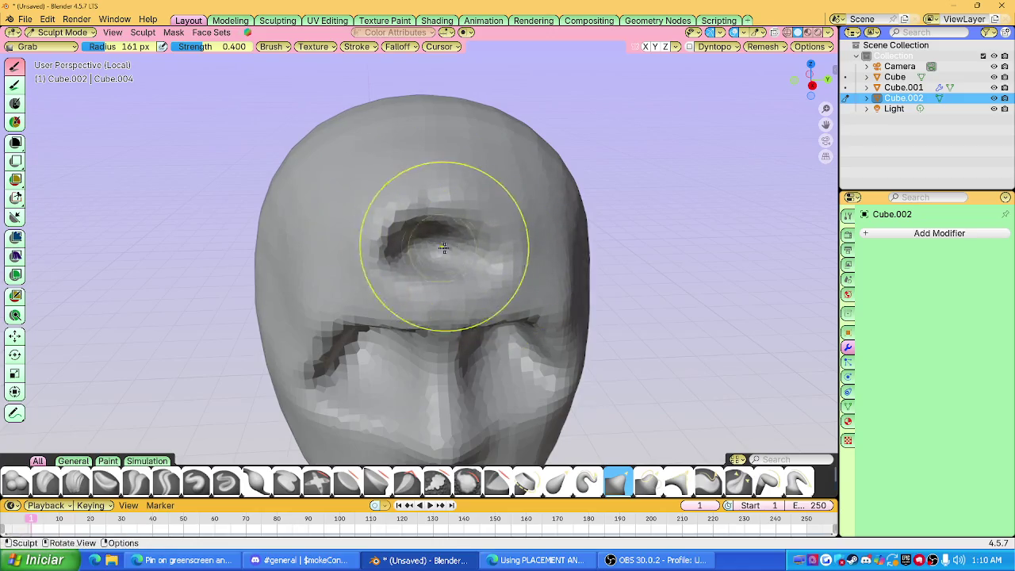
pyautogui.moveTo(437, 248); pyautogui.dragTo(467, 206, button='middle')
pyautogui.moveTo(467, 206)
pyautogui.mouseDown()
pyautogui.moveTo(448, 272)
pyautogui.moveTo(492, 262)
pyautogui.mouseUp()
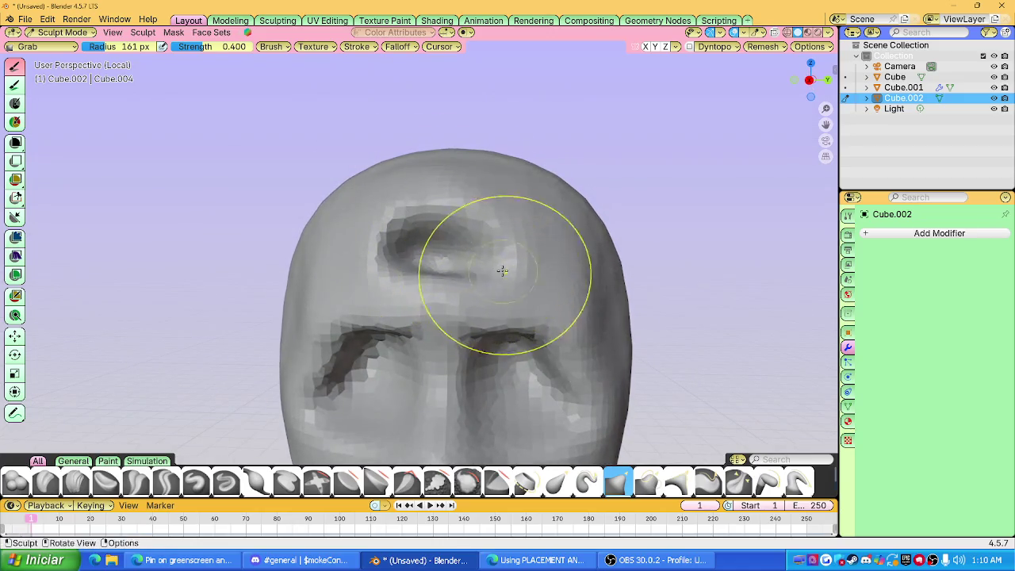
# Shrink the brush radius to 50 px, then enlarge it to 90 px.
pyautogui.press('f')
pyautogui.click(332, 284)
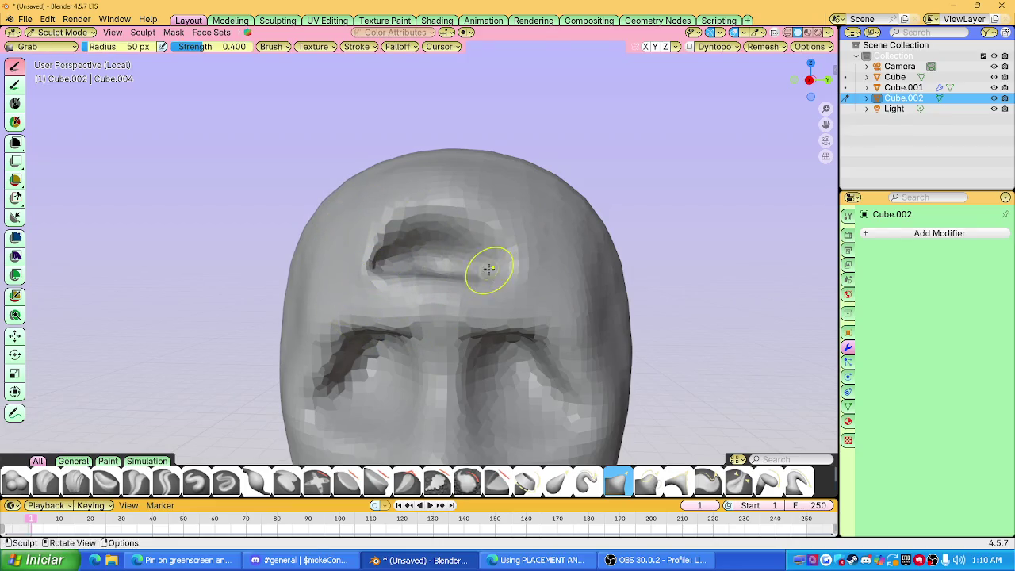
pyautogui.moveTo(485, 268); pyautogui.dragTo(444, 284, button='middle')
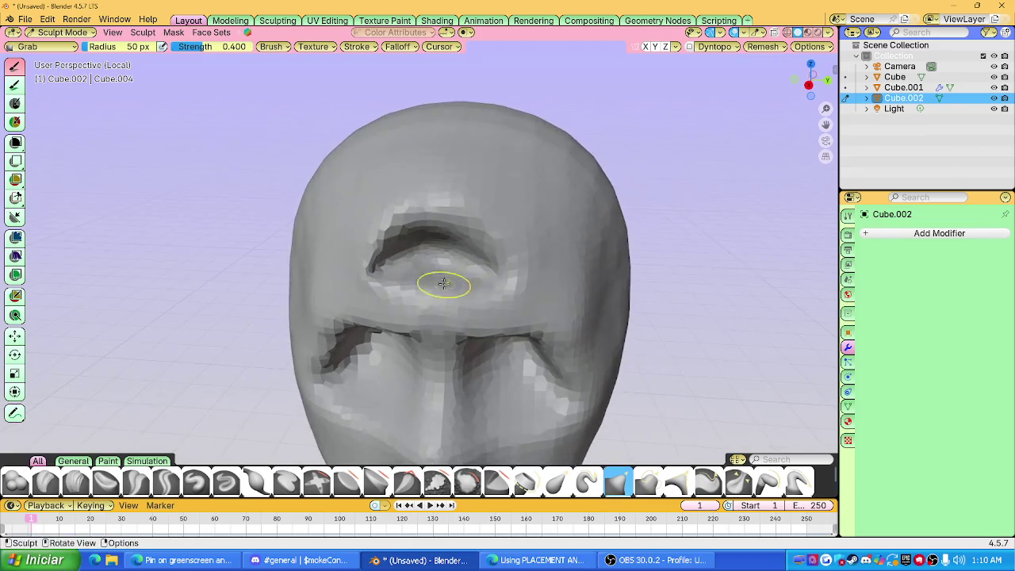
pyautogui.click(452, 286)
pyautogui.moveTo(457, 290)
pyautogui.mouseDown(button='middle')
pyautogui.moveTo(470, 270)
pyautogui.moveTo(457, 221)
pyautogui.moveTo(430, 181)
pyautogui.mouseUp(button='middle')
pyautogui.scroll(-2, 469, 270)
pyautogui.scroll(6, 428, 190)
pyautogui.scroll(-1, 419, 249)
pyautogui.scroll(-2, 408, 251)
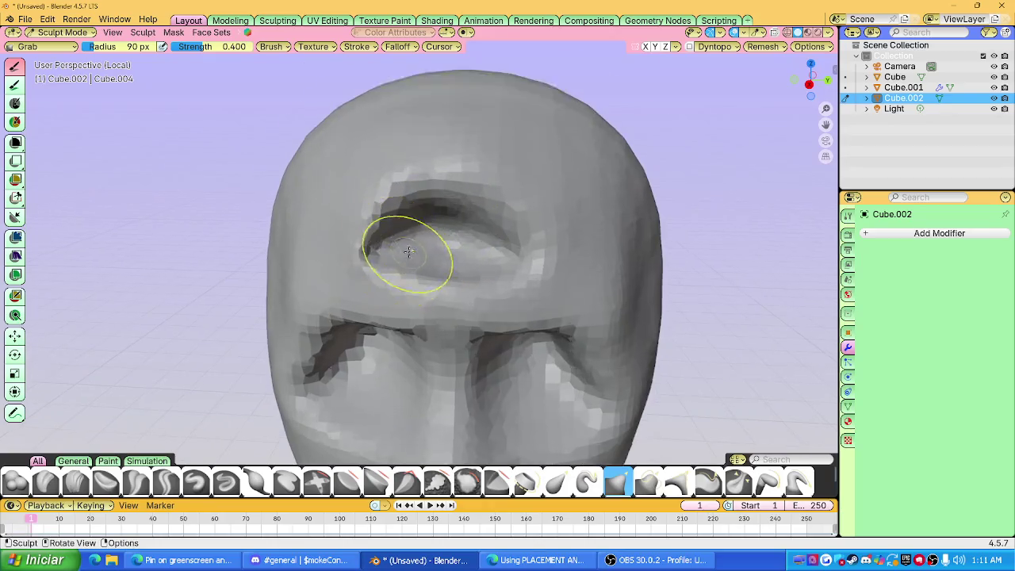
pyautogui.scroll(2, 407, 251)
# Switch to the Blob brush and turn the head to a frontal view.
pyautogui.click(15, 481)
pyautogui.scroll(2, 306, 337)
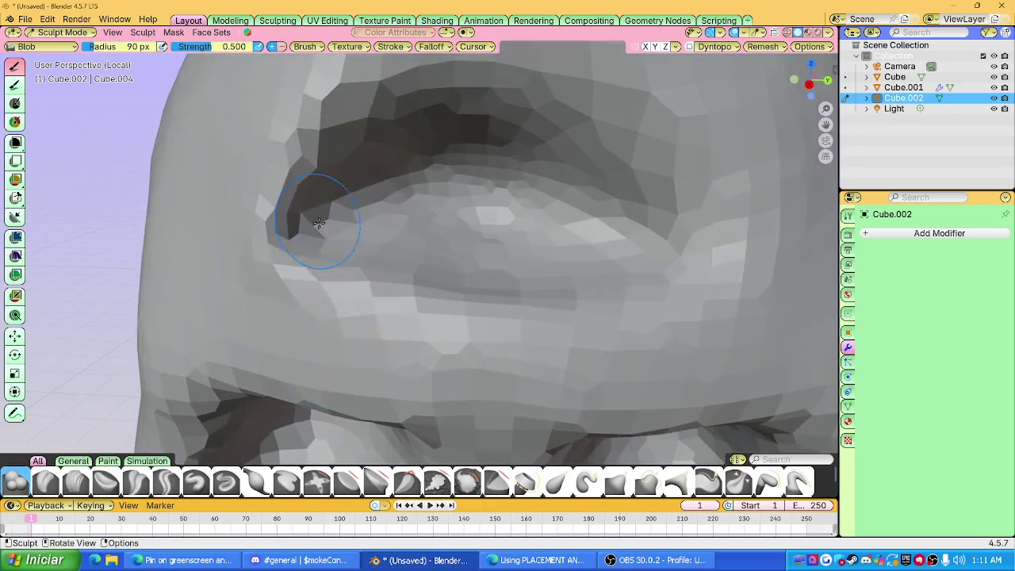
pyautogui.scroll(-4, 396, 218)
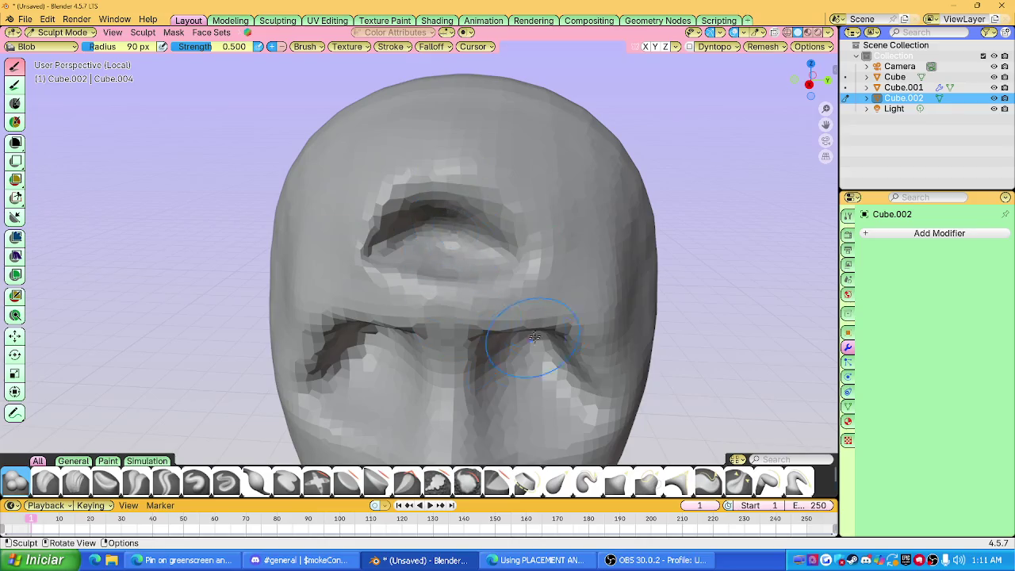
pyautogui.moveTo(505, 254); pyautogui.dragTo(447, 243, button='middle')
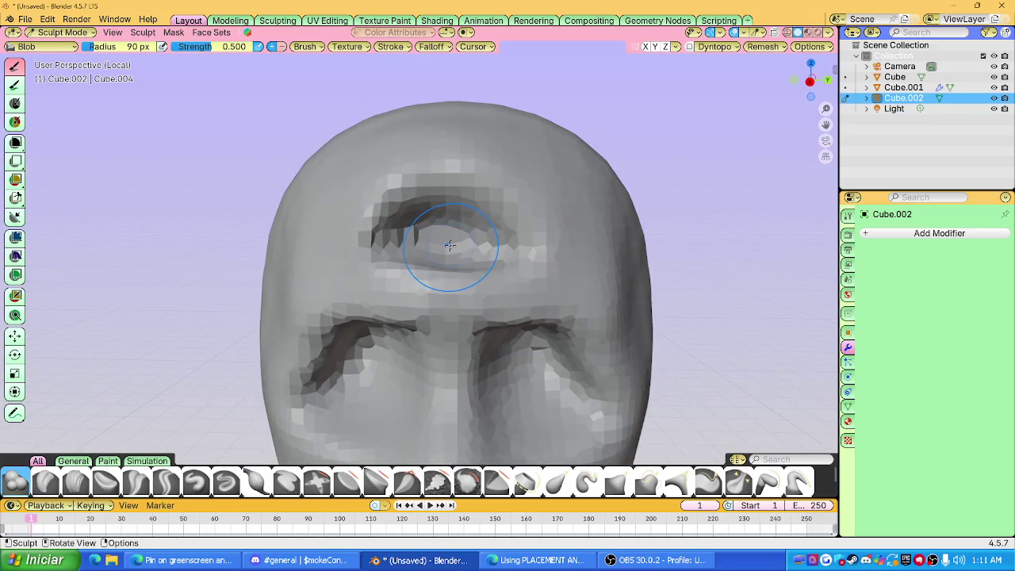
pyautogui.scroll(-3, 452, 252)
# Set the voxel remesh size and voxel-remesh the head with Ctrl+R.
pyautogui.hotkey('shift', 'r')
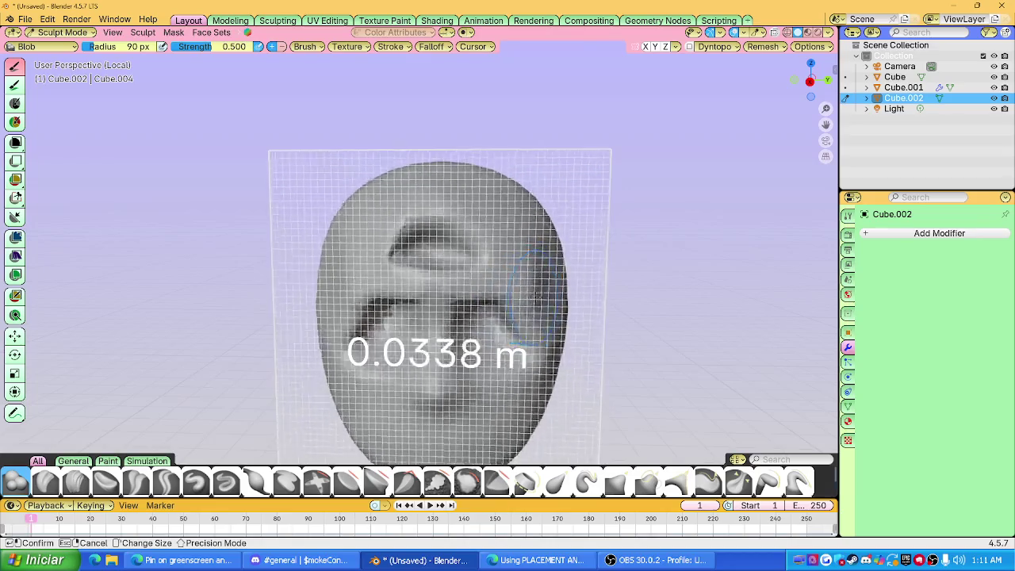
pyautogui.click(547, 296)
pyautogui.hotkey('ctrl', 'r')
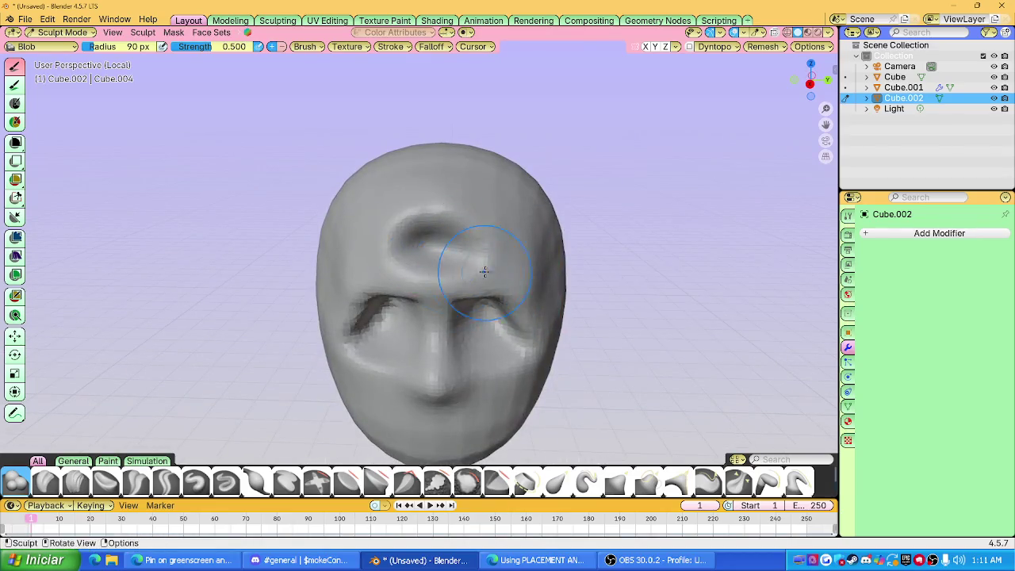
pyautogui.scroll(2, 484, 273)
pyautogui.scroll(-4, 484, 272)
pyautogui.moveTo(484, 262)
pyautogui.mouseDown(button='middle')
pyautogui.moveTo(502, 229)
pyautogui.moveTo(600, 251)
pyautogui.moveTo(630, 229)
pyautogui.moveTo(582, 231)
pyautogui.moveTo(526, 278)
pyautogui.moveTo(515, 259)
pyautogui.moveTo(536, 229)
pyautogui.moveTo(524, 254)
pyautogui.mouseUp(button='middle')
pyautogui.click(75, 481)
# Set the Clay Strips brush radius to 145 px.
pyautogui.moveTo(381, 301)
pyautogui.mouseDown(button='middle')
pyautogui.moveTo(432, 294)
pyautogui.moveTo(416, 295)
pyautogui.mouseUp(button='middle')
pyautogui.press('f')
pyautogui.click(469, 263)
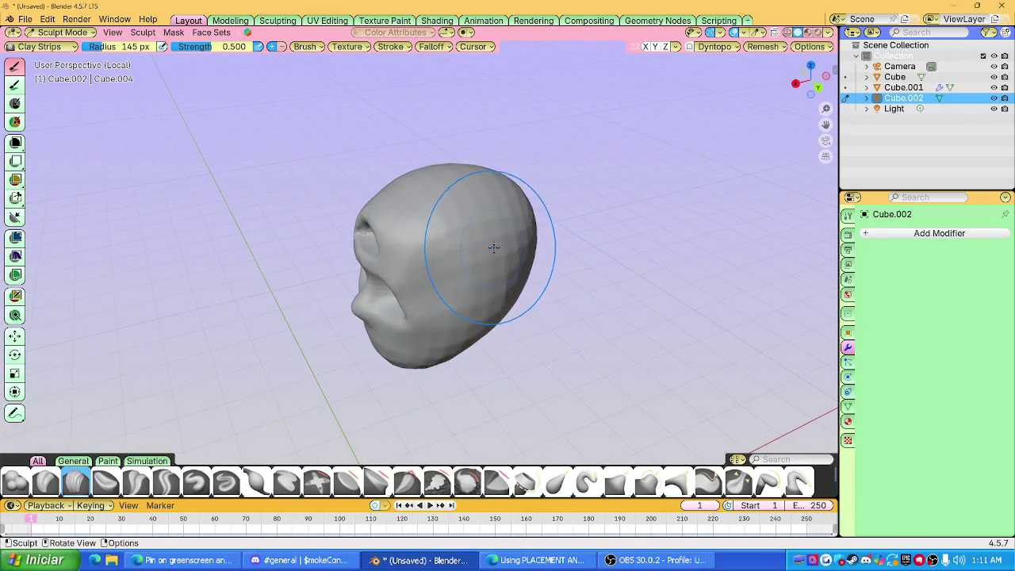
pyautogui.moveTo(478, 300)
pyautogui.mouseDown(button='middle')
pyautogui.moveTo(586, 246)
pyautogui.moveTo(581, 238)
pyautogui.moveTo(569, 278)
pyautogui.mouseUp(button='middle')
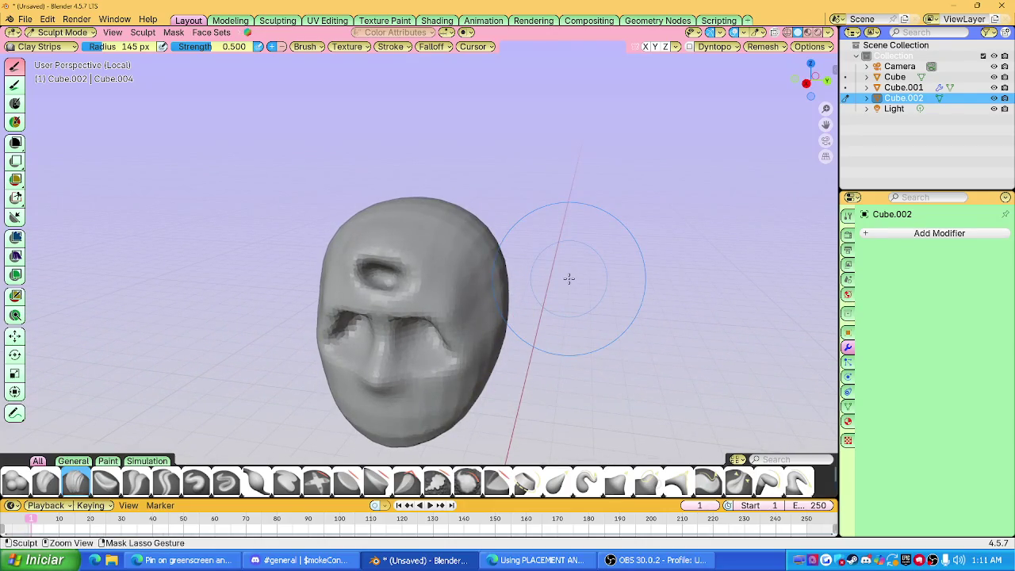
# Undo the forehead ring, then try flattening the back with clay and undo it.
pyautogui.hotkey('ctrl', 'z')
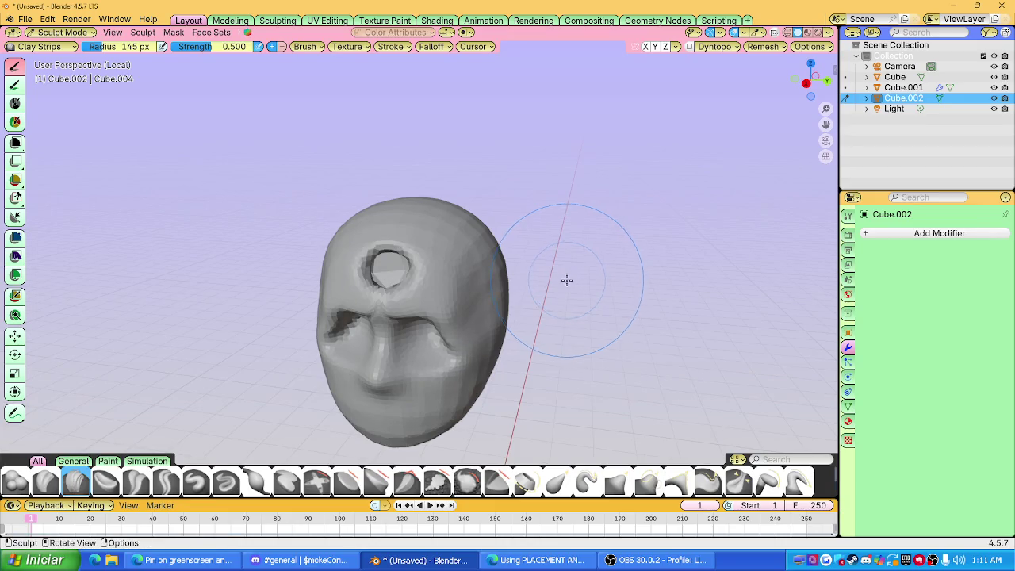
pyautogui.press('z')
pyautogui.moveTo(563, 283)
pyautogui.mouseDown(button='middle')
pyautogui.moveTo(529, 229)
pyautogui.moveTo(550, 256)
pyautogui.moveTo(432, 304)
pyautogui.mouseUp(button='middle')
pyautogui.moveTo(432, 304); pyautogui.dragTo(487, 277)
pyautogui.moveTo(487, 277)
pyautogui.mouseDown(button='middle')
pyautogui.moveTo(537, 236)
pyautogui.moveTo(594, 223)
pyautogui.mouseUp(button='middle')
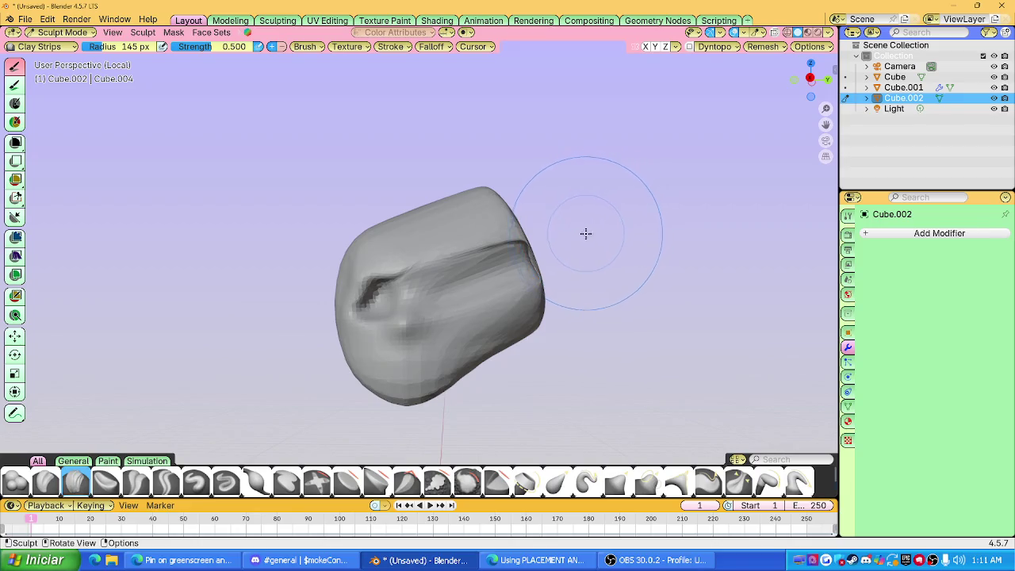
pyautogui.hotkey('ctrl', 'z')
# Frame the head frontally and switch to the Grab brush.
pyautogui.moveTo(498, 335); pyautogui.dragTo(476, 244, button='middle')
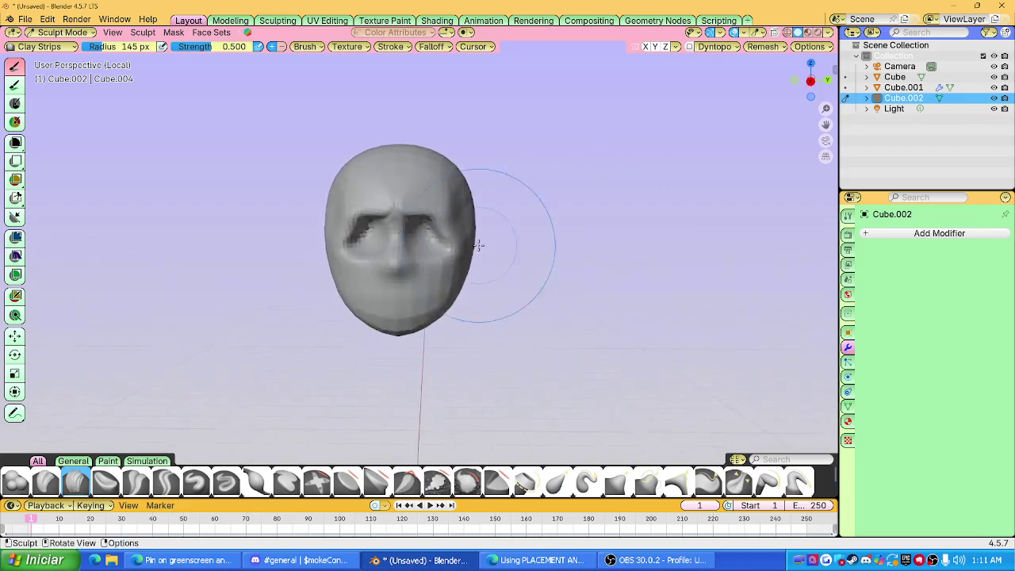
pyautogui.scroll(-3, 431, 235)
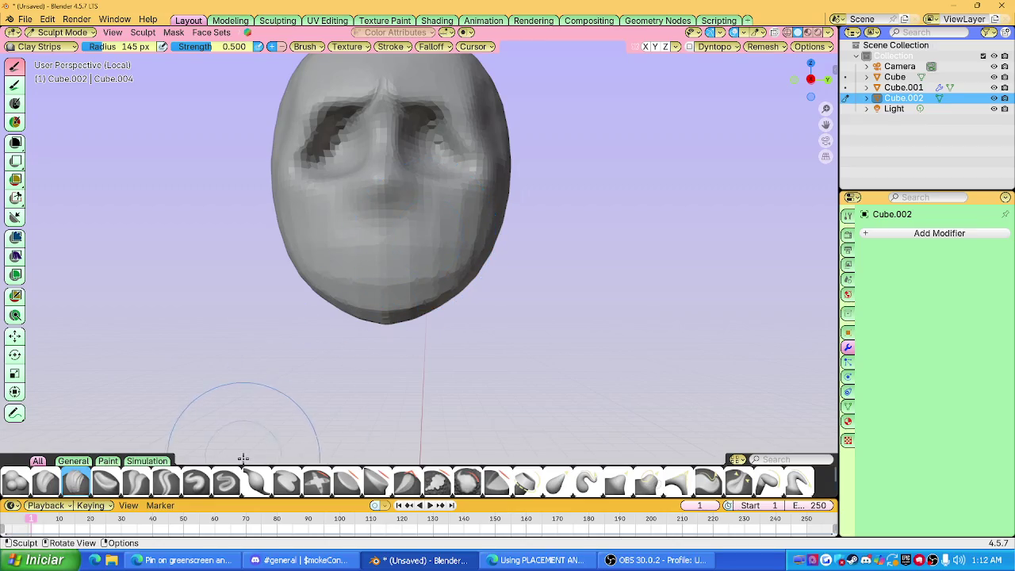
pyautogui.press('g')
pyautogui.scroll(1, 432, 228)
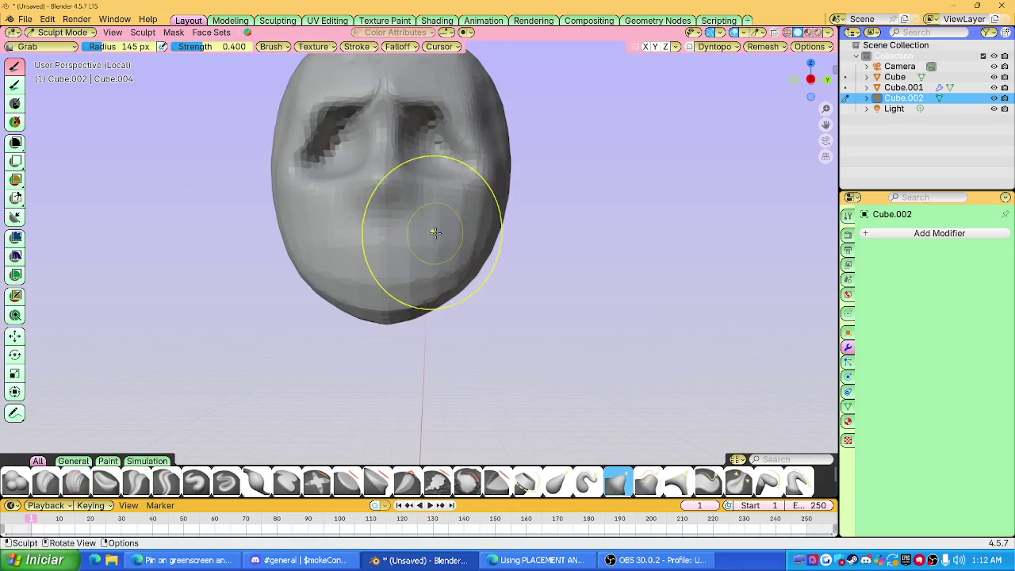
# Inspect the nose from the side and front, zooming in on nose and eyes.
pyautogui.scroll(2, 440, 262)
pyautogui.moveTo(418, 265); pyautogui.dragTo(408, 264, button='middle')
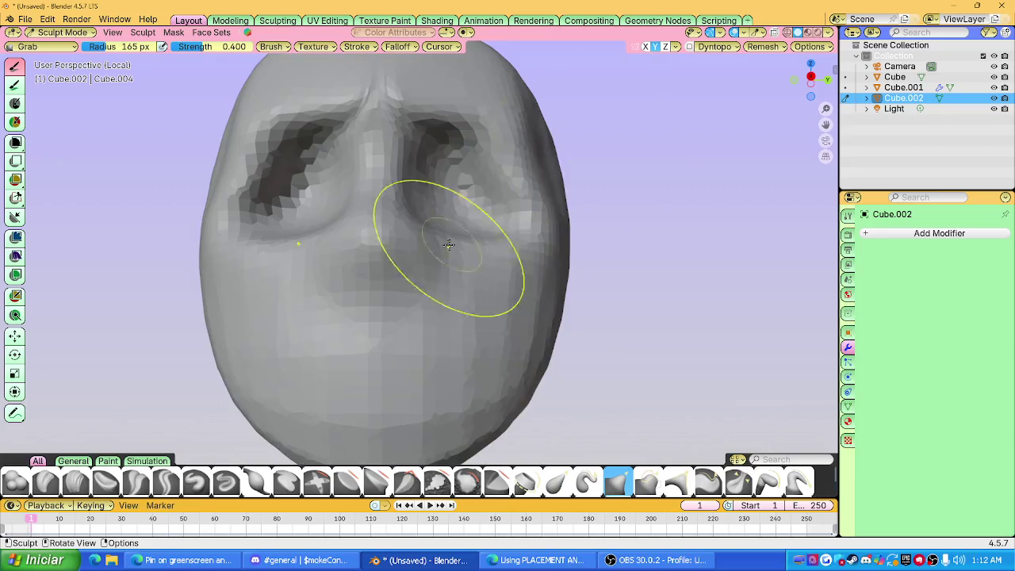
pyautogui.scroll(2, 455, 240)
pyautogui.moveTo(415, 234); pyautogui.dragTo(403, 237, button='middle')
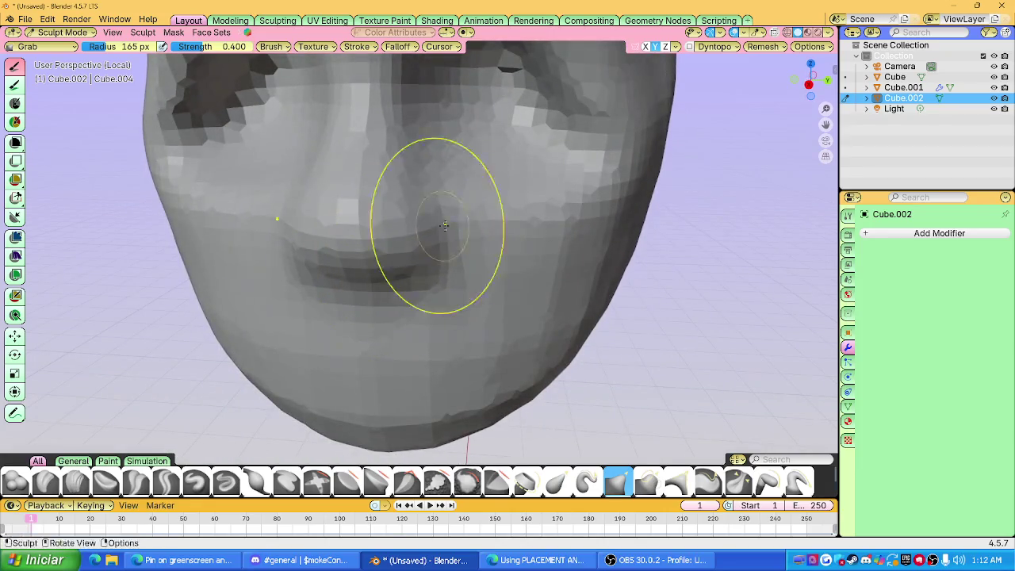
pyautogui.moveTo(443, 226); pyautogui.dragTo(363, 198, button='middle')
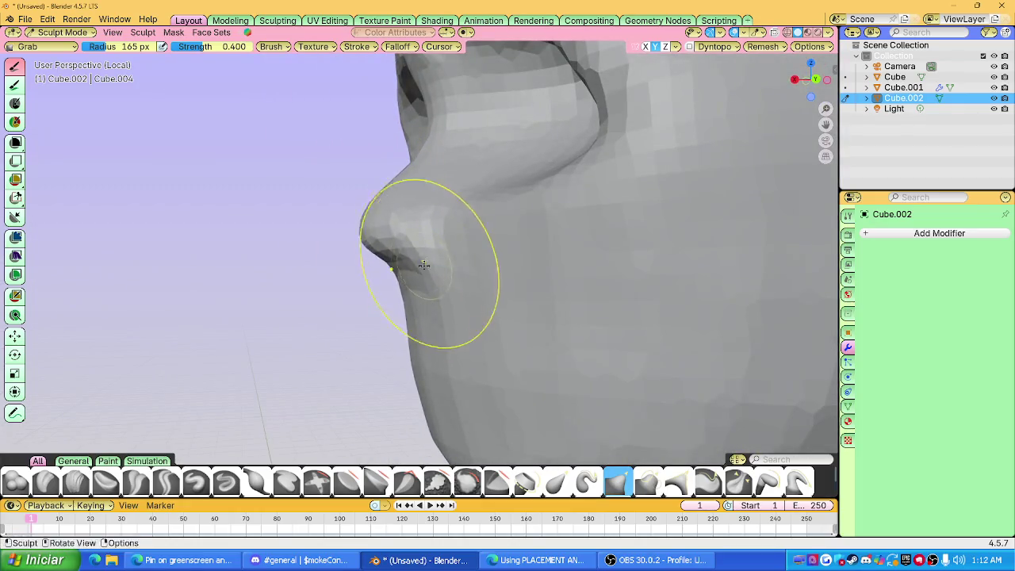
pyautogui.moveTo(440, 255)
pyautogui.mouseDown(button='middle')
pyautogui.moveTo(415, 251)
pyautogui.moveTo(497, 247)
pyautogui.moveTo(438, 239)
pyautogui.moveTo(437, 224)
pyautogui.moveTo(412, 219)
pyautogui.moveTo(483, 272)
pyautogui.moveTo(498, 249)
pyautogui.moveTo(564, 242)
pyautogui.moveTo(478, 248)
pyautogui.moveTo(404, 222)
pyautogui.moveTo(431, 205)
pyautogui.moveTo(410, 185)
pyautogui.moveTo(521, 209)
pyautogui.moveTo(491, 203)
pyautogui.moveTo(499, 197)
pyautogui.mouseUp(button='middle')
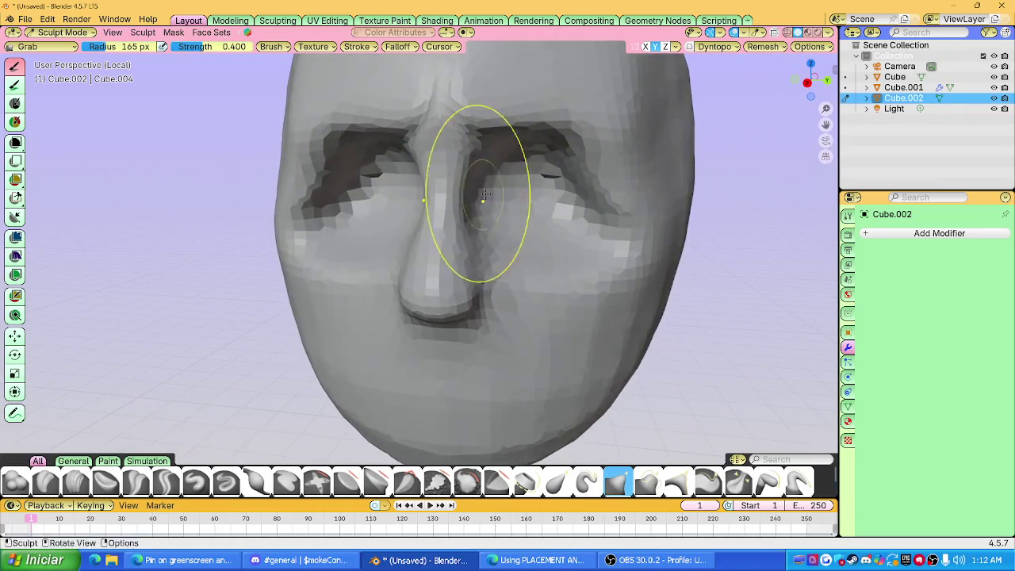
pyautogui.scroll(-2, 530, 194)
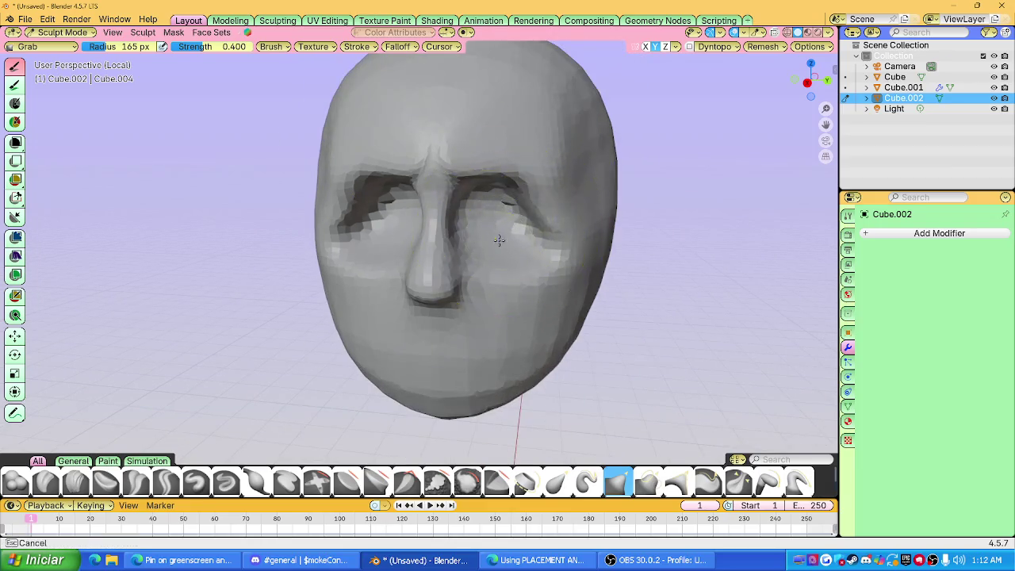
pyautogui.moveTo(496, 251)
pyautogui.keyDown('ctrl'); pyautogui.mouseDown(button='middle')
pyautogui.moveTo(492, 214)
pyautogui.moveTo(326, 252)
pyautogui.mouseUp(button='middle'); pyautogui.keyUp('ctrl')
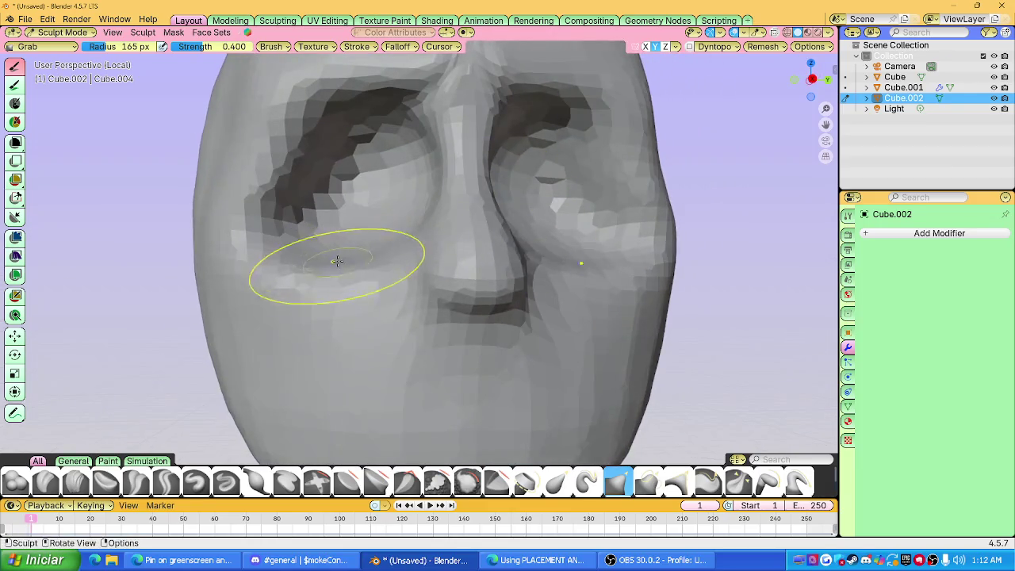
# Pull the cheeks beneath the eye sockets upward with the Grab brush.
pyautogui.moveTo(326, 252)
pyautogui.mouseDown()
pyautogui.moveTo(358, 241)
pyautogui.moveTo(328, 256)
pyautogui.mouseUp()
pyautogui.scroll(-5, 328, 256)
pyautogui.moveTo(329, 256); pyautogui.dragTo(389, 275, button='middle')
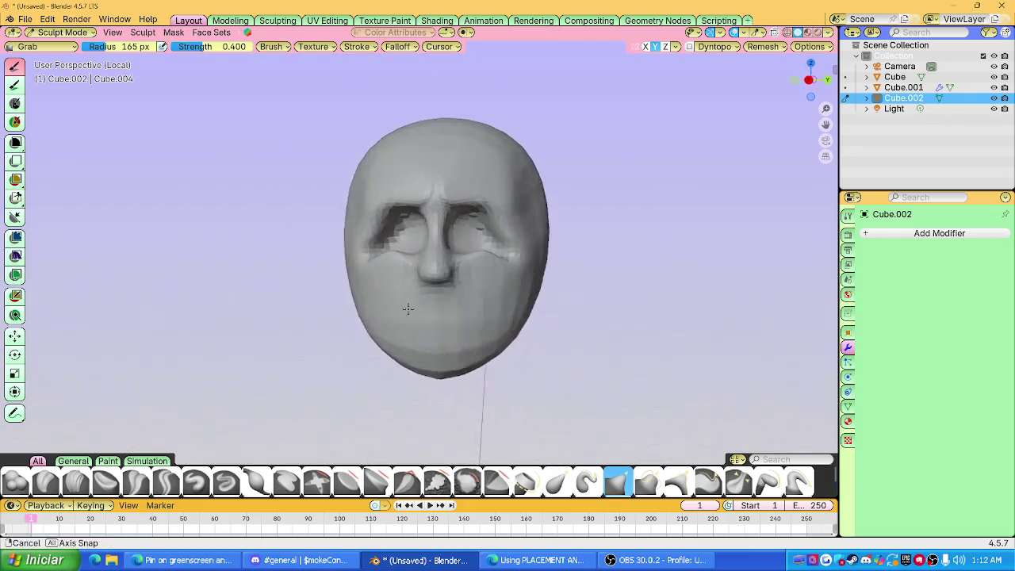
pyautogui.scroll(2, 383, 275)
pyautogui.scroll(3, 384, 266)
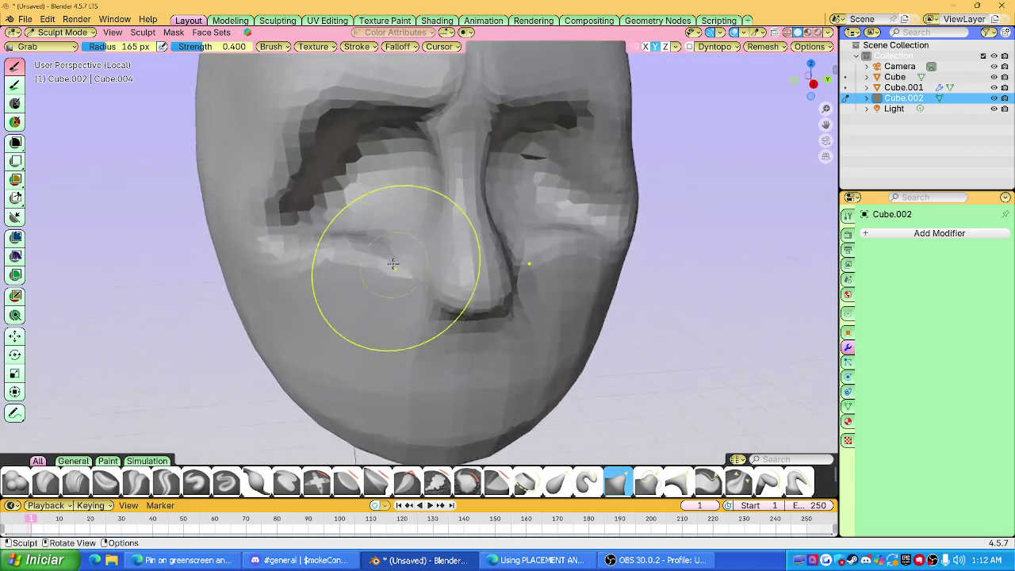
pyautogui.moveTo(374, 257); pyautogui.dragTo(363, 235)
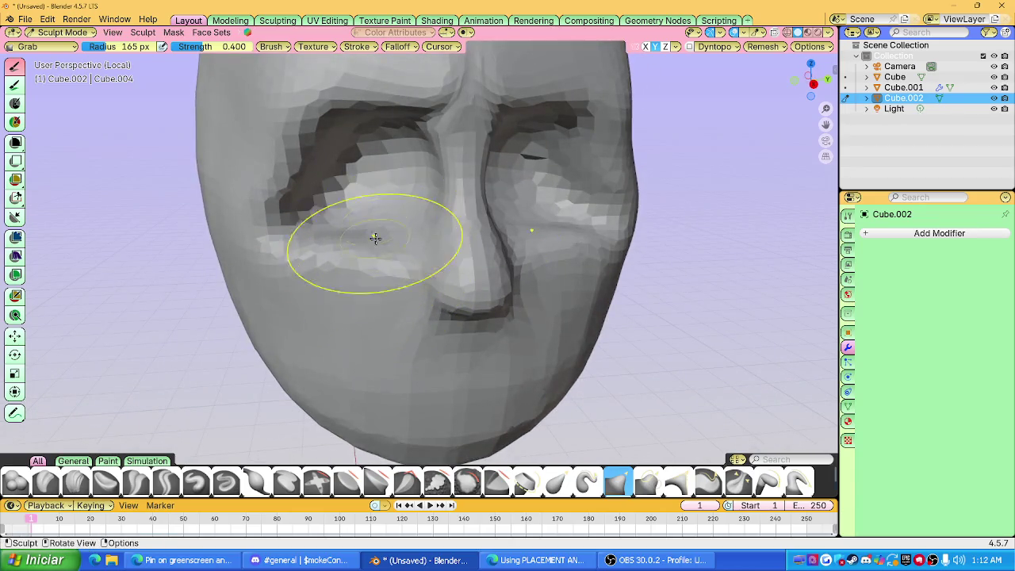
# Check the raised cheeks from below, the front and the left side.
pyautogui.scroll(-3, 440, 253)
pyautogui.moveTo(440, 252)
pyautogui.mouseDown(button='middle')
pyautogui.moveTo(403, 255)
pyautogui.moveTo(541, 267)
pyautogui.mouseUp(button='middle')
pyautogui.scroll(2, 541, 267)
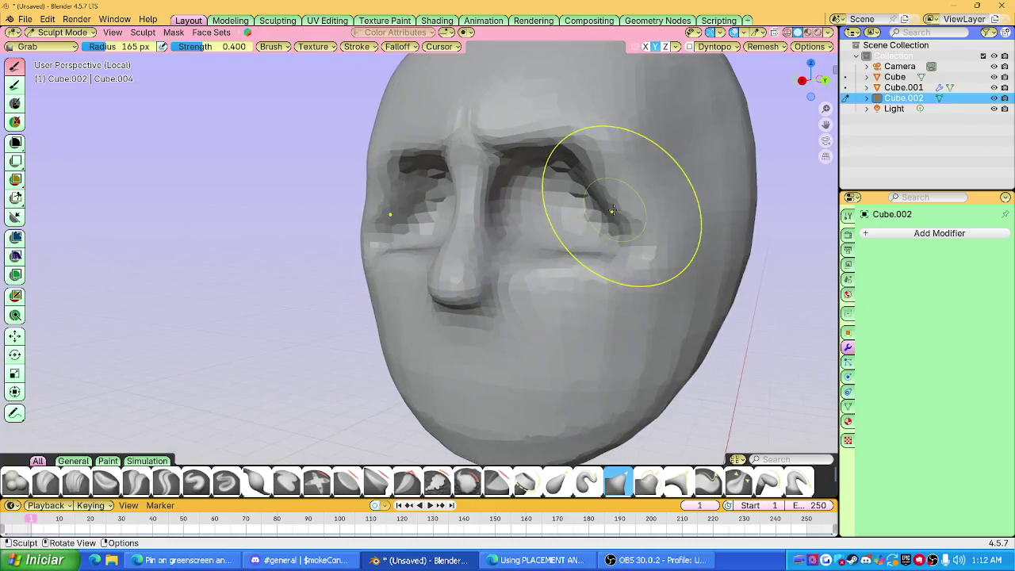
pyautogui.moveTo(615, 229); pyautogui.dragTo(634, 227, button='middle')
pyautogui.moveTo(361, 222); pyautogui.dragTo(385, 215, button='middle')
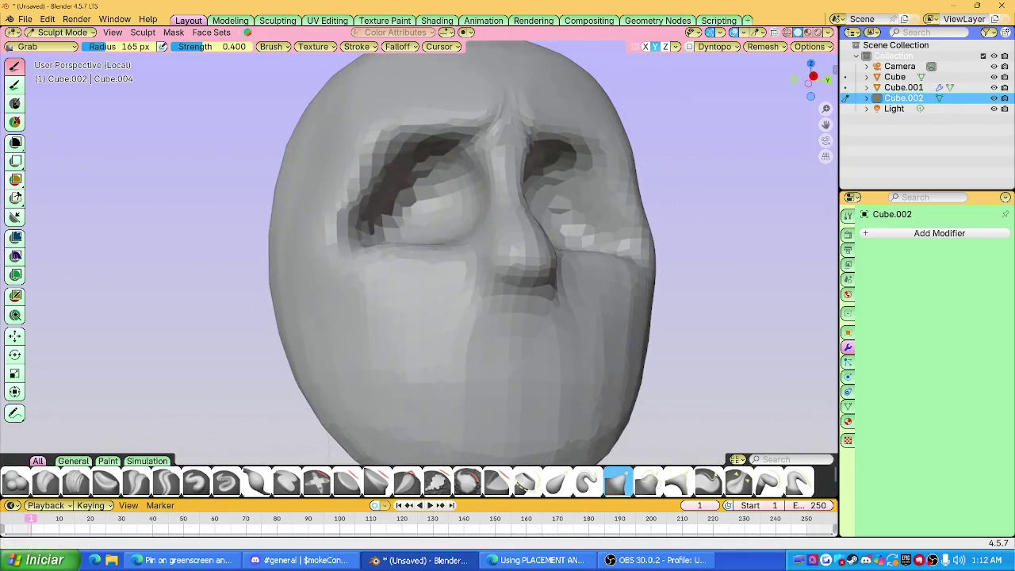
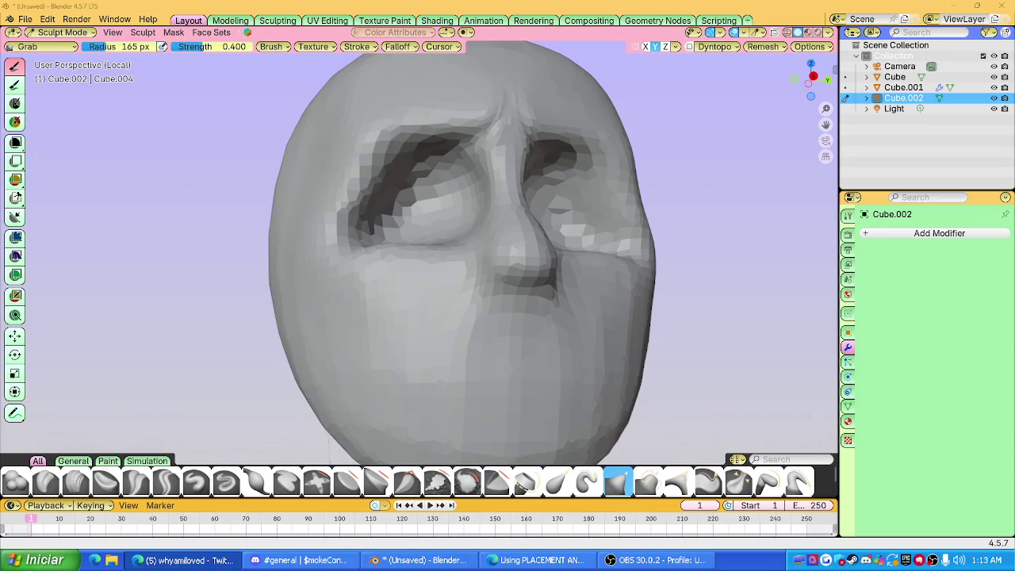
# Pull the area under the nose and mouth upward with the Grab brush.
pyautogui.moveTo(398, 296); pyautogui.dragTo(435, 279, button='middle')
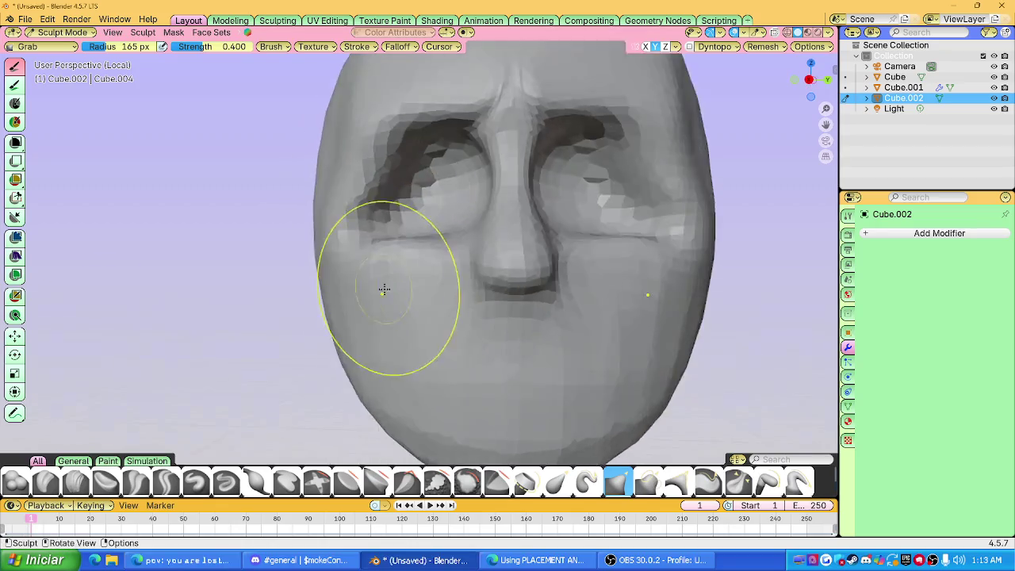
pyautogui.moveTo(435, 279); pyautogui.dragTo(435, 264)
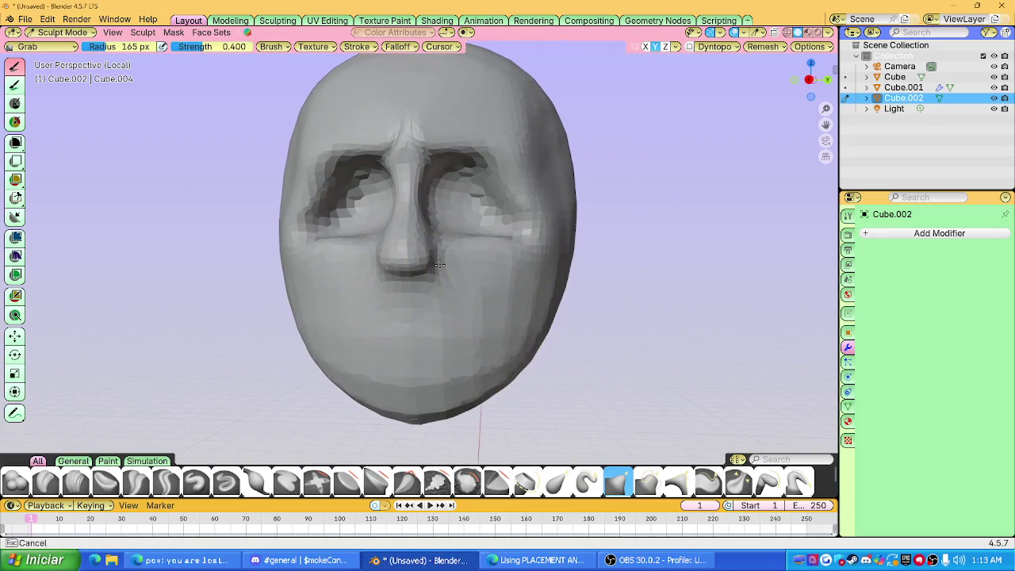
pyautogui.moveTo(408, 256)
pyautogui.mouseDown(button='middle')
pyautogui.moveTo(469, 287)
pyautogui.moveTo(430, 295)
pyautogui.mouseUp(button='middle')
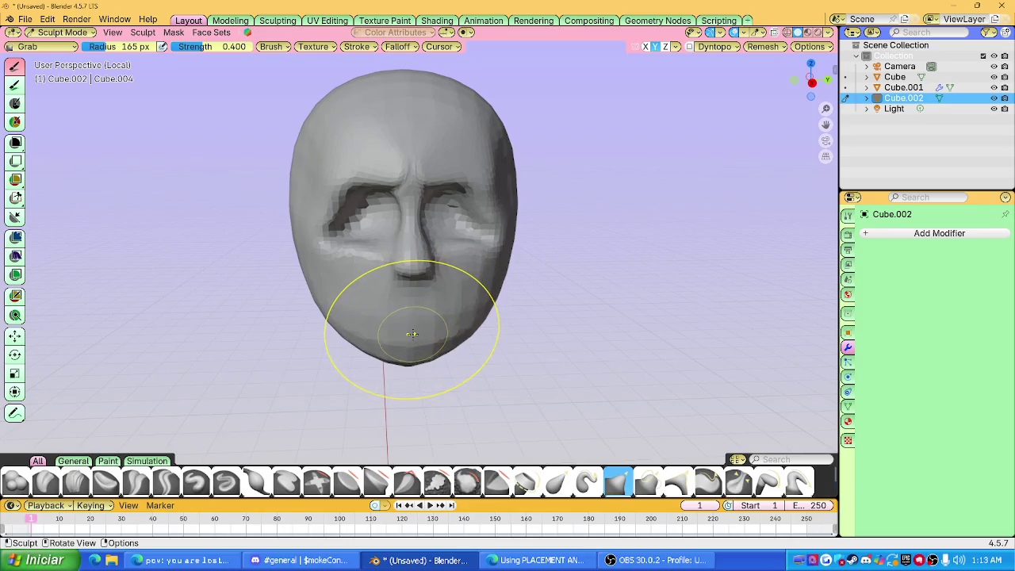
pyautogui.moveTo(411, 337)
pyautogui.mouseDown(button='middle')
pyautogui.moveTo(420, 317)
pyautogui.moveTo(371, 272)
pyautogui.moveTo(326, 288)
pyautogui.mouseUp(button='middle')
pyautogui.scroll(4, 419, 318)
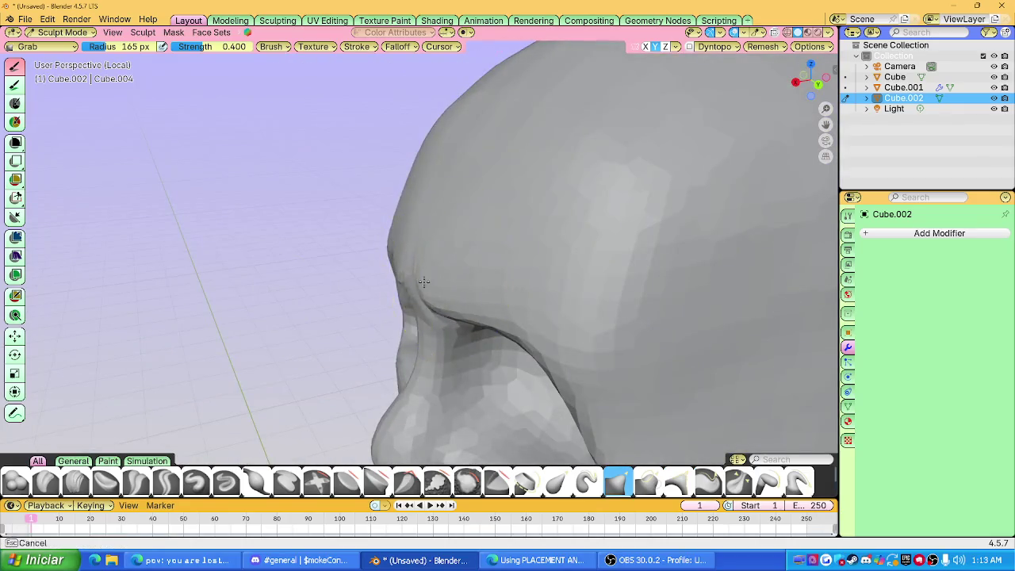
pyautogui.moveTo(449, 288); pyautogui.dragTo(479, 288, button='middle')
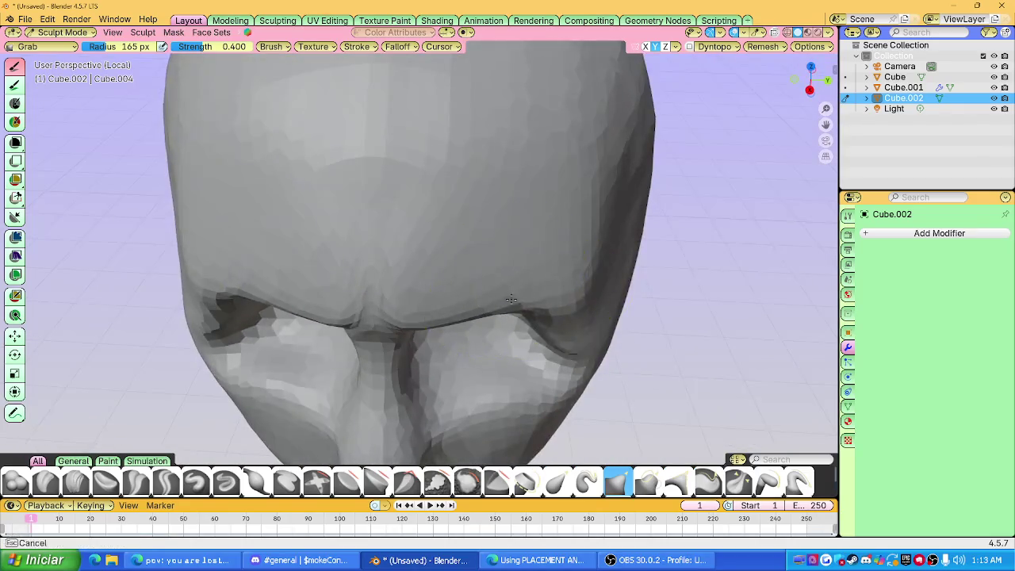
pyautogui.scroll(-4, 478, 288)
pyautogui.moveTo(470, 208)
pyautogui.mouseDown(button='middle')
pyautogui.moveTo(482, 215)
pyautogui.moveTo(356, 254)
pyautogui.moveTo(515, 365)
pyautogui.mouseUp(button='middle')
# Grab-reshape the right cheek and jaw, then select the Clay Strips brush.
pyautogui.moveTo(515, 365)
pyautogui.mouseDown()
pyautogui.moveTo(468, 349)
pyautogui.moveTo(496, 385)
pyautogui.mouseUp()
pyautogui.scroll(-3, 496, 385)
pyautogui.moveTo(442, 310)
pyautogui.mouseDown(button='middle')
pyautogui.moveTo(413, 312)
pyautogui.moveTo(431, 294)
pyautogui.mouseUp(button='middle')
pyautogui.moveTo(481, 210); pyautogui.dragTo(480, 211)
pyautogui.moveTo(471, 198)
pyautogui.mouseDown(button='middle')
pyautogui.moveTo(527, 244)
pyautogui.moveTo(272, 309)
pyautogui.moveTo(317, 350)
pyautogui.moveTo(386, 335)
pyautogui.mouseUp(button='middle')
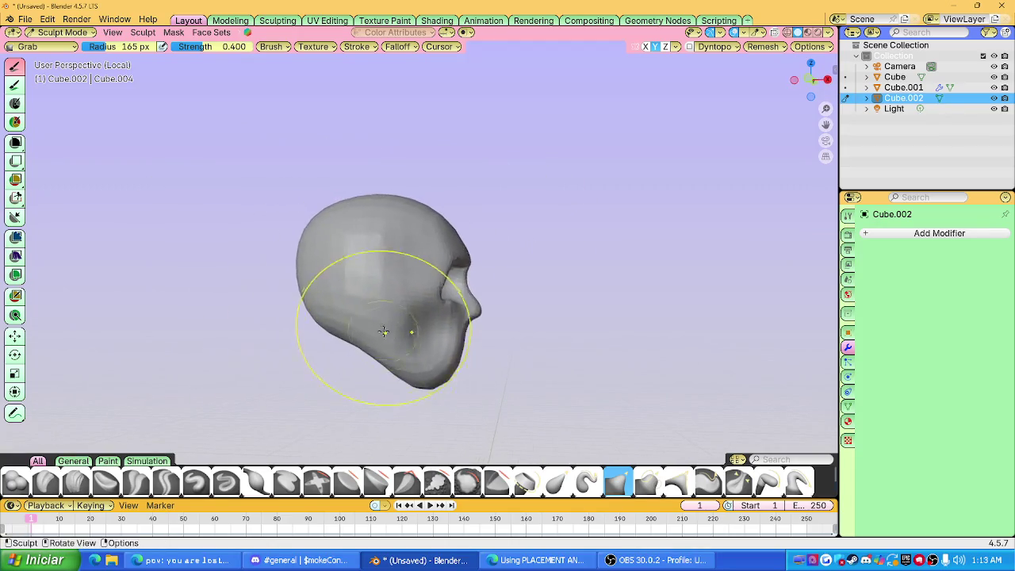
pyautogui.moveTo(395, 312)
pyautogui.mouseDown()
pyautogui.moveTo(407, 249)
pyautogui.moveTo(405, 314)
pyautogui.mouseUp()
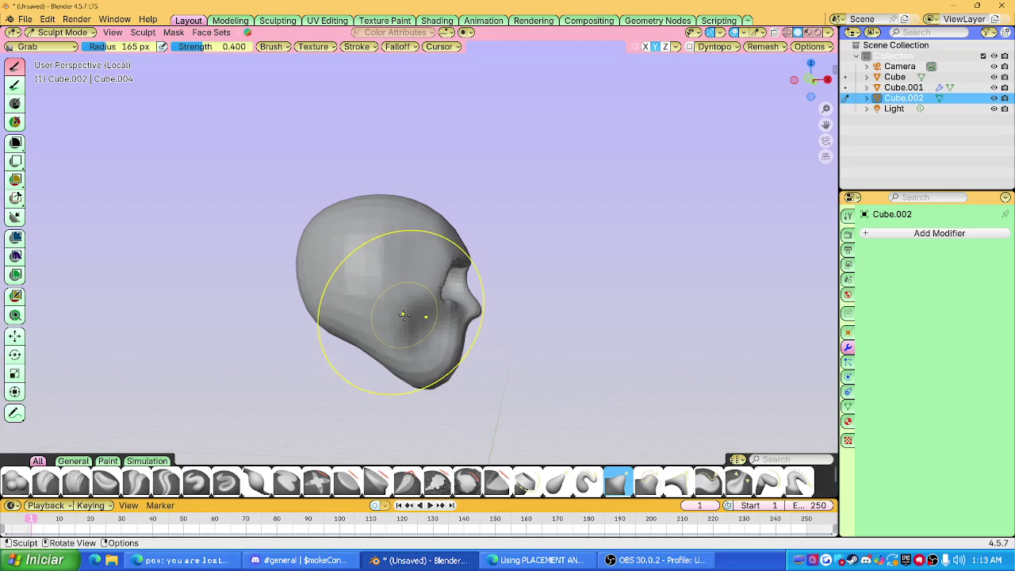
pyautogui.moveTo(398, 314); pyautogui.dragTo(372, 317, button='middle')
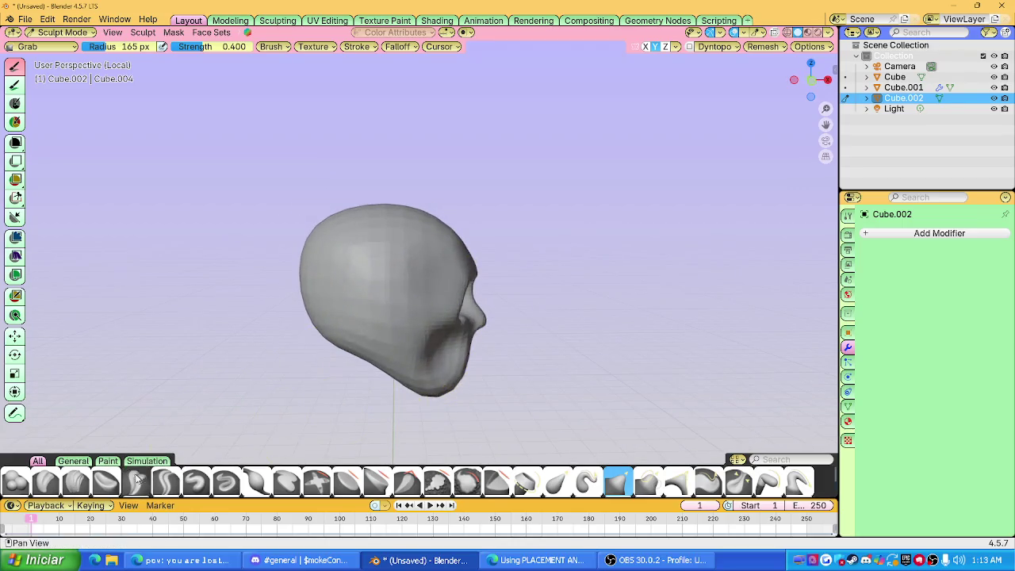
pyautogui.click(84, 482)
pyautogui.scroll(2, 352, 301)
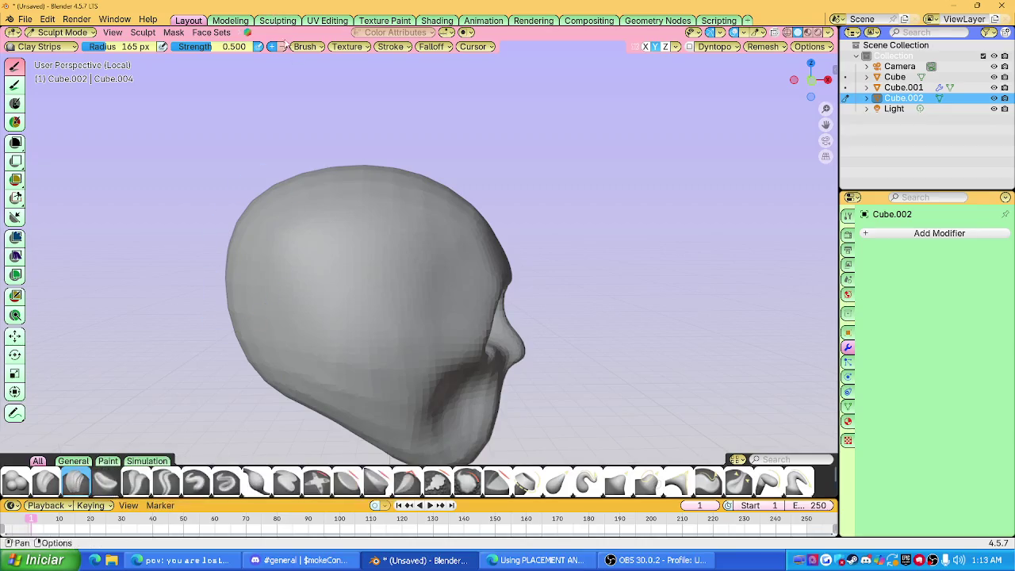
# Build up the head with Clay Strips strokes and orbit to inspect it.
pyautogui.moveTo(384, 308)
pyautogui.mouseDown()
pyautogui.moveTo(354, 253)
pyautogui.moveTo(324, 254)
pyautogui.mouseUp()
pyautogui.moveTo(325, 254)
pyautogui.mouseDown(button='middle')
pyautogui.moveTo(238, 261)
pyautogui.moveTo(472, 283)
pyautogui.moveTo(385, 294)
pyautogui.moveTo(423, 276)
pyautogui.moveTo(390, 277)
pyautogui.moveTo(339, 249)
pyautogui.moveTo(397, 238)
pyautogui.moveTo(355, 317)
pyautogui.mouseUp(button='middle')
pyautogui.moveTo(341, 247)
pyautogui.mouseDown(button='middle')
pyautogui.moveTo(322, 262)
pyautogui.moveTo(419, 256)
pyautogui.moveTo(409, 274)
pyautogui.moveTo(286, 268)
pyautogui.moveTo(442, 282)
pyautogui.mouseUp(button='middle')
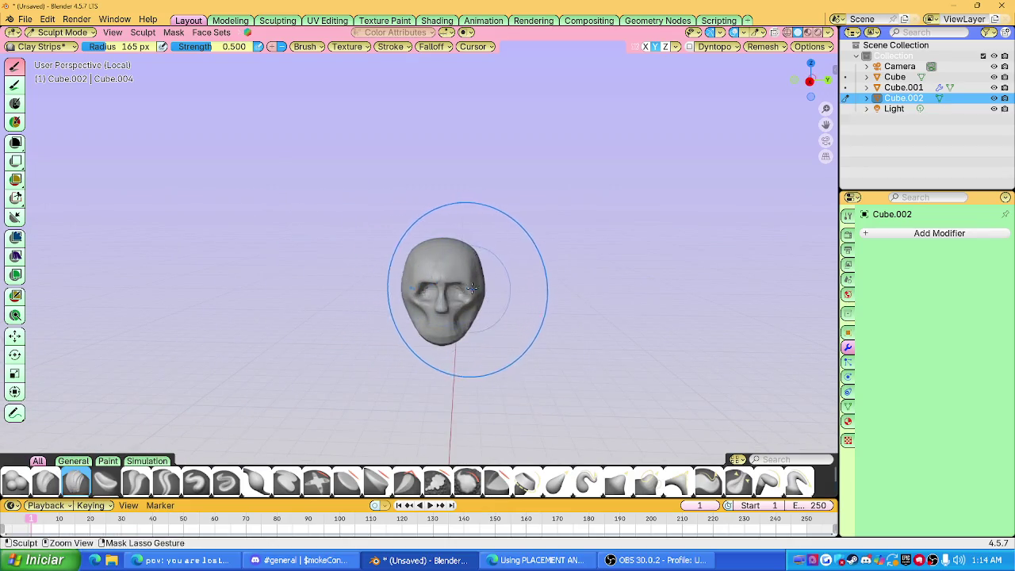
pyautogui.moveTo(502, 299); pyautogui.dragTo(489, 191, button='middle')
pyautogui.scroll(1, 476, 226)
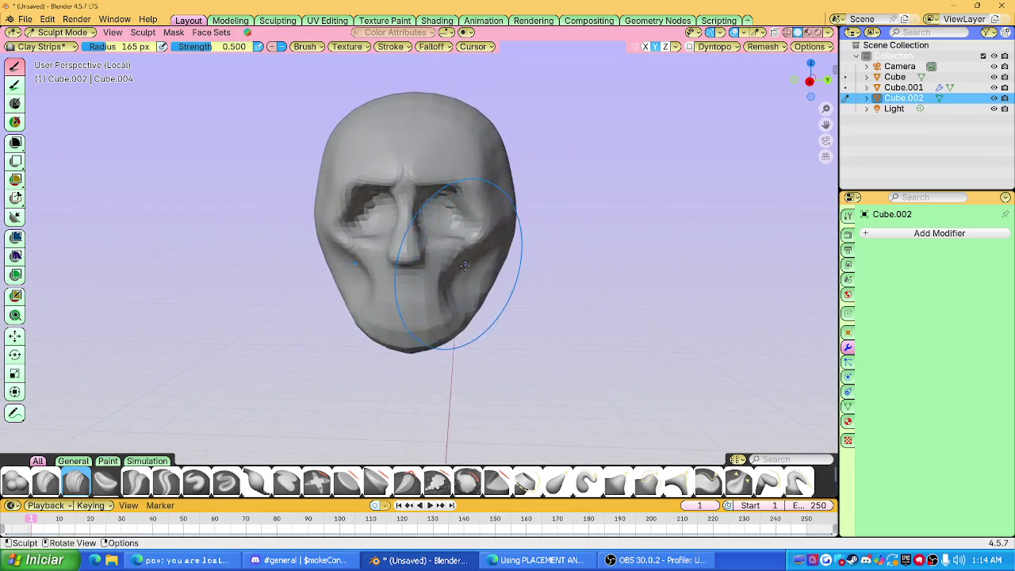
pyautogui.scroll(2, 431, 226)
pyautogui.scroll(1, 407, 238)
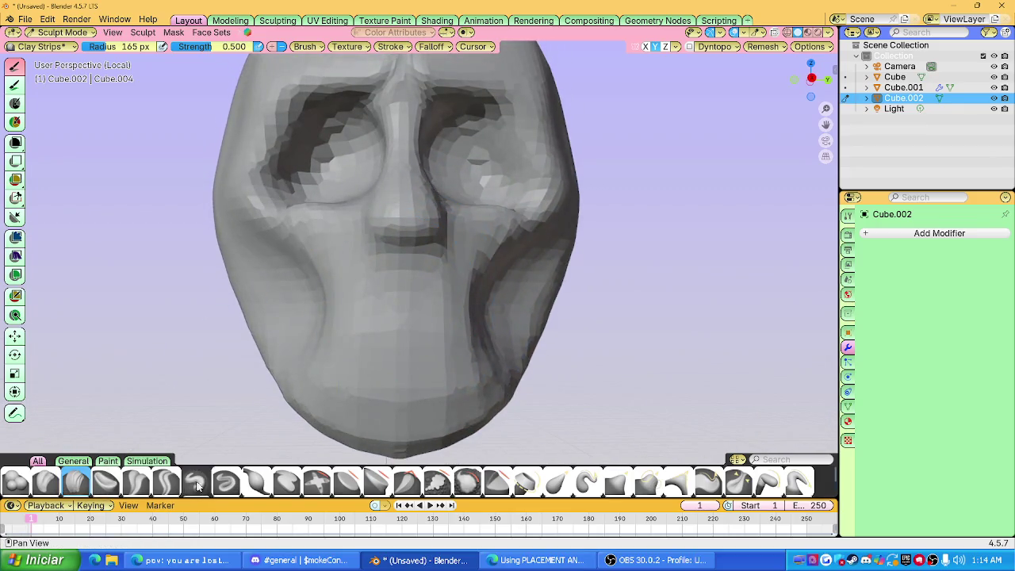
# Carve a Draw Sharp crease across the lower face, voxel-remesh the head, and pick Crease Sharp.
pyautogui.click(226, 481)
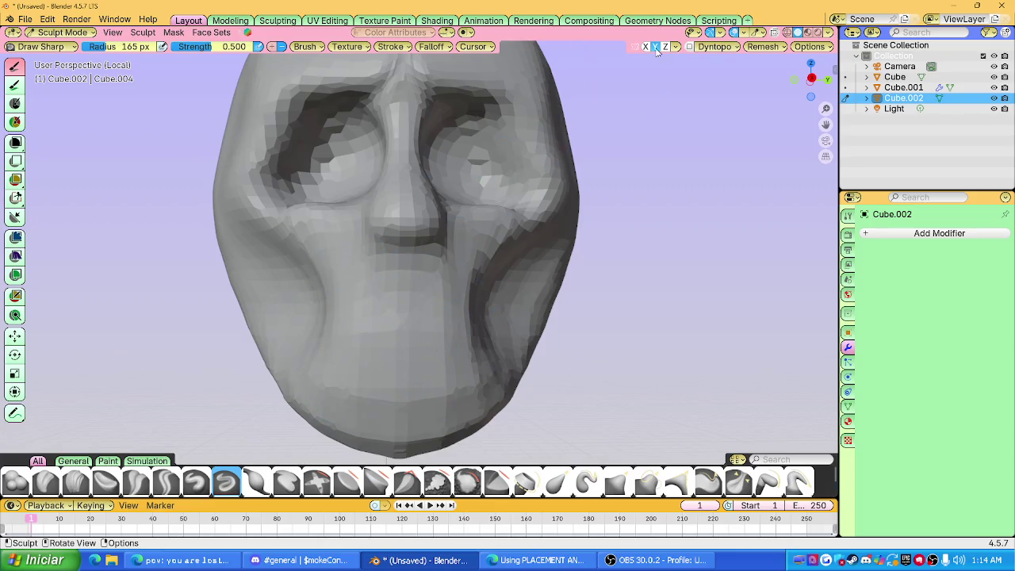
pyautogui.moveTo(344, 319)
pyautogui.mouseDown()
pyautogui.moveTo(473, 304)
pyautogui.moveTo(339, 262)
pyautogui.mouseUp()
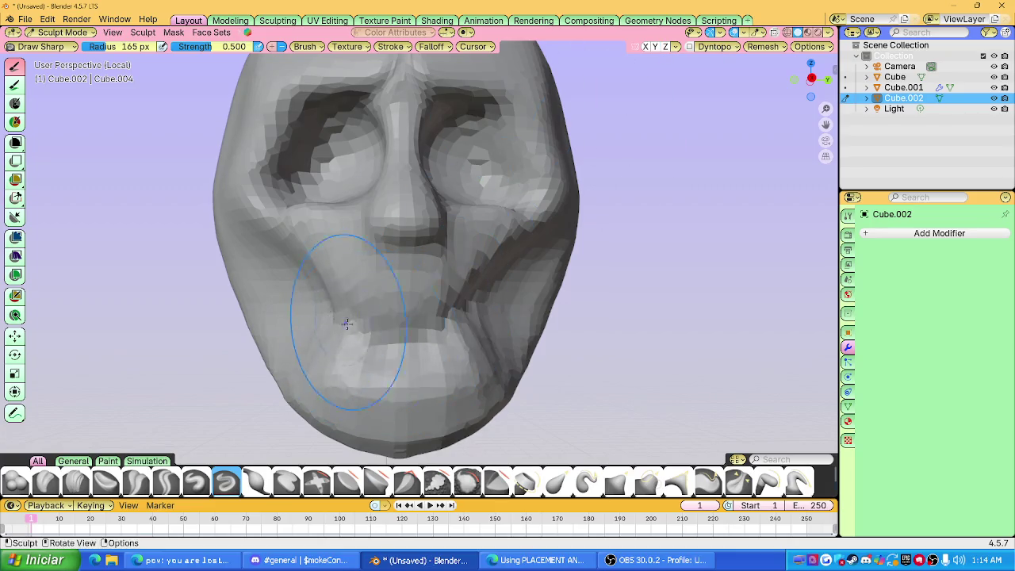
pyautogui.press('r')
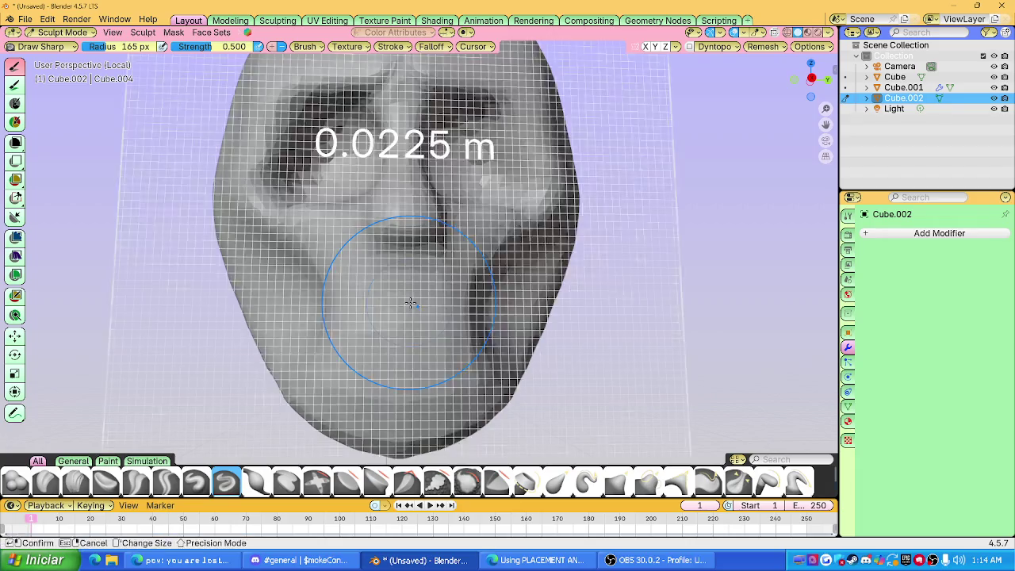
pyautogui.click(425, 304)
pyautogui.hotkey('ctrl', 'r')
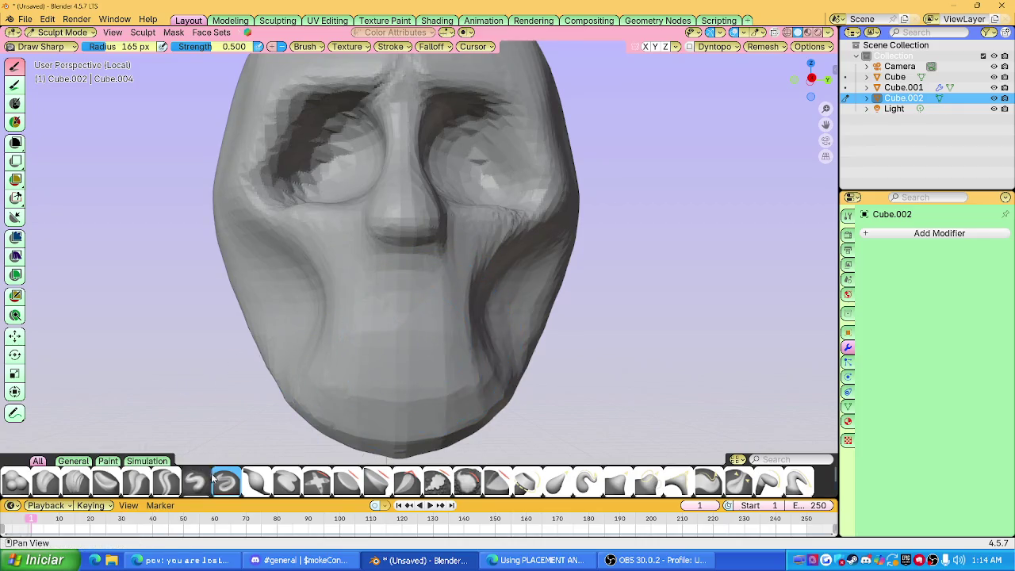
pyautogui.click(166, 481)
# Crease wrinkles around the mouth and right cheek with Crease Sharp.
pyautogui.moveTo(343, 334); pyautogui.dragTo(456, 331)
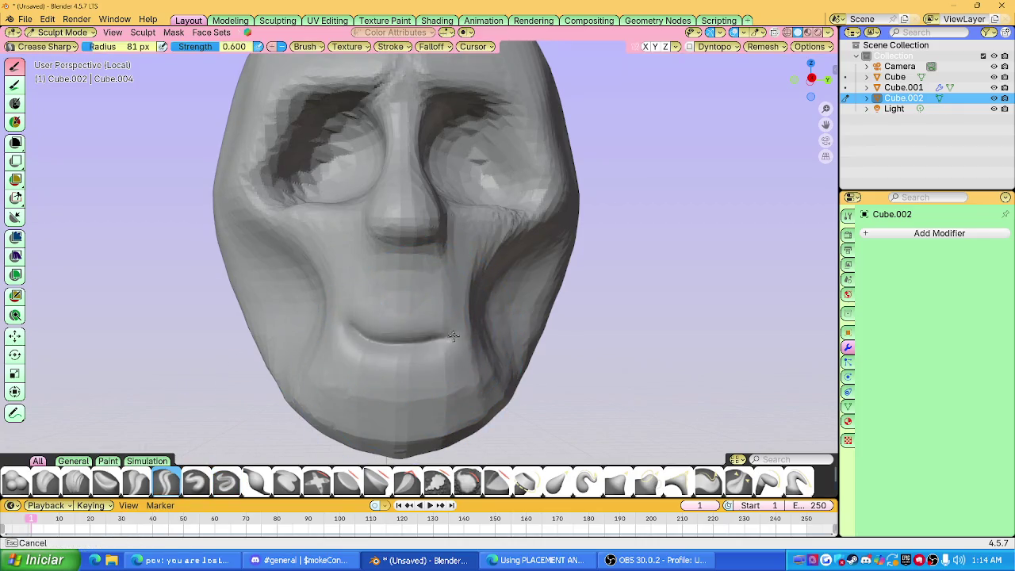
pyautogui.moveTo(396, 348); pyautogui.dragTo(479, 279)
pyautogui.moveTo(475, 317)
pyautogui.mouseDown(button='middle')
pyautogui.moveTo(373, 316)
pyautogui.moveTo(440, 314)
pyautogui.mouseUp(button='middle')
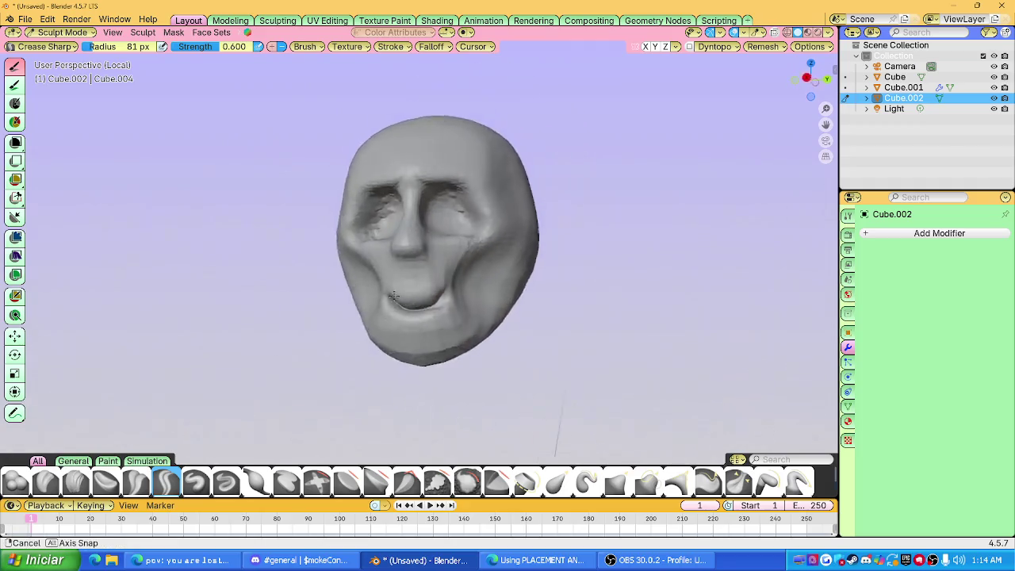
pyautogui.moveTo(440, 317); pyautogui.dragTo(464, 261)
pyautogui.moveTo(448, 238); pyautogui.dragTo(428, 262, button='middle')
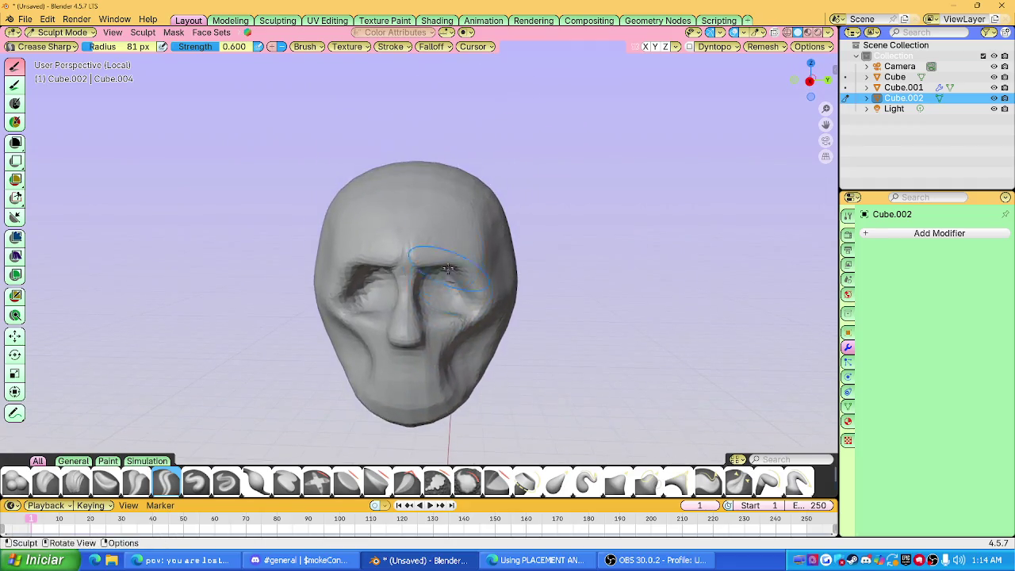
# Crease lines across the brow, top of the head and forehead.
pyautogui.moveTo(365, 234); pyautogui.dragTo(423, 198)
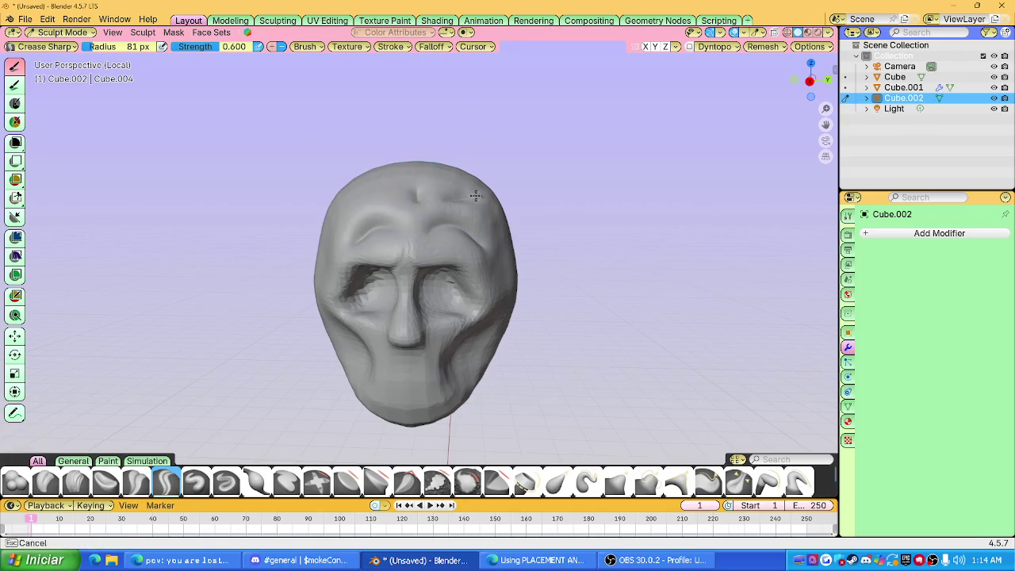
pyautogui.moveTo(482, 211)
pyautogui.mouseDown(button='middle')
pyautogui.moveTo(486, 243)
pyautogui.moveTo(373, 226)
pyautogui.moveTo(419, 203)
pyautogui.moveTo(418, 151)
pyautogui.mouseUp(button='middle')
pyautogui.moveTo(373, 246)
pyautogui.mouseDown()
pyautogui.moveTo(428, 309)
pyautogui.moveTo(452, 214)
pyautogui.moveTo(296, 279)
pyautogui.moveTo(333, 349)
pyautogui.moveTo(419, 227)
pyautogui.moveTo(396, 325)
pyautogui.moveTo(388, 291)
pyautogui.moveTo(412, 230)
pyautogui.mouseUp()
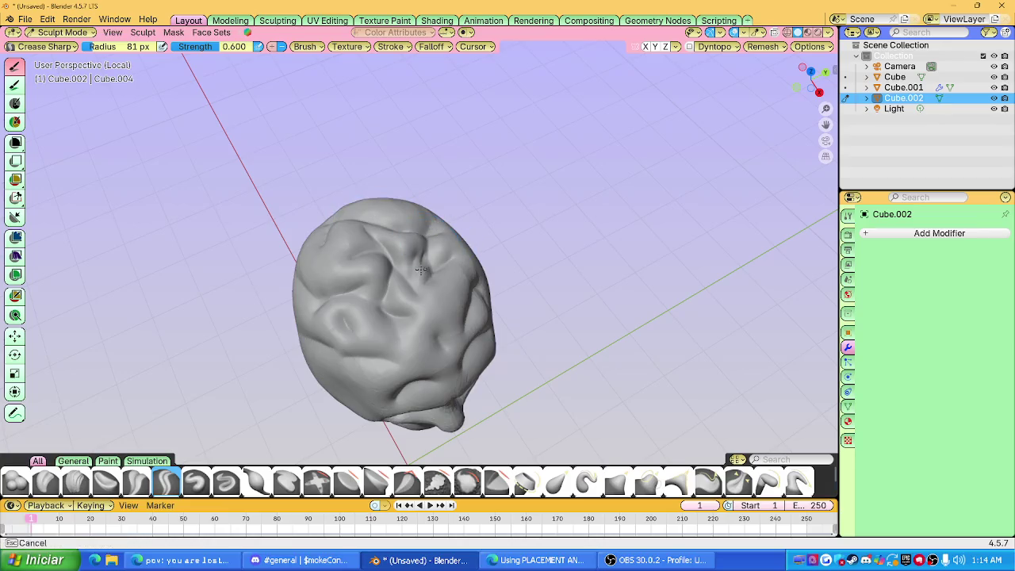
pyautogui.moveTo(396, 302); pyautogui.dragTo(372, 238, button='middle')
pyautogui.moveTo(381, 269); pyautogui.dragTo(528, 333)
pyautogui.moveTo(523, 317)
pyautogui.mouseDown(button='middle')
pyautogui.moveTo(499, 272)
pyautogui.moveTo(548, 167)
pyautogui.mouseUp(button='middle')
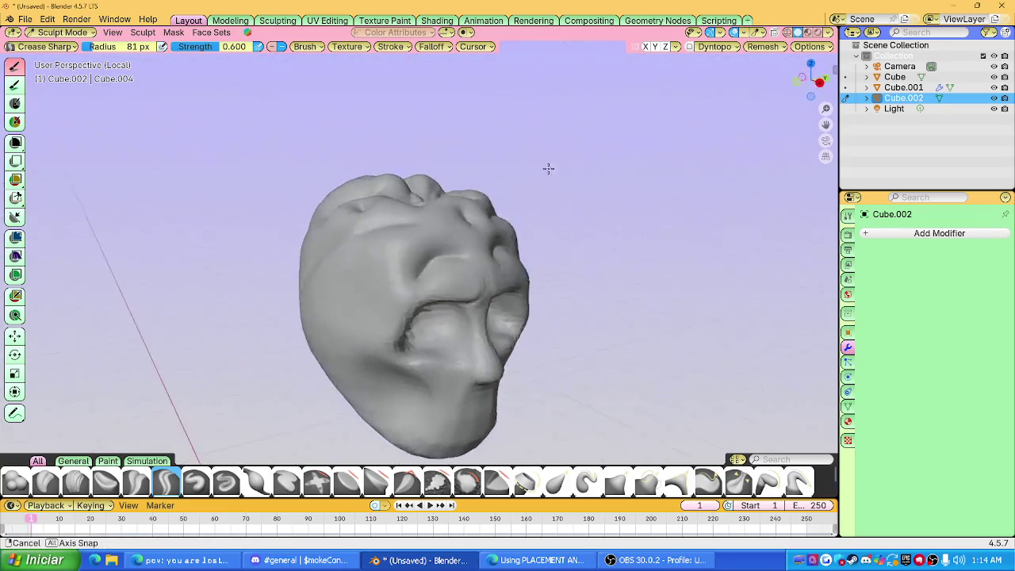
pyautogui.moveTo(385, 290); pyautogui.dragTo(385, 240)
# Carve grooves on the head's right side, then return to Object Mode.
pyautogui.moveTo(309, 230)
pyautogui.mouseDown(button='middle')
pyautogui.moveTo(341, 258)
pyautogui.moveTo(512, 277)
pyautogui.mouseUp(button='middle')
pyautogui.moveTo(512, 278)
pyautogui.mouseDown()
pyautogui.moveTo(547, 210)
pyautogui.moveTo(535, 309)
pyautogui.moveTo(496, 234)
pyautogui.mouseUp()
pyautogui.moveTo(548, 202)
pyautogui.mouseDown()
pyautogui.moveTo(555, 311)
pyautogui.moveTo(468, 238)
pyautogui.moveTo(595, 222)
pyautogui.moveTo(602, 364)
pyautogui.mouseUp()
pyautogui.moveTo(555, 278)
pyautogui.mouseDown(button='middle')
pyautogui.moveTo(592, 277)
pyautogui.moveTo(532, 324)
pyautogui.mouseUp(button='middle')
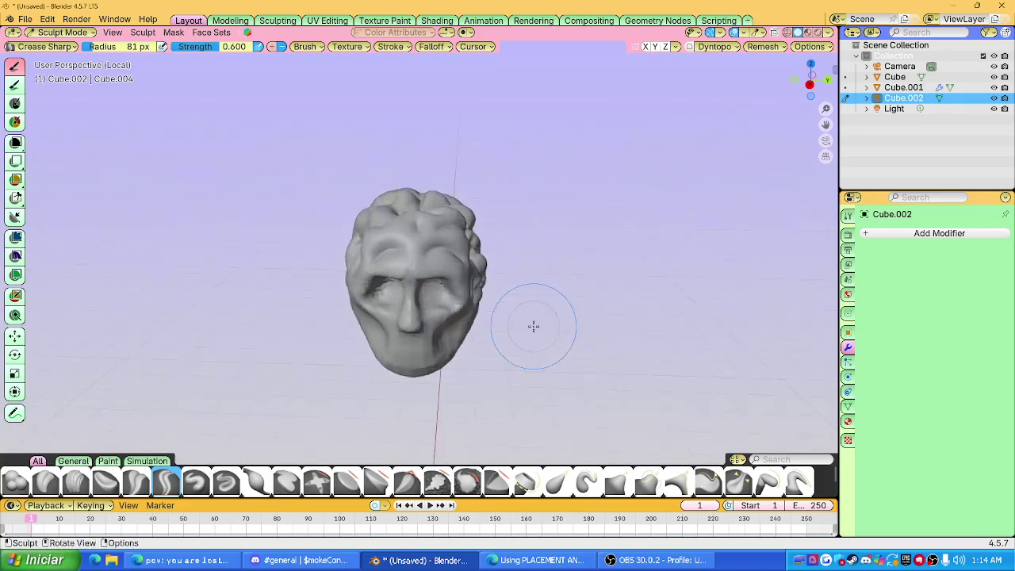
pyautogui.scroll(-3, 532, 324)
pyautogui.press('Tab')
pyautogui.press('Tab')
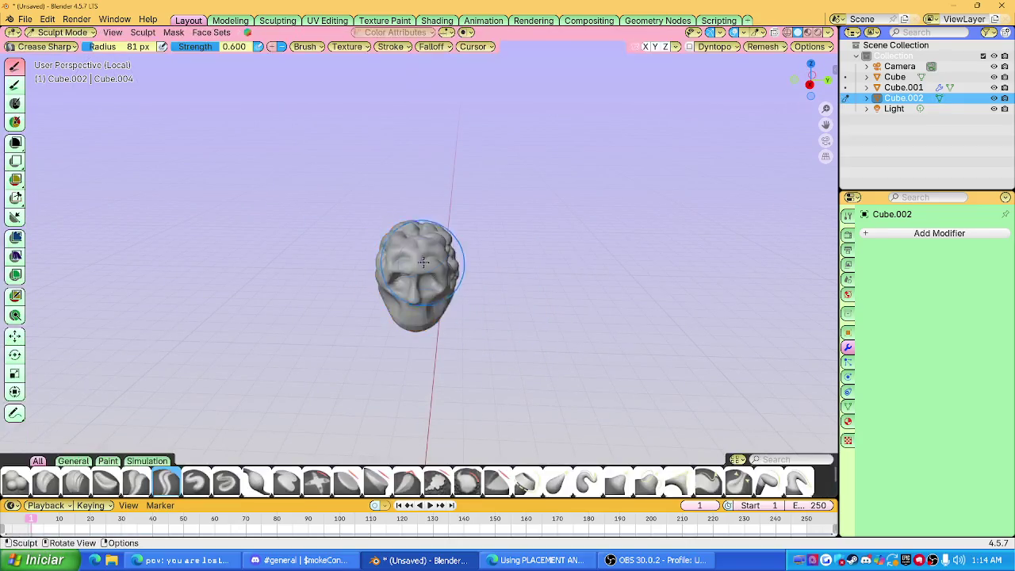
pyautogui.hotkey('ctrl', 'Tab')
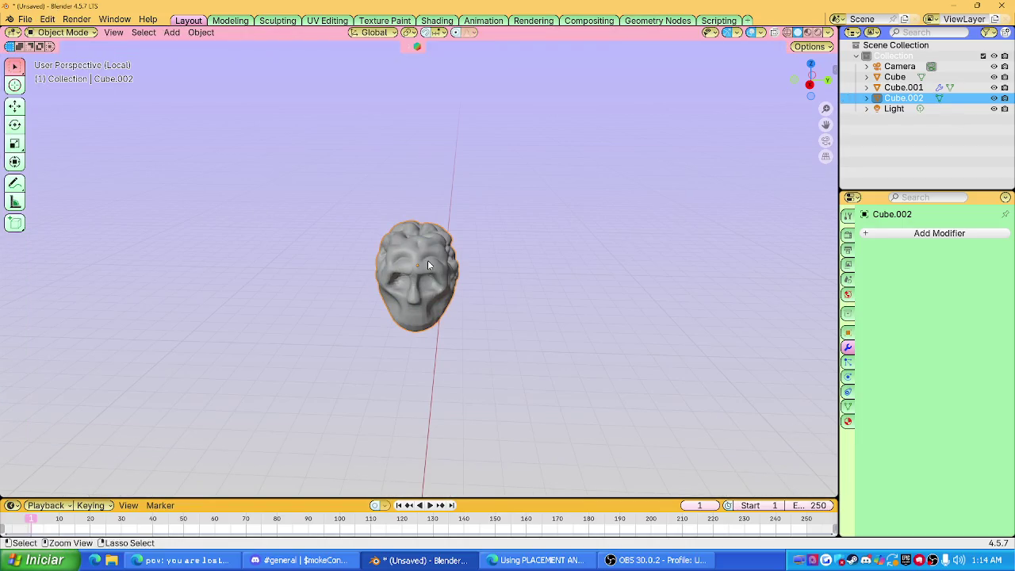
# Copy the sculpted head and start opening another file without saving.
pyautogui.hotkey('ctrl', 'c')
pyautogui.click(25, 19)
pyautogui.click(36, 244)
pyautogui.click(521, 296)
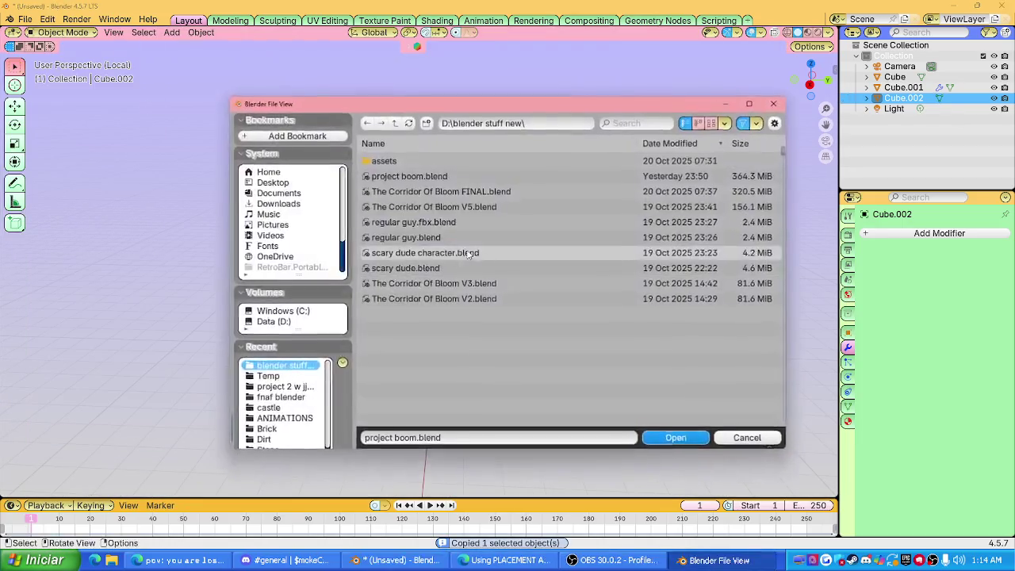
# Browse through the Videos, Documents and Downloads folders in the file browser.
pyautogui.scroll(-3, 293, 317)
pyautogui.click(313, 356)
pyautogui.scroll(-2, 488, 312)
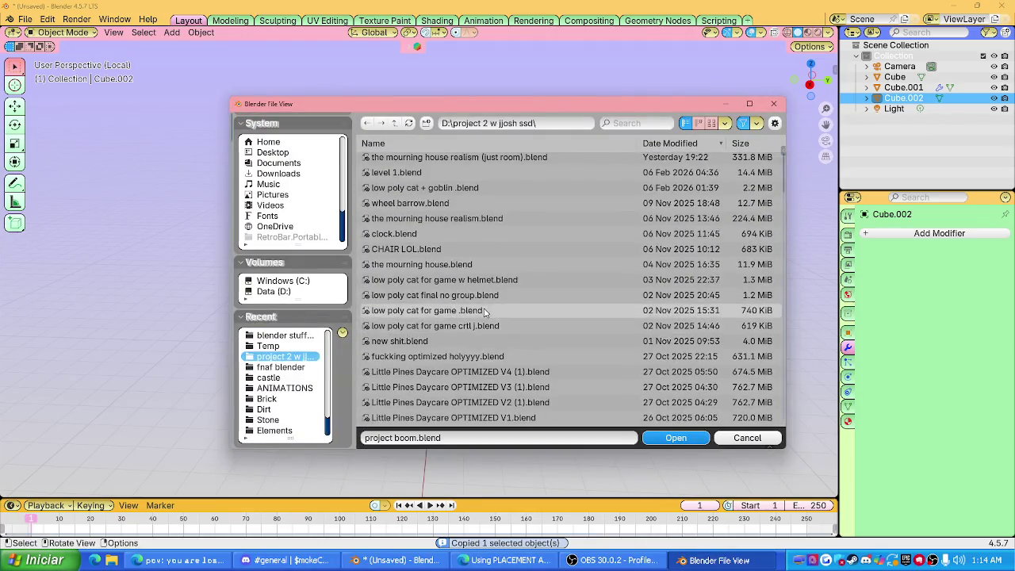
pyautogui.scroll(2, 275, 309)
pyautogui.click(270, 236)
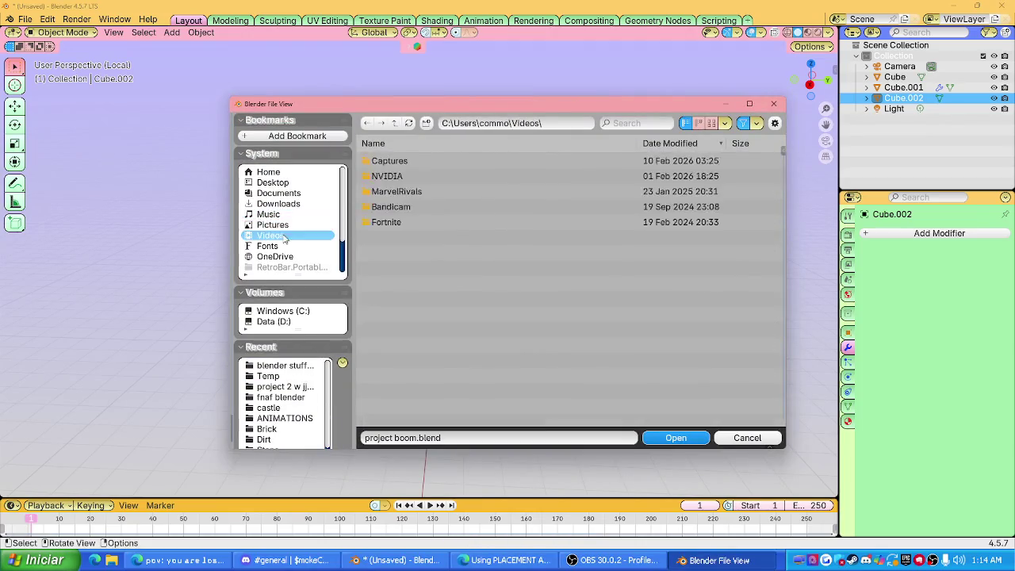
pyautogui.click(272, 182)
pyautogui.click(277, 193)
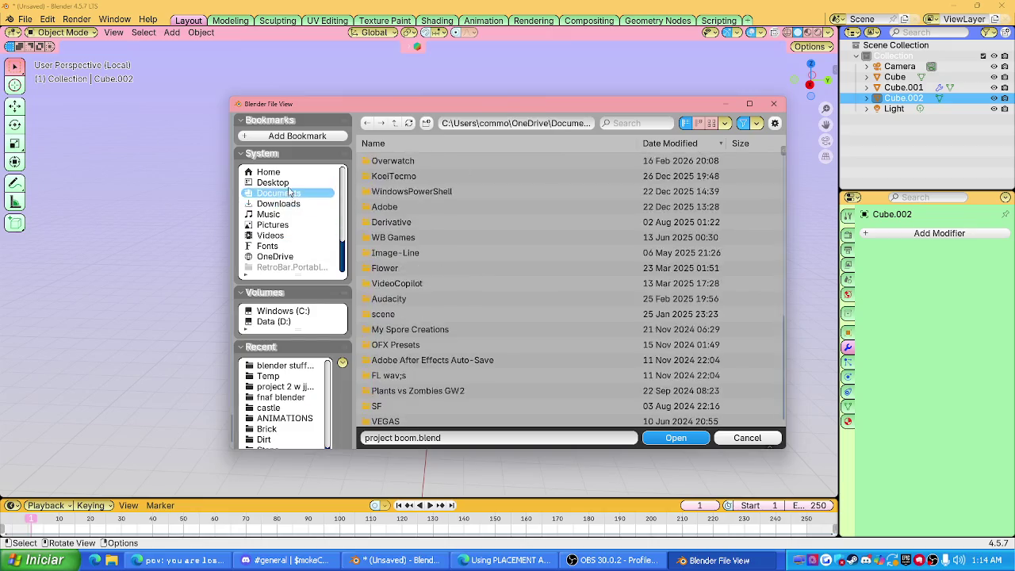
pyautogui.click(277, 204)
# Open doodles.blend from the recent 'fnaf blender' folder.
pyautogui.scroll(-1, 424, 176)
pyautogui.scroll(1, 428, 182)
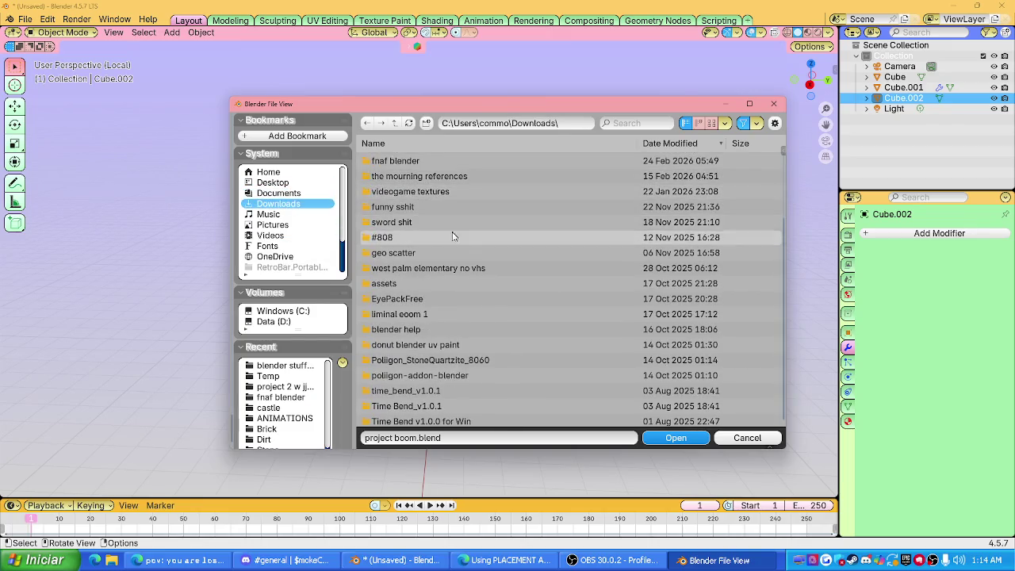
pyautogui.scroll(-4, 449, 261)
pyautogui.scroll(-3, 452, 266)
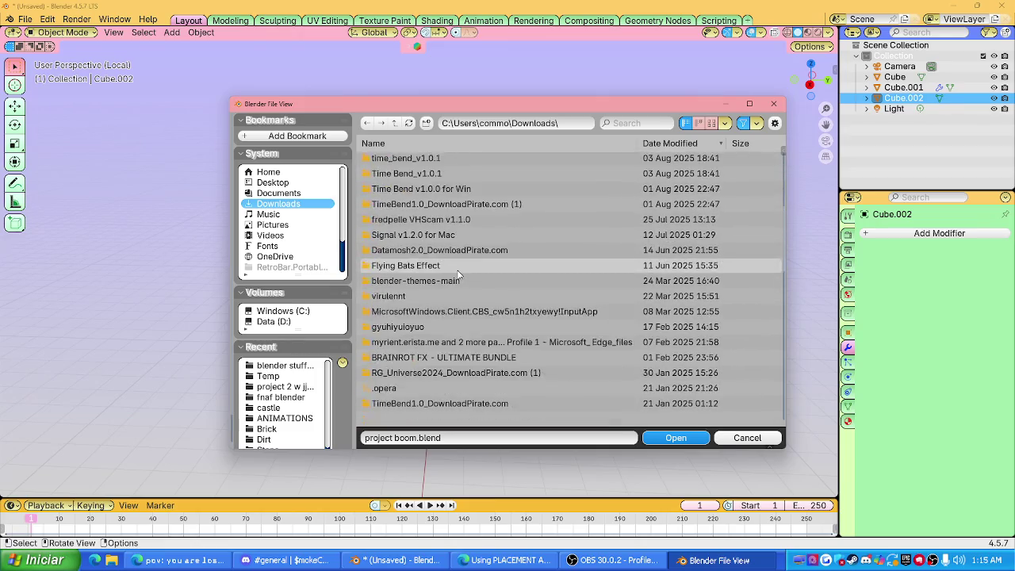
pyautogui.scroll(-3, 311, 272)
pyautogui.scroll(-2, 301, 373)
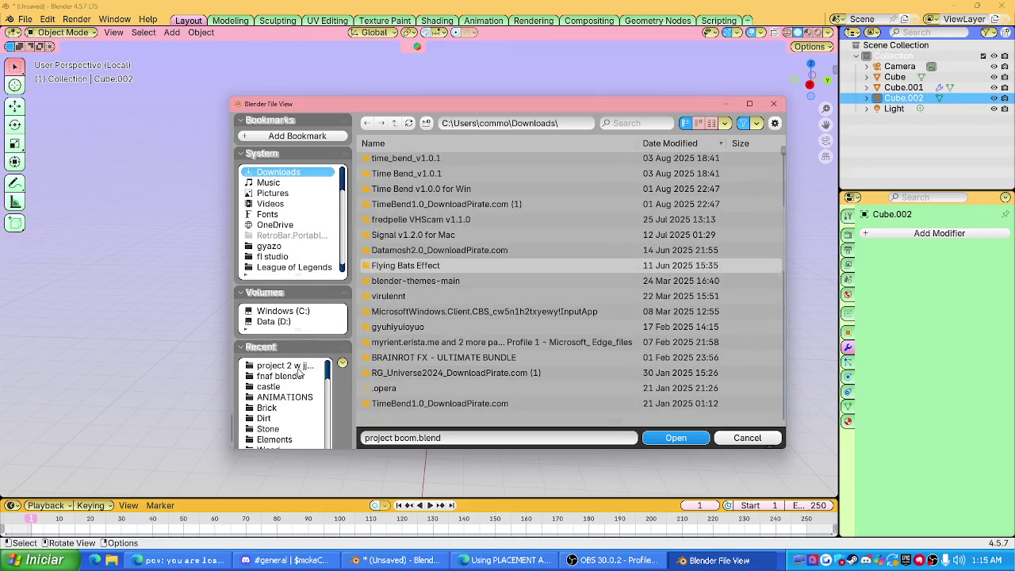
pyautogui.click(302, 368)
pyautogui.doubleClick(490, 263)
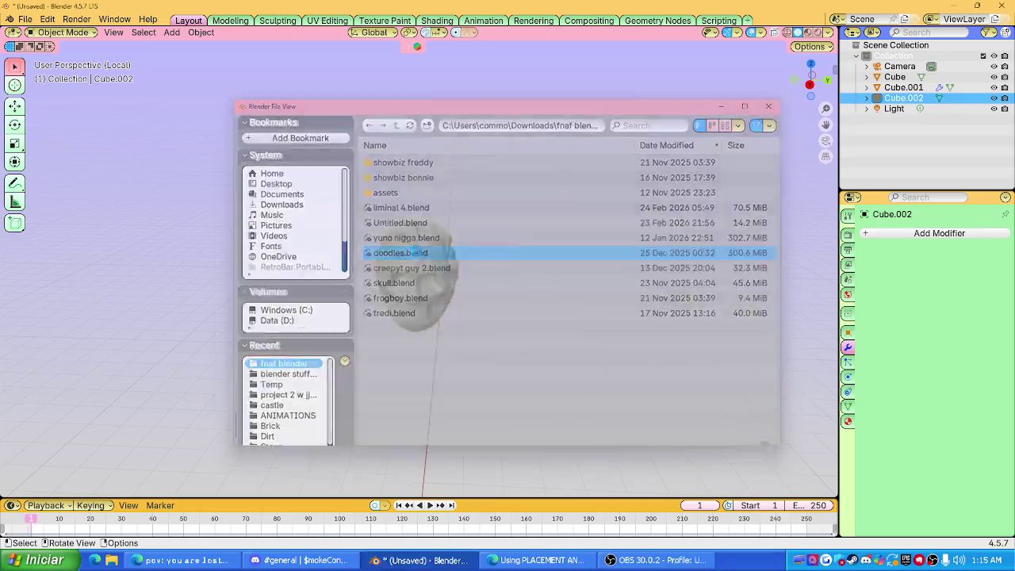
# Paste the copied head and move it along Y to the row's end.
pyautogui.scroll(-3, 429, 272)
pyautogui.scroll(-2, 429, 272)
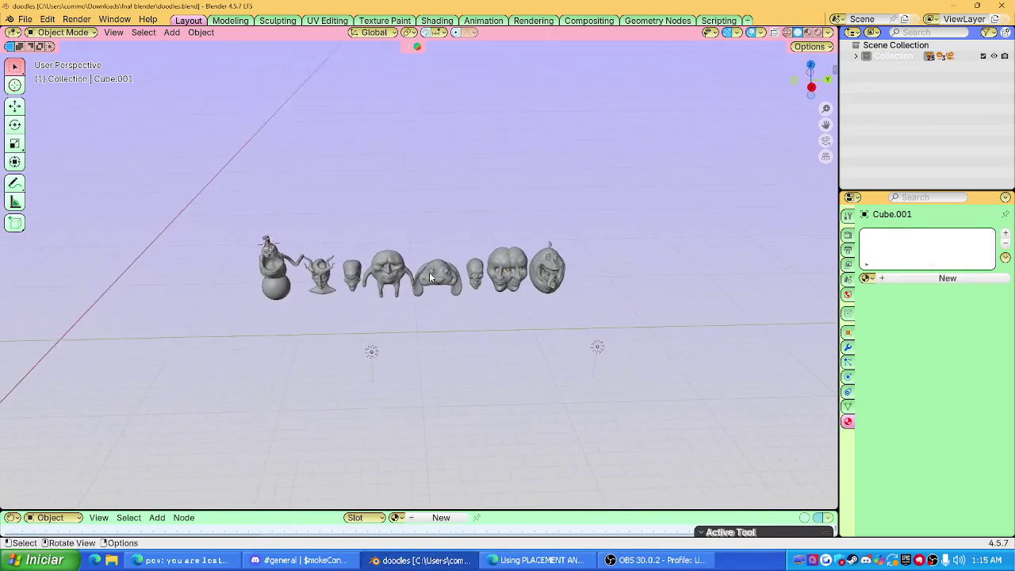
pyautogui.hotkey('ctrl', 'v')
pyautogui.press('g')
pyautogui.press('y')
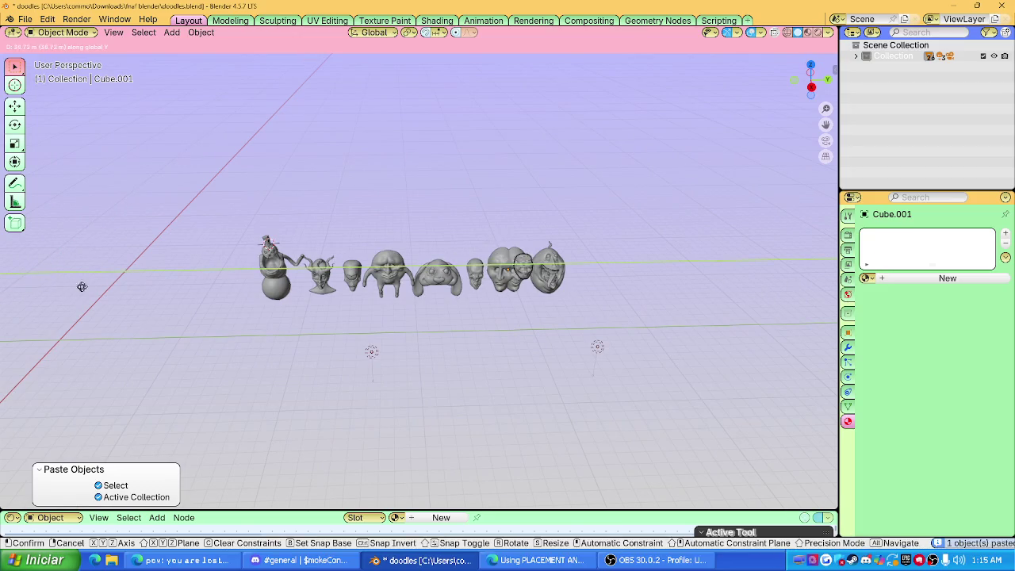
pyautogui.click(145, 291)
# Adjust the pasted head's position from the top view.
pyautogui.hscroll(4, 464, 285)
pyautogui.scroll(3, 409, 294)
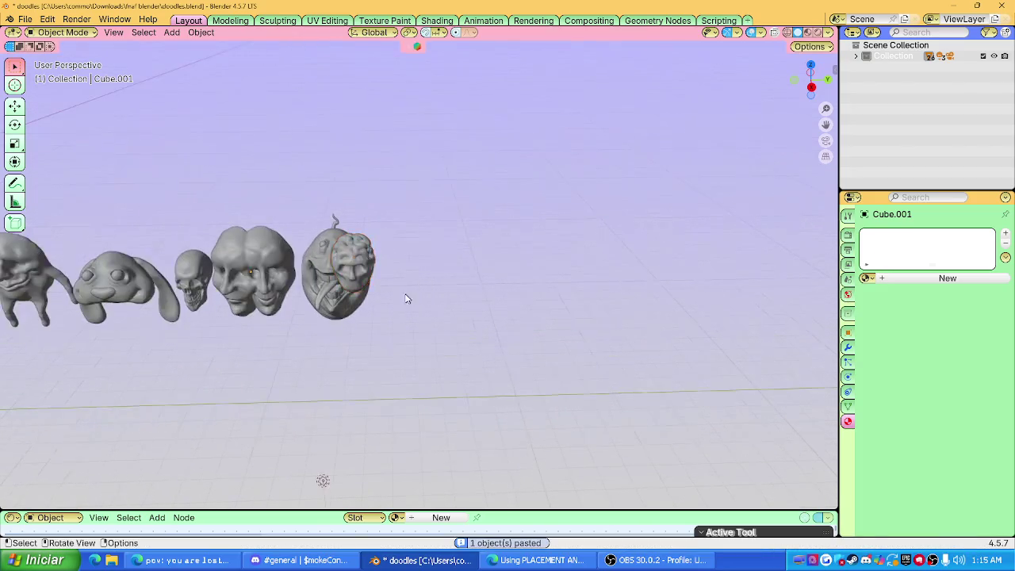
pyautogui.scroll(2, 334, 251)
pyautogui.click(810, 64)
pyautogui.click(507, 339)
pyautogui.press('g')
pyautogui.click(341, 301)
pyautogui.moveTo(336, 244); pyautogui.dragTo(469, 265, button='middle')
# Lower the head about 3 m on Z and scale it to 1.702.
pyautogui.press('g')
pyautogui.press('z')
pyautogui.click(408, 425)
pyautogui.scroll(1, 419, 306)
pyautogui.scroll(3, 428, 301)
pyautogui.scroll(-2, 476, 285)
pyautogui.press('s')
pyautogui.click(432, 306)
pyautogui.moveTo(432, 306); pyautogui.dragTo(449, 302, button='middle')
# Apply Shade Auto Smooth to the pasted head.
pyautogui.press('g')
pyautogui.press('y')
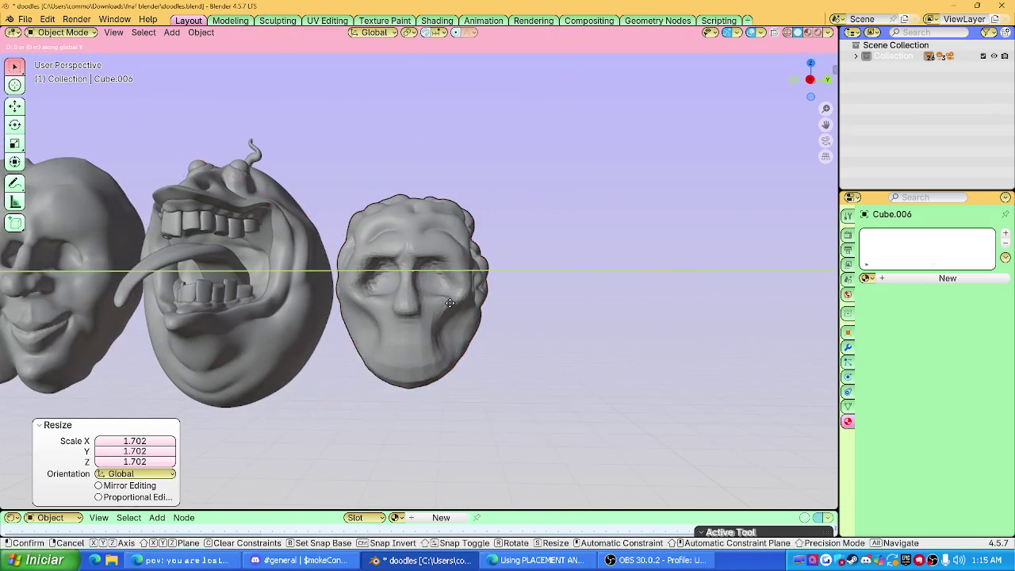
pyautogui.rightClick(462, 306)
pyautogui.rightClick(452, 301)
pyautogui.click(452, 302)
# Preview the heads in rendered shading and box-select the whole row.
pyautogui.moveTo(452, 301)
pyautogui.mouseDown(button='middle')
pyautogui.moveTo(477, 287)
pyautogui.moveTo(505, 306)
pyautogui.moveTo(509, 351)
pyautogui.moveTo(404, 297)
pyautogui.moveTo(423, 299)
pyautogui.moveTo(343, 298)
pyautogui.moveTo(384, 291)
pyautogui.mouseUp(button='middle')
pyautogui.scroll(-3, 343, 299)
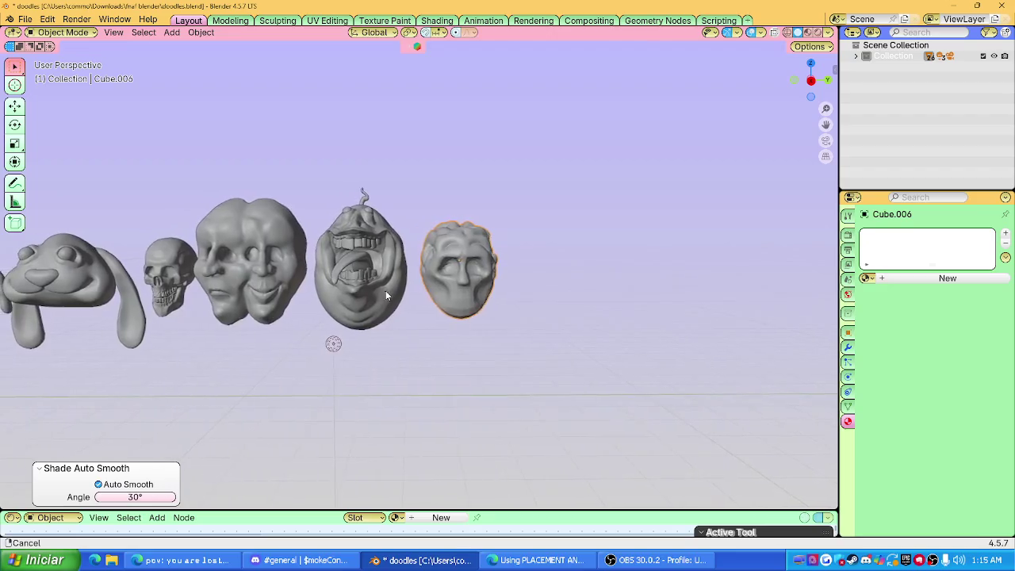
pyautogui.click(527, 311)
pyautogui.moveTo(526, 312)
pyautogui.mouseDown(button='middle')
pyautogui.moveTo(652, 367)
pyautogui.moveTo(420, 237)
pyautogui.moveTo(230, 286)
pyautogui.moveTo(380, 262)
pyautogui.mouseUp(button='middle')
pyautogui.press('z')
pyautogui.press('z')
pyautogui.scroll(-2, 381, 261)
pyautogui.moveTo(280, 278); pyautogui.dragTo(620, 215)
# Move the selected row of heads along Y and deselect them.
pyautogui.press('g')
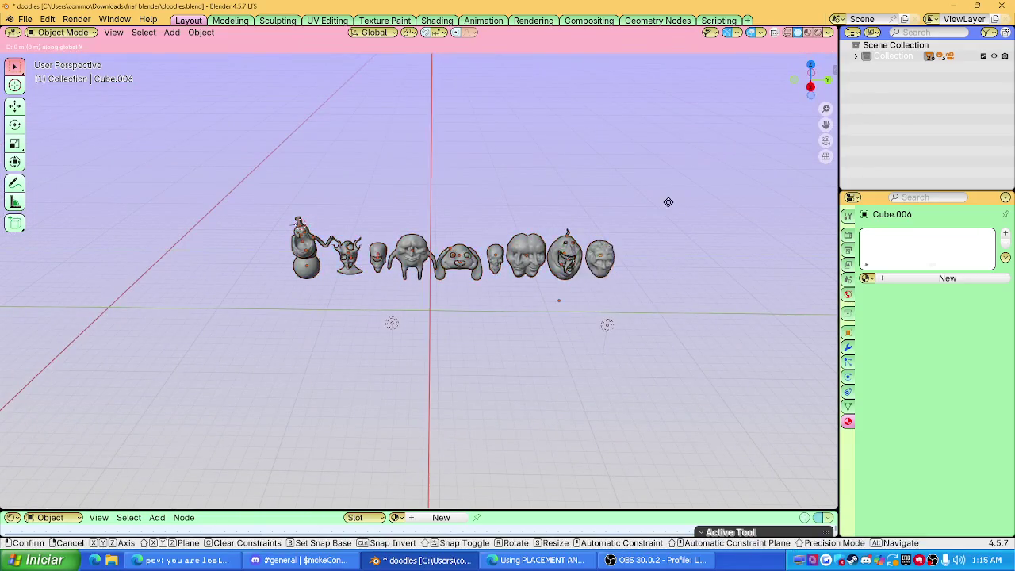
pyautogui.press('y')
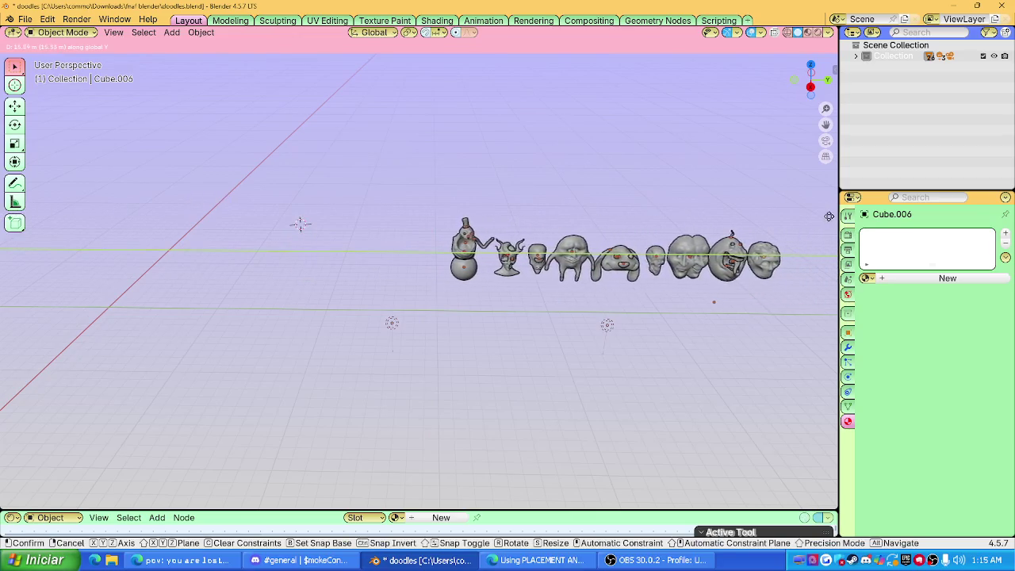
pyautogui.click(817, 218)
pyautogui.click(420, 229)
pyautogui.scroll(5, 420, 228)
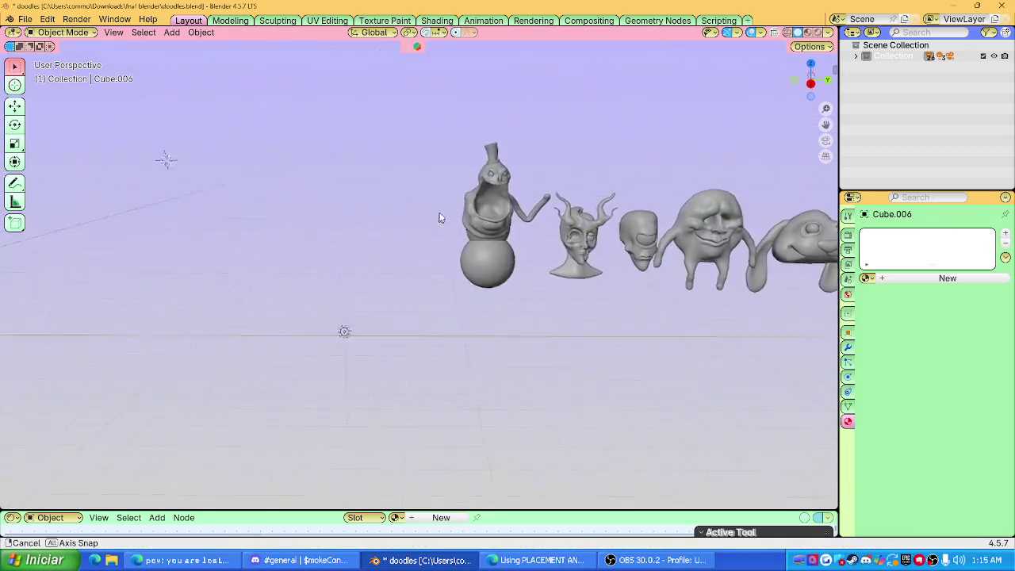
pyautogui.keyDown('shift'); pyautogui.moveTo(441, 204); pyautogui.dragTo(469, 245, button='middle'); pyautogui.keyUp('shift')
pyautogui.scroll(3, 468, 246)
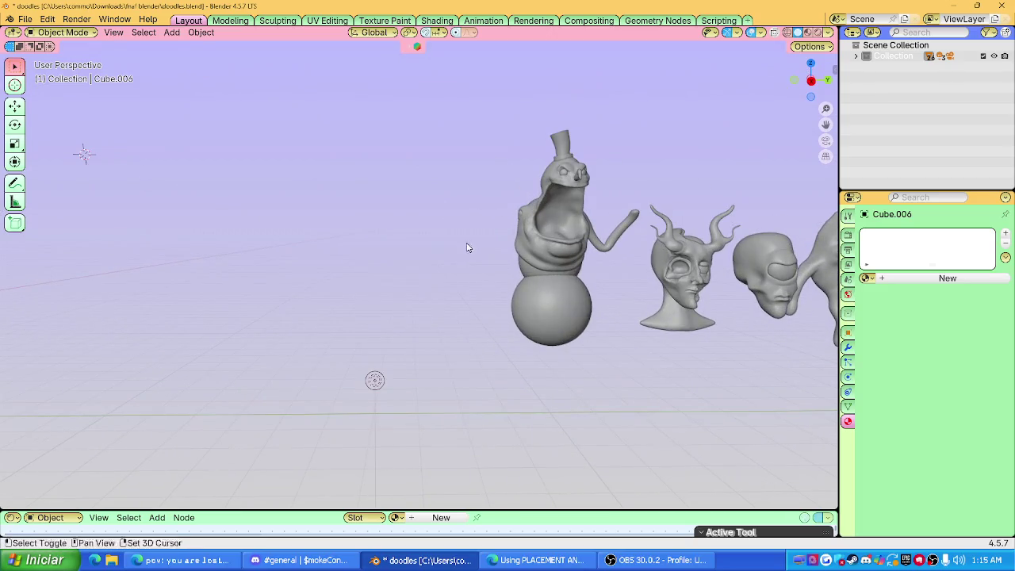
# Add a cube, move it along Y, and lower it to Z −3.3311 m.
pyautogui.hotkey('shift', 'a')
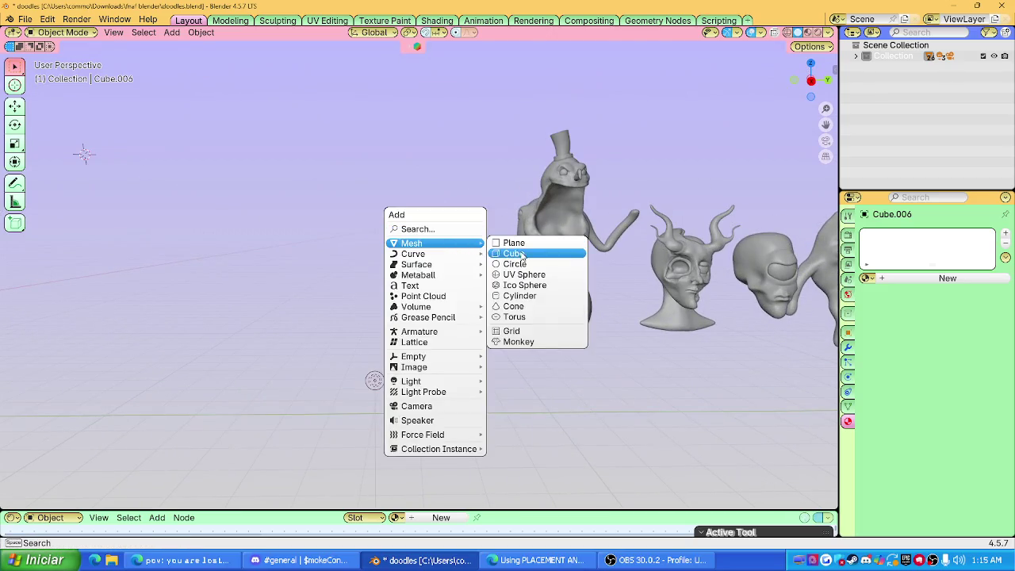
pyautogui.click(514, 253)
pyautogui.keyDown('shift'); pyautogui.moveTo(441, 272); pyautogui.dragTo(523, 276, button='middle'); pyautogui.keyUp('shift')
pyautogui.press('g')
pyautogui.press('y')
pyautogui.press('Return')
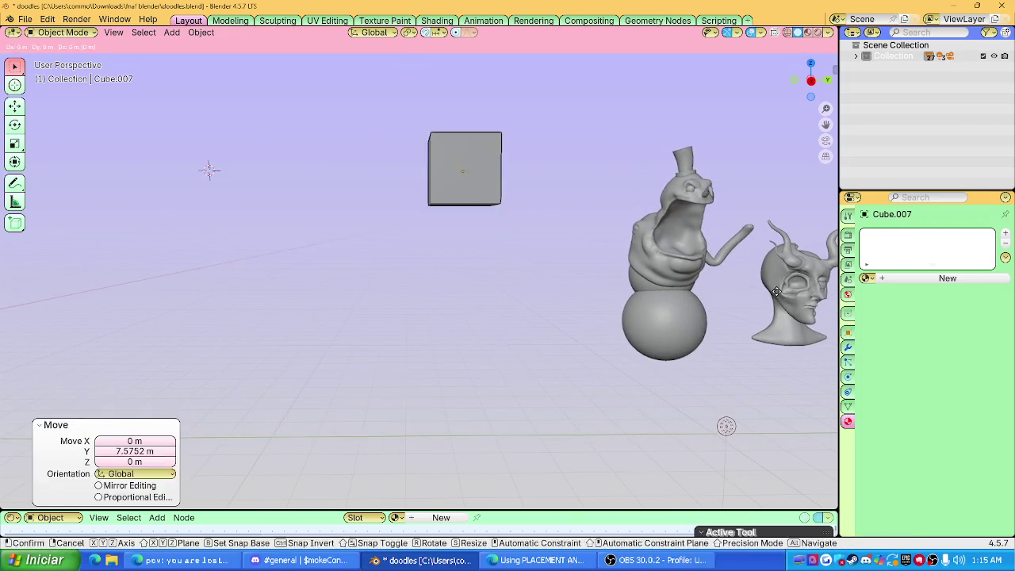
pyautogui.press('g')
pyautogui.press('z')
pyautogui.press('Return')
# Scale the cube uniformly to 2.804 beside the snowman.
pyautogui.keyDown('shift'); pyautogui.moveTo(468, 257); pyautogui.dragTo(426, 254, button='middle'); pyautogui.keyUp('shift')
pyautogui.scroll(3, 433, 246)
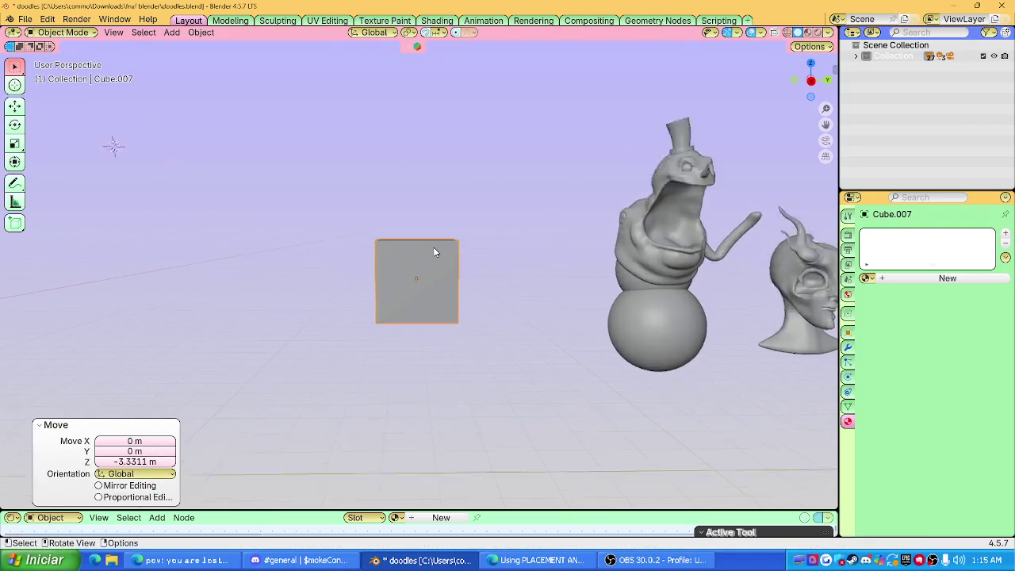
pyautogui.press('s')
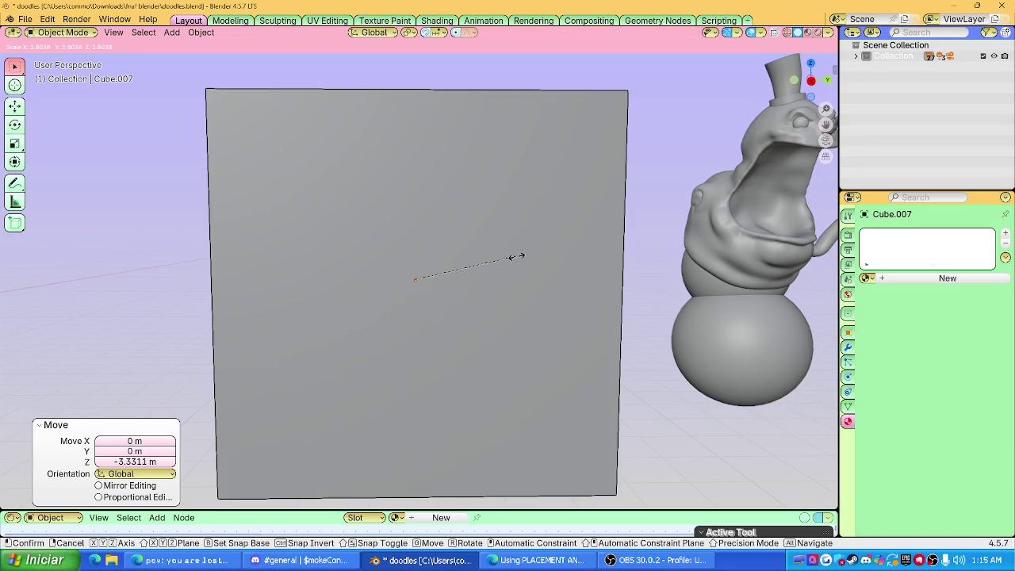
pyautogui.click(516, 256)
pyautogui.moveTo(516, 256)
pyautogui.mouseDown(button='middle')
pyautogui.moveTo(591, 242)
pyautogui.moveTo(441, 258)
pyautogui.mouseUp(button='middle')
pyautogui.scroll(-5, 536, 244)
pyautogui.scroll(2, 455, 260)
pyautogui.scroll(2, 454, 260)
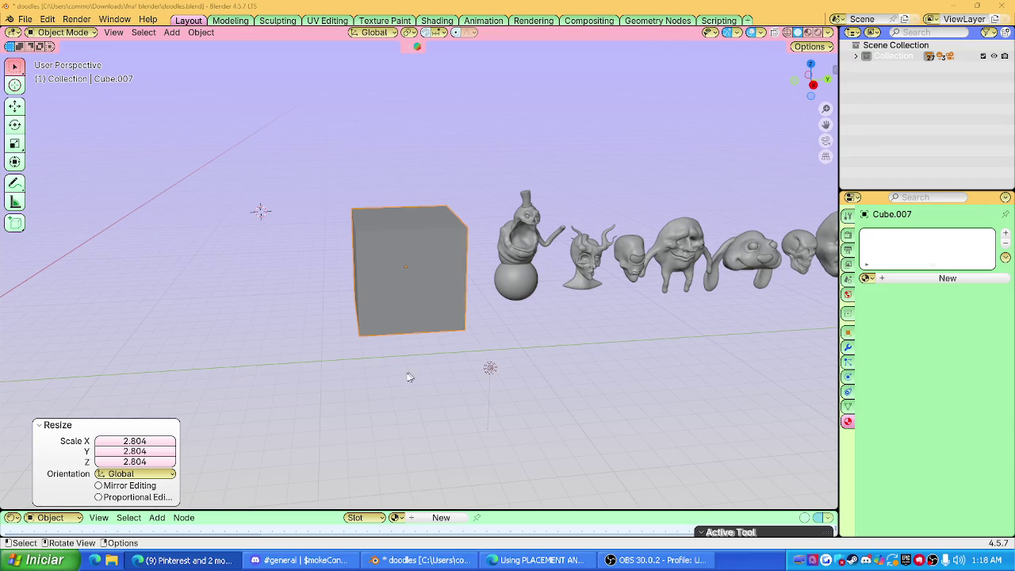
# Delete the large cube and add a cone beside the snowman.
pyautogui.moveTo(370, 300)
pyautogui.mouseDown(button='middle')
pyautogui.moveTo(411, 269)
pyautogui.moveTo(456, 265)
pyautogui.moveTo(444, 254)
pyautogui.mouseUp(button='middle')
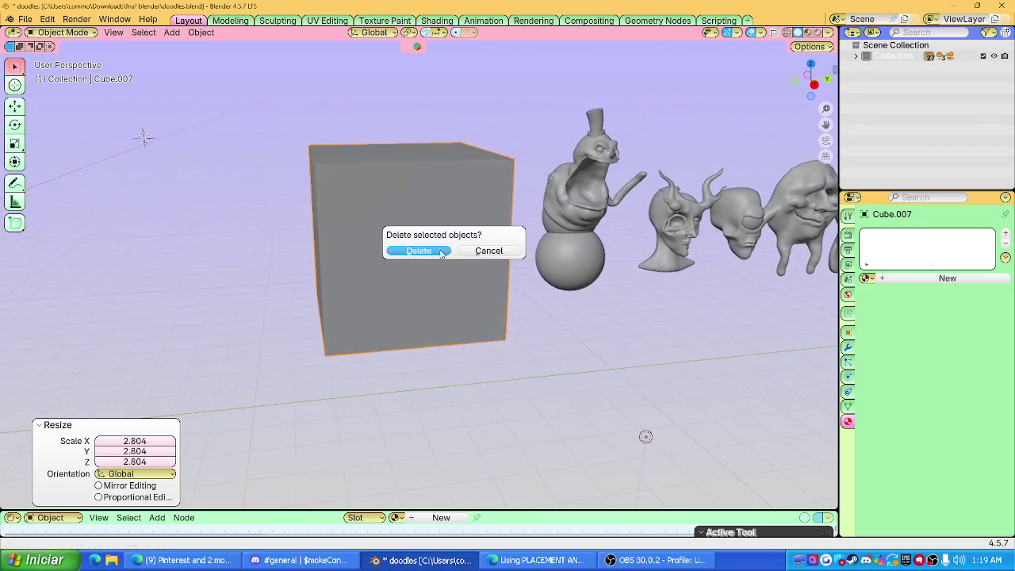
pyautogui.press('Delete')
pyautogui.hotkey('shift', 'a')
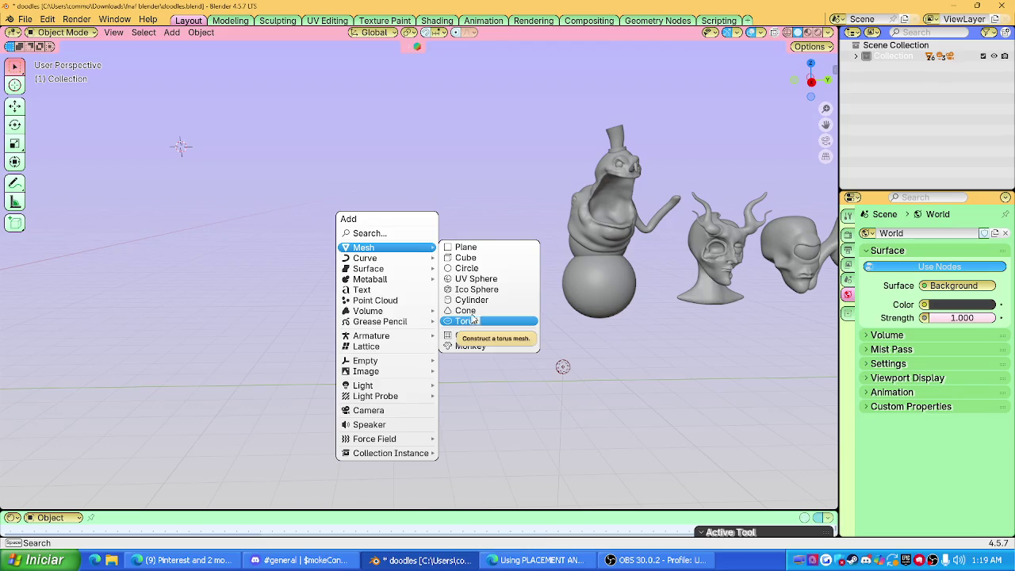
pyautogui.click(472, 310)
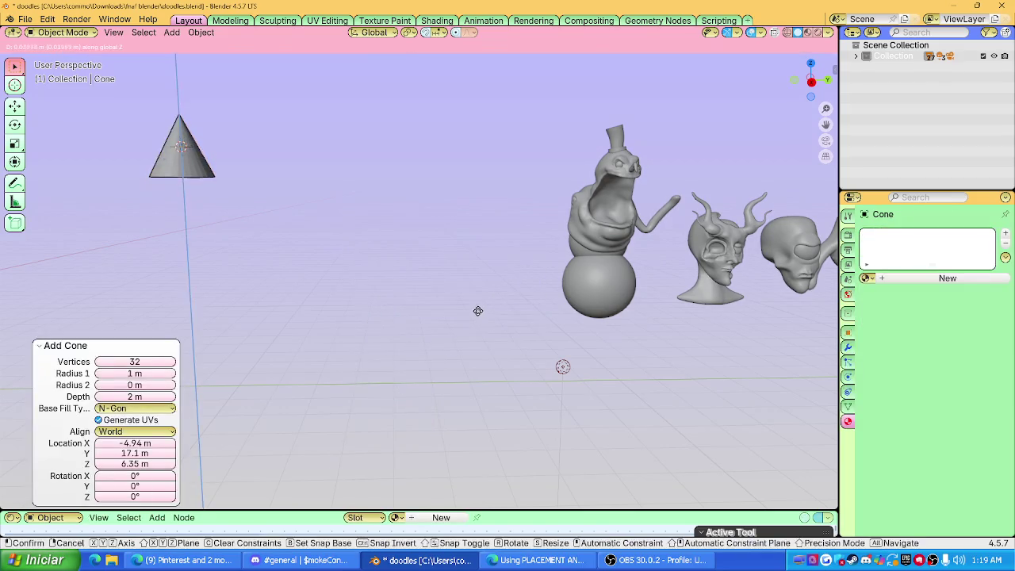
pyautogui.moveTo(817, 69)
pyautogui.mouseDown()
pyautogui.moveTo(539, 270)
pyautogui.moveTo(484, 220)
pyautogui.mouseUp()
pyautogui.moveTo(485, 220); pyautogui.dragTo(350, 125, button='middle')
# Lower the cone along the Z axis, then delete it.
pyautogui.scroll(5, 475, 256)
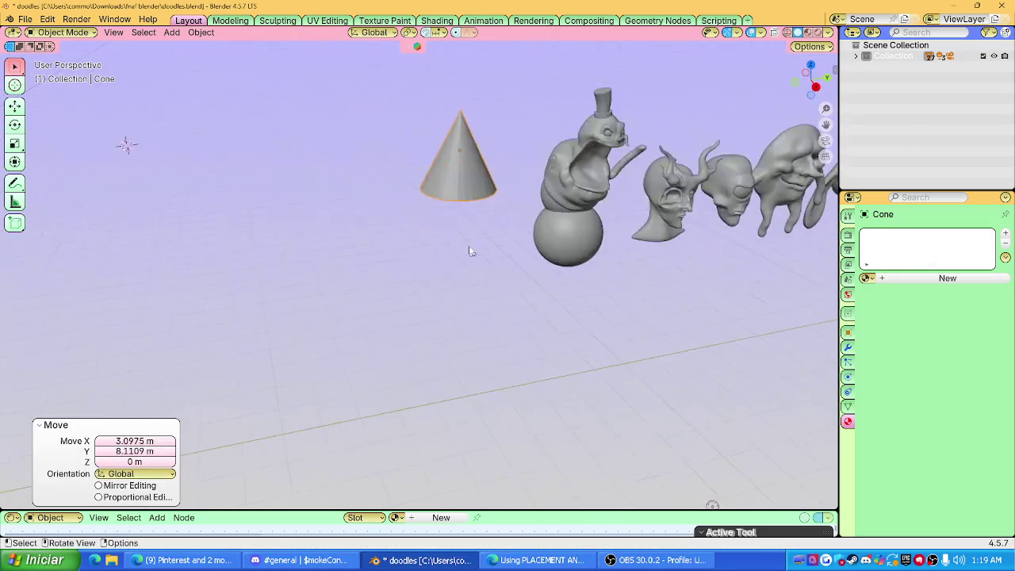
pyautogui.scroll(3, 404, 182)
pyautogui.press('g')
pyautogui.press('z')
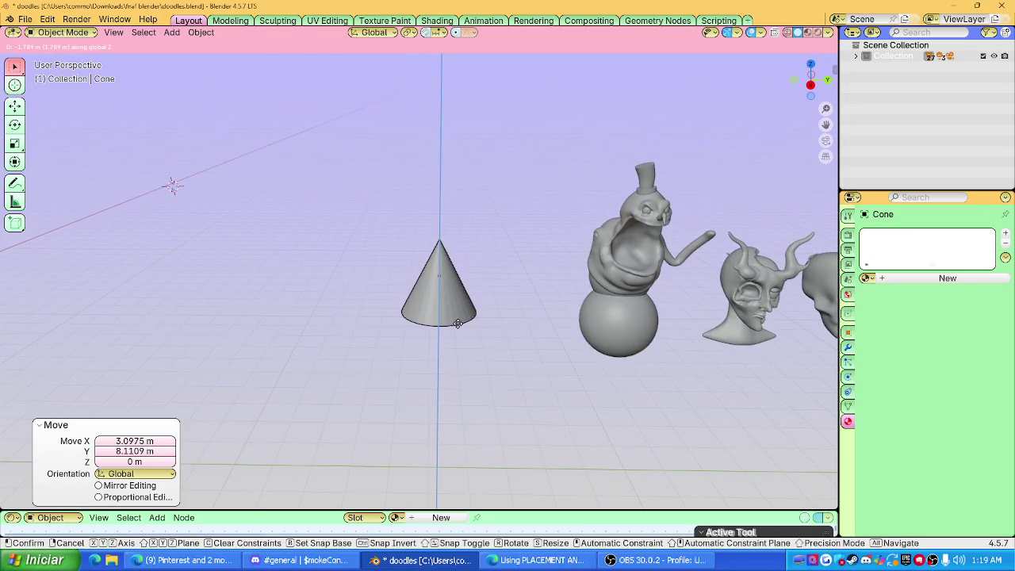
pyautogui.click(452, 306)
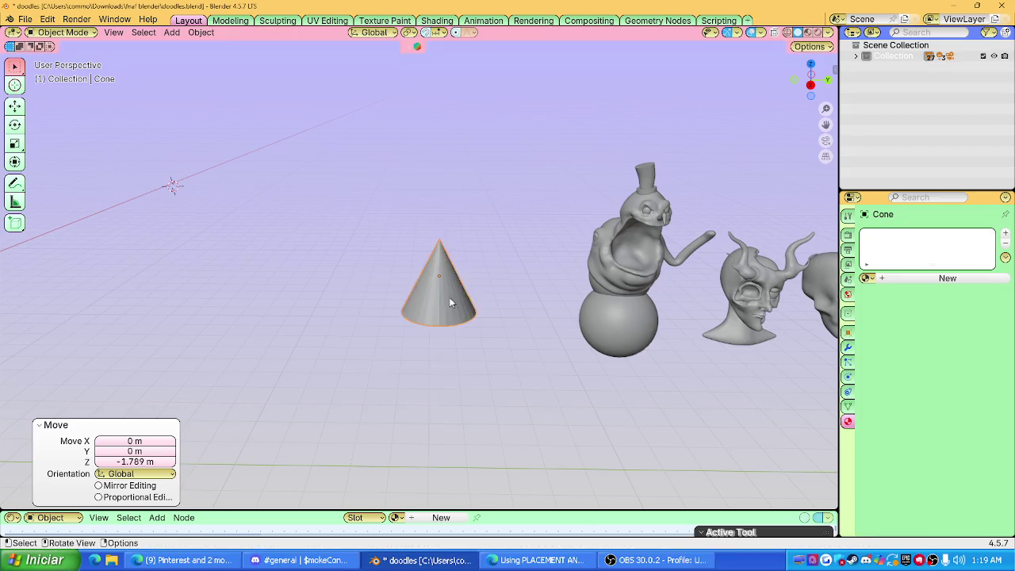
pyautogui.press('Delete')
# Add a circle, delete it, and bring up the Add menu again.
pyautogui.hotkey('shift', 'a')
pyautogui.click(542, 333)
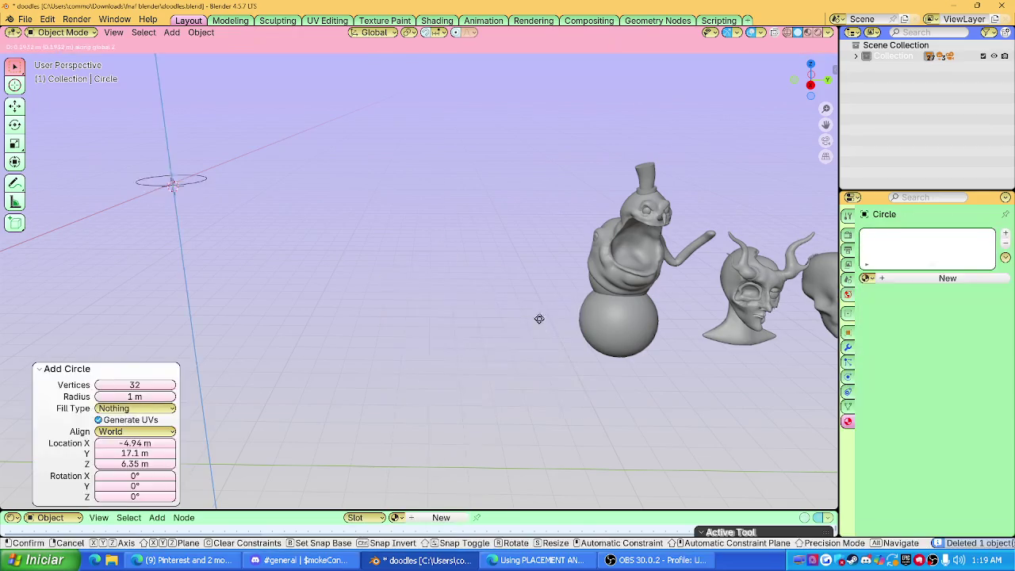
pyautogui.press('x')
pyautogui.click(532, 270)
pyautogui.hotkey('shift', 'a')
pyautogui.moveTo(499, 267)
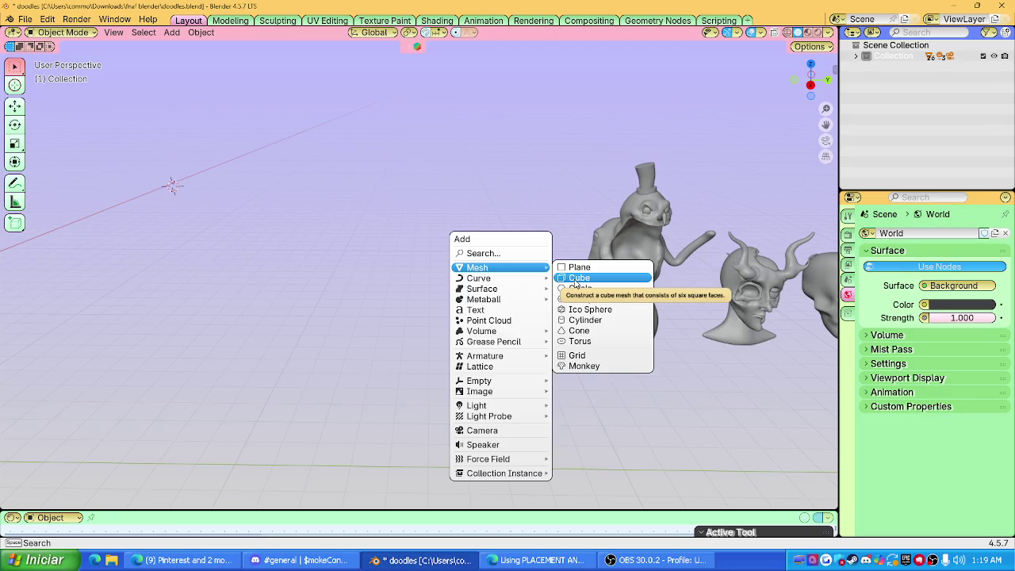
# Add a new cube, centre it in view, and enter Edit Mode.
pyautogui.click(576, 279)
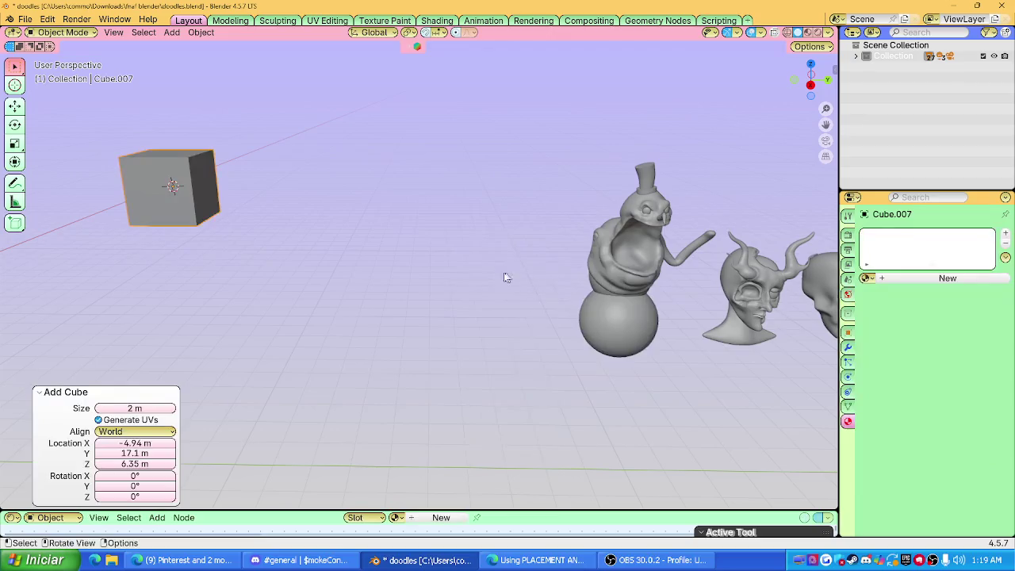
pyautogui.moveTo(277, 256)
pyautogui.keyDown('shift'); pyautogui.mouseDown(button='middle')
pyautogui.moveTo(666, 271)
pyautogui.moveTo(410, 240)
pyautogui.moveTo(444, 326)
pyautogui.moveTo(392, 283)
pyautogui.moveTo(494, 245)
pyautogui.mouseUp(button='middle'); pyautogui.keyUp('shift')
pyautogui.scroll(3, 410, 240)
pyautogui.scroll(-3, 444, 267)
pyautogui.press('Tab')
# Stretch the cube into a long block by moving its end face along Y.
pyautogui.click(516, 258)
pyautogui.press('g')
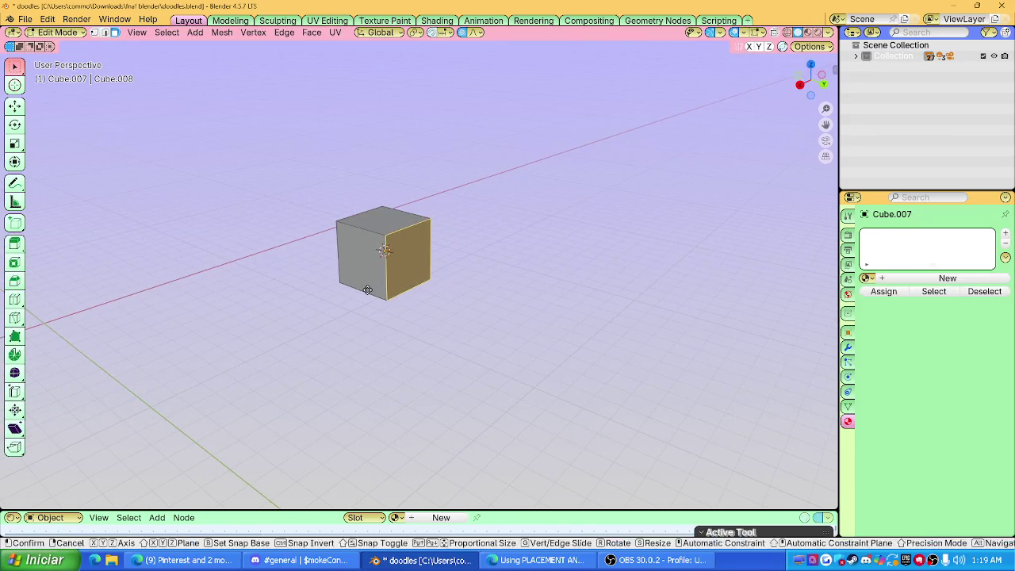
pyautogui.press('x')
pyautogui.press('y')
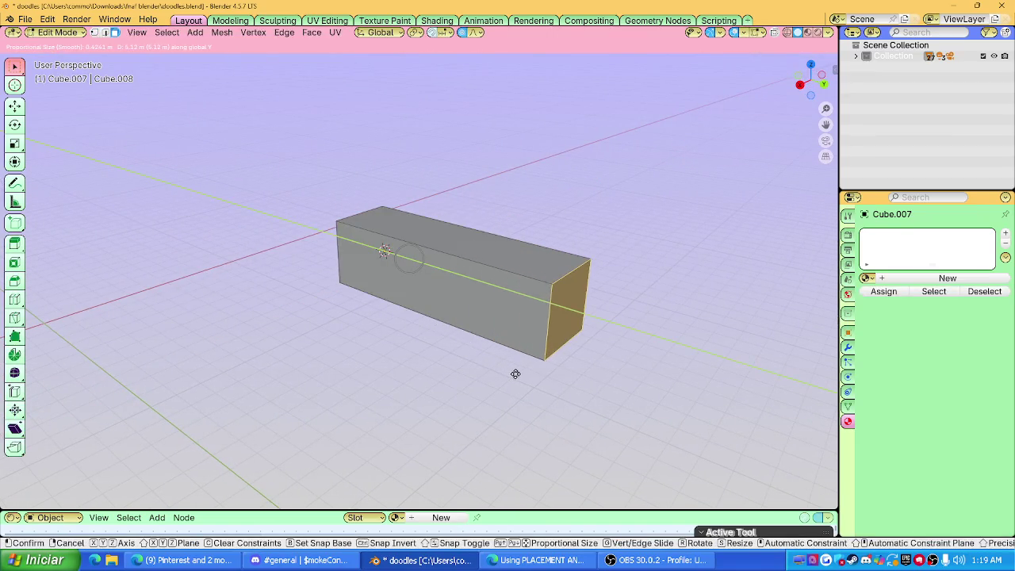
pyautogui.click(514, 371)
pyautogui.click(800, 85)
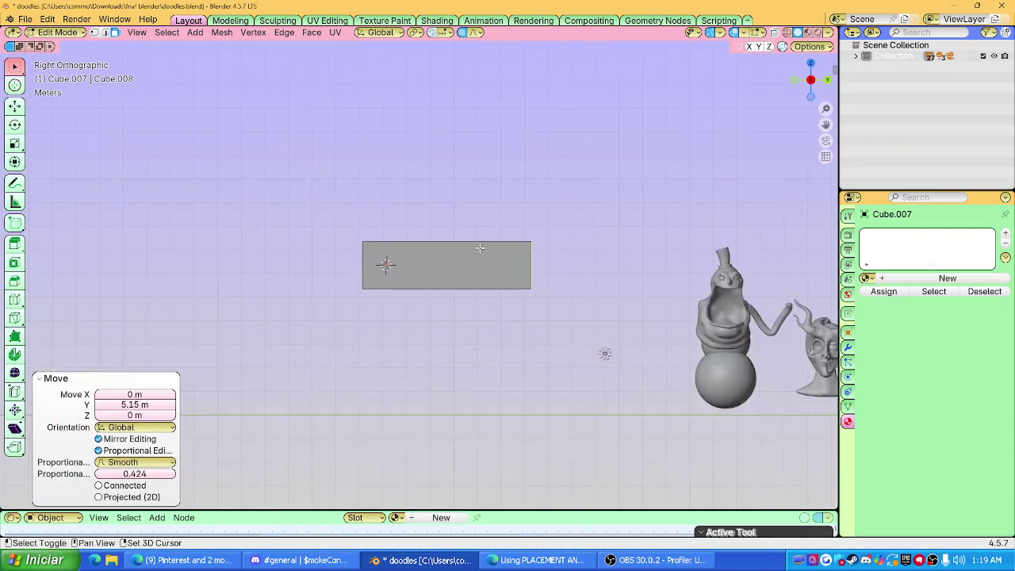
pyautogui.press('g')
pyautogui.press('y')
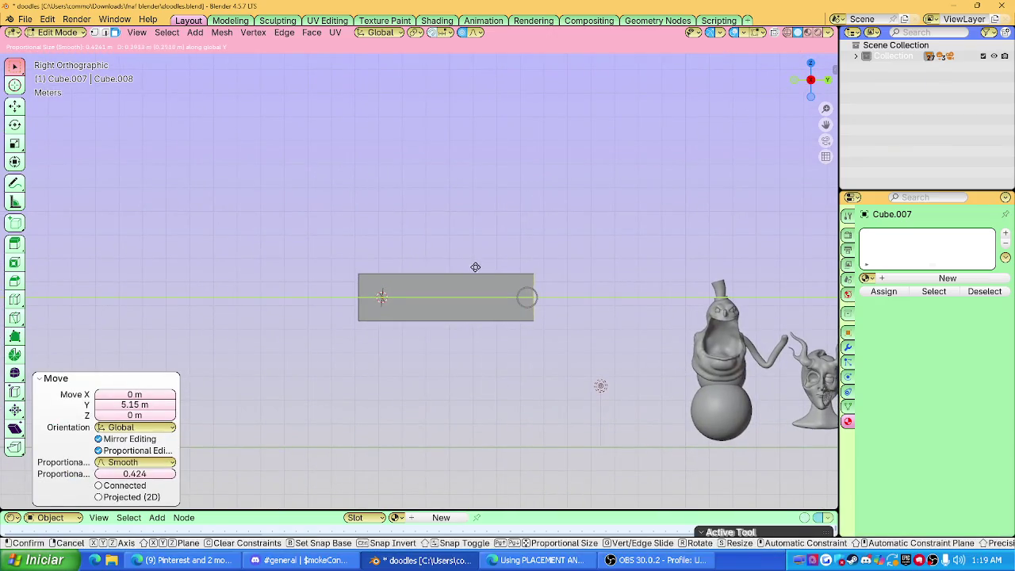
pyautogui.click(493, 270)
pyautogui.moveTo(494, 269); pyautogui.dragTo(498, 288, button='middle')
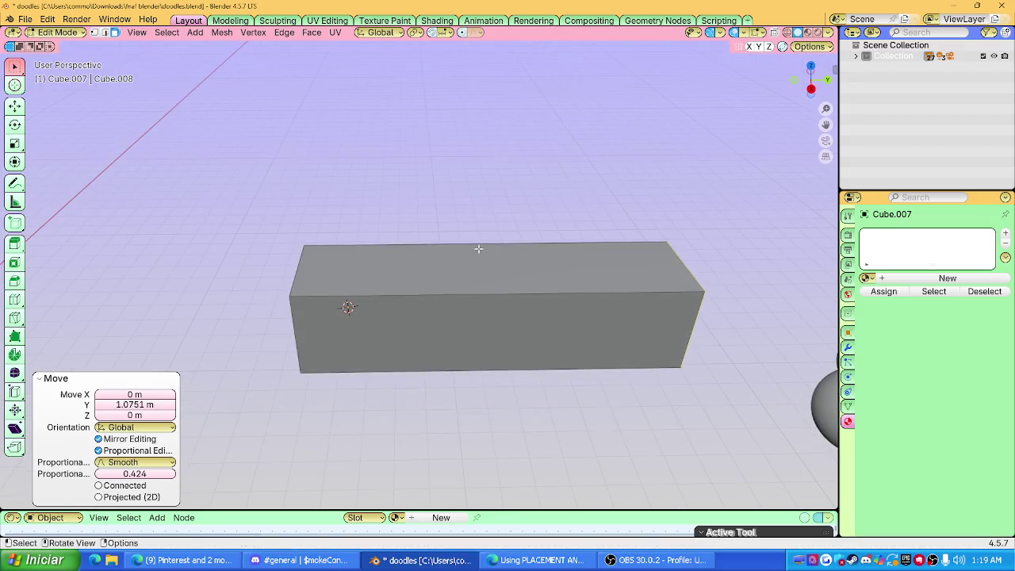
# Add a centred loop cut across the middle and bevel it into two loops.
pyautogui.hotkey('ctrl', 'r')
pyautogui.click(476, 249)
pyautogui.rightClick(401, 257)
pyautogui.moveTo(401, 257)
pyautogui.mouseDown(button='middle')
pyautogui.moveTo(345, 315)
pyautogui.moveTo(324, 283)
pyautogui.mouseUp(button='middle')
pyautogui.hotkey('ctrl', 'b')
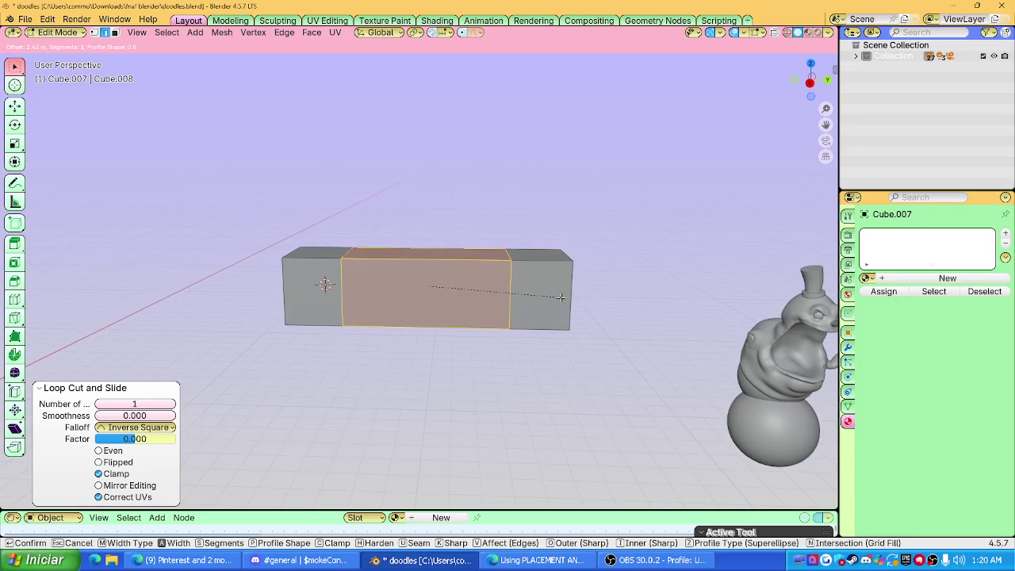
# Extrude both end sections' top faces upward into two pillars.
pyautogui.click(561, 297)
pyautogui.click(547, 292)
pyautogui.keyDown('shift'); pyautogui.click(313, 285); pyautogui.keyUp('shift')
pyautogui.scroll(-3, 497, 304)
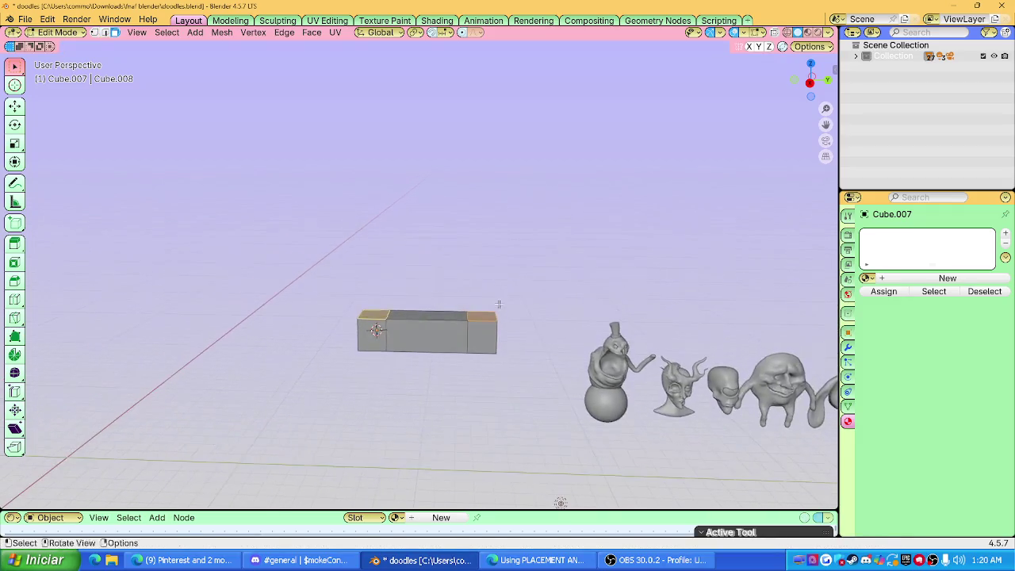
pyautogui.press('e')
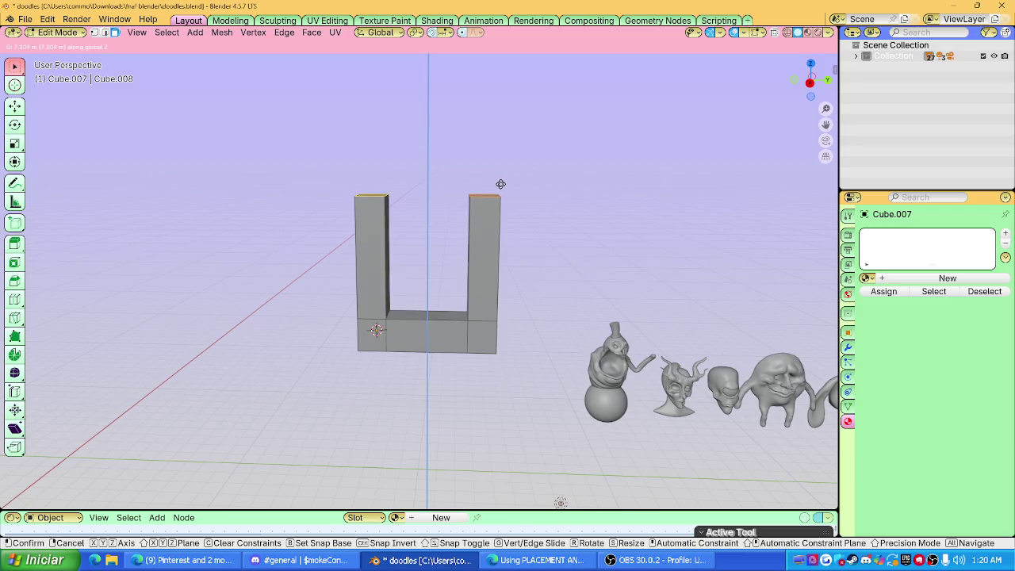
pyautogui.click(502, 163)
# Loop cut the left pillar near its top and extrude a crossbar to the right pillar.
pyautogui.scroll(4, 448, 193)
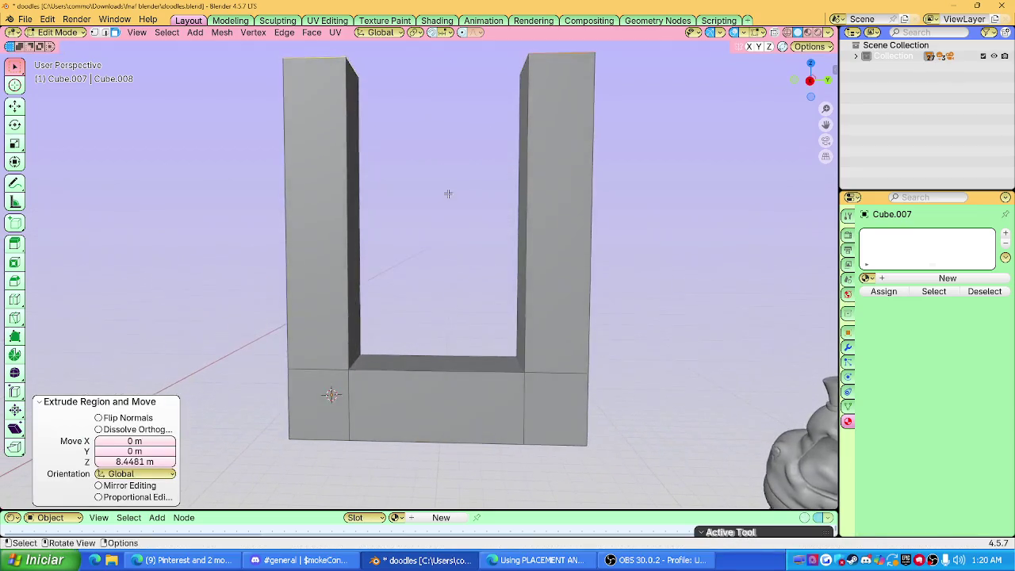
pyautogui.keyDown('shift'); pyautogui.moveTo(448, 194); pyautogui.dragTo(477, 348, button='middle'); pyautogui.keyUp('shift')
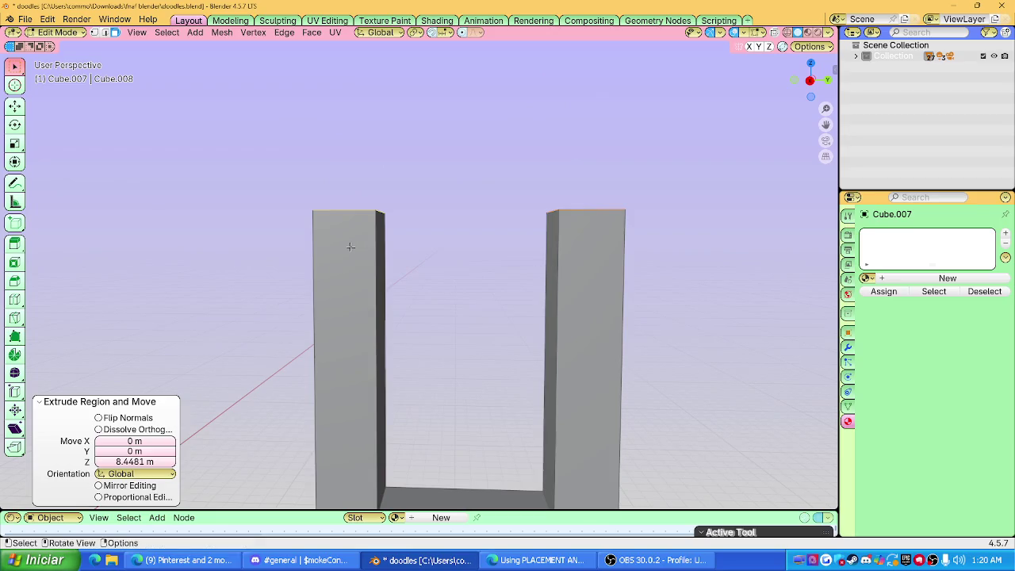
pyautogui.scroll(-1, 591, 265)
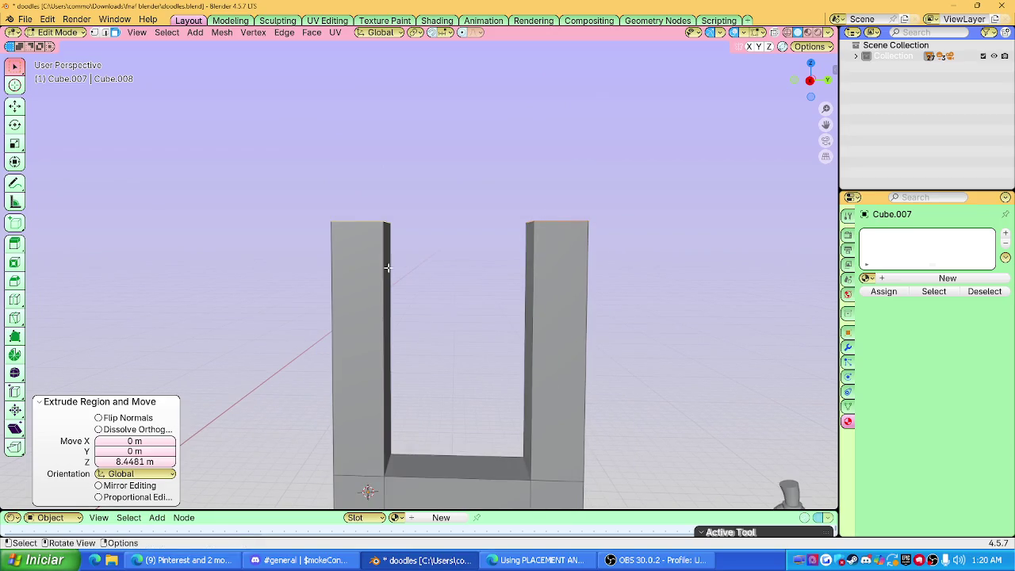
pyautogui.hotkey('ctrl', 'r')
pyautogui.click(391, 268)
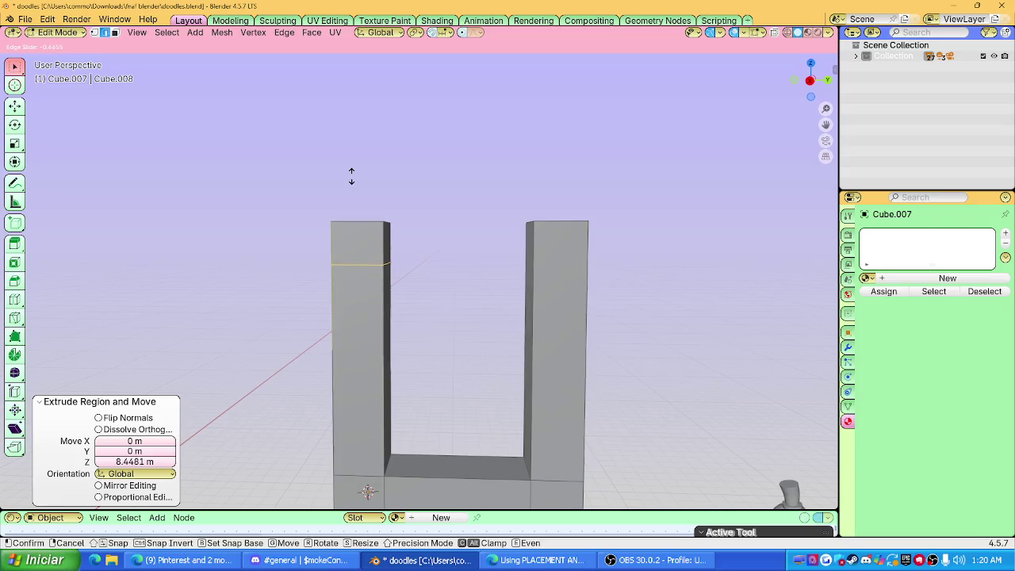
pyautogui.click(351, 177)
pyautogui.click(388, 248)
pyautogui.press('e')
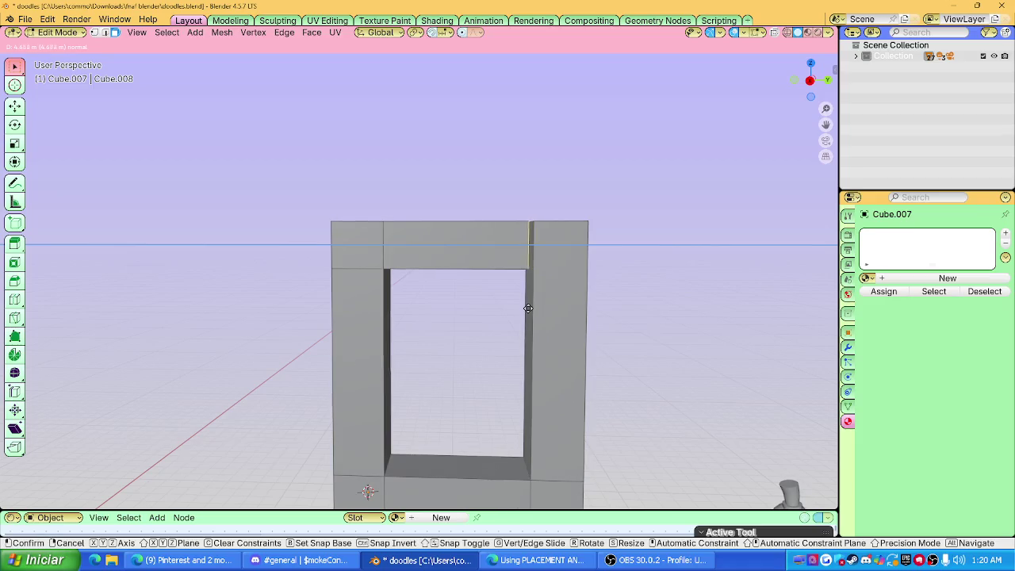
pyautogui.click(529, 305)
# Add a loop cut on the right pillar level with the crossbar.
pyautogui.scroll(2, 523, 293)
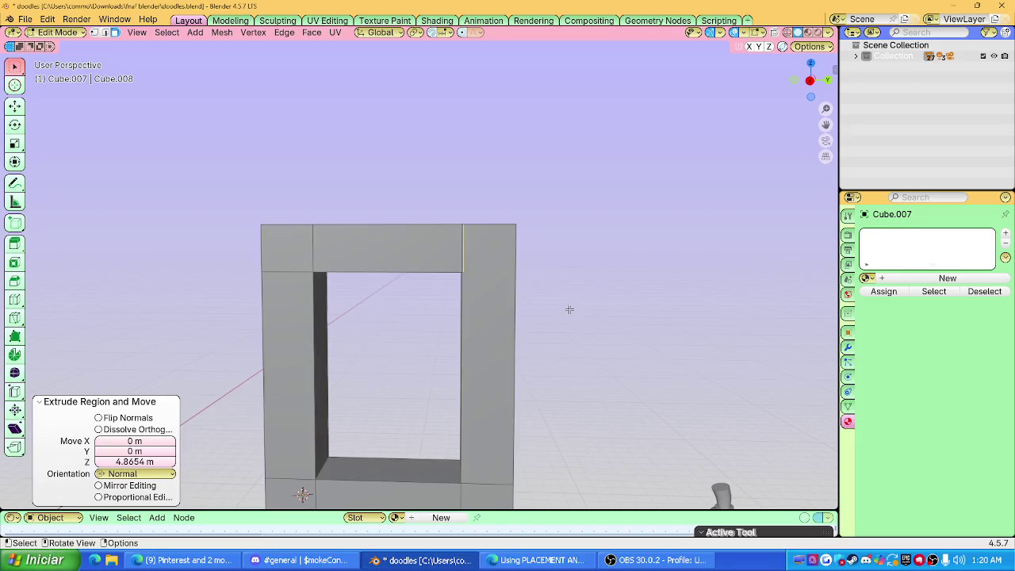
pyautogui.scroll(3, 507, 282)
pyautogui.hotkey('ctrl', 'r')
pyautogui.click(506, 278)
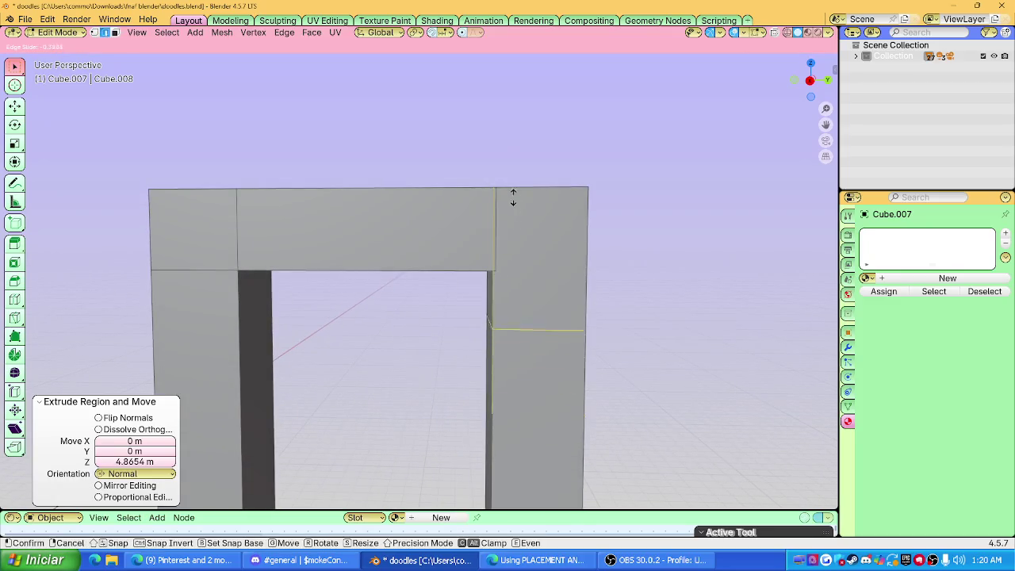
pyautogui.click(515, 141)
pyautogui.press('q')
pyautogui.click(498, 274)
pyautogui.press('Tab')
# Merge vertices by distance at 0.45 m and return to Object Mode.
pyautogui.press('a')
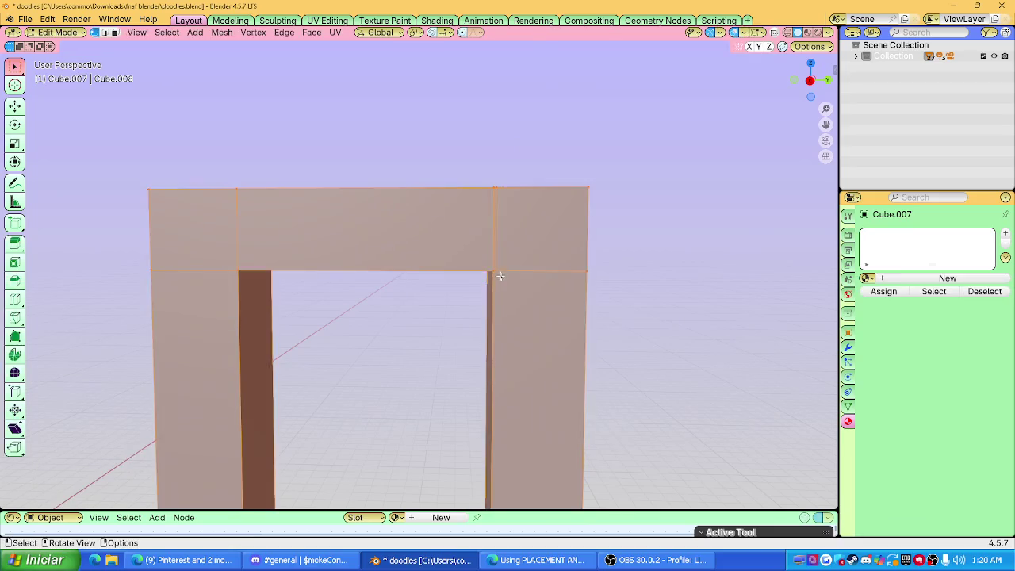
pyautogui.press('m')
pyautogui.click(501, 276)
pyautogui.hotkey('ctrl', 'z')
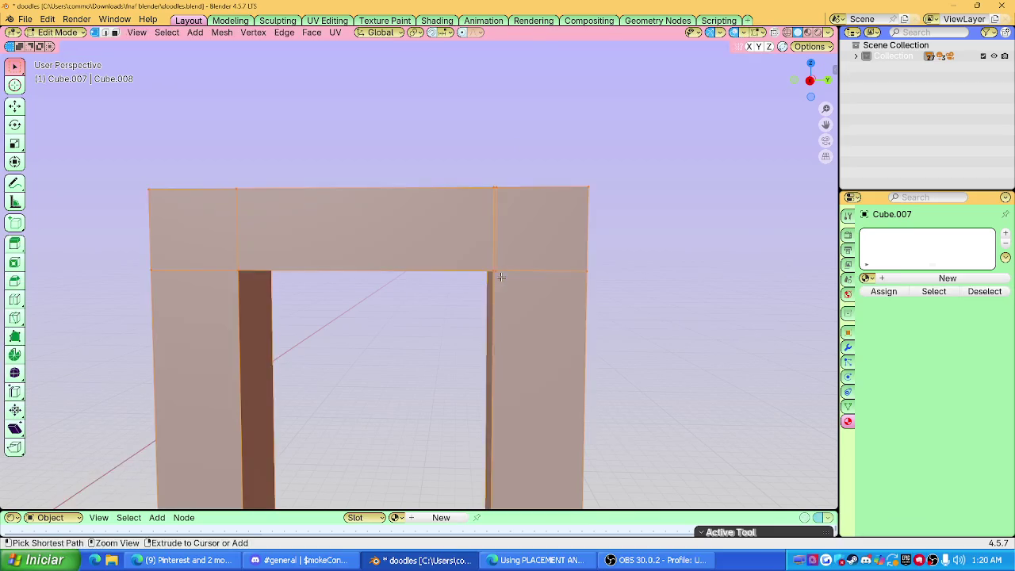
pyautogui.press('m')
pyautogui.click(476, 313)
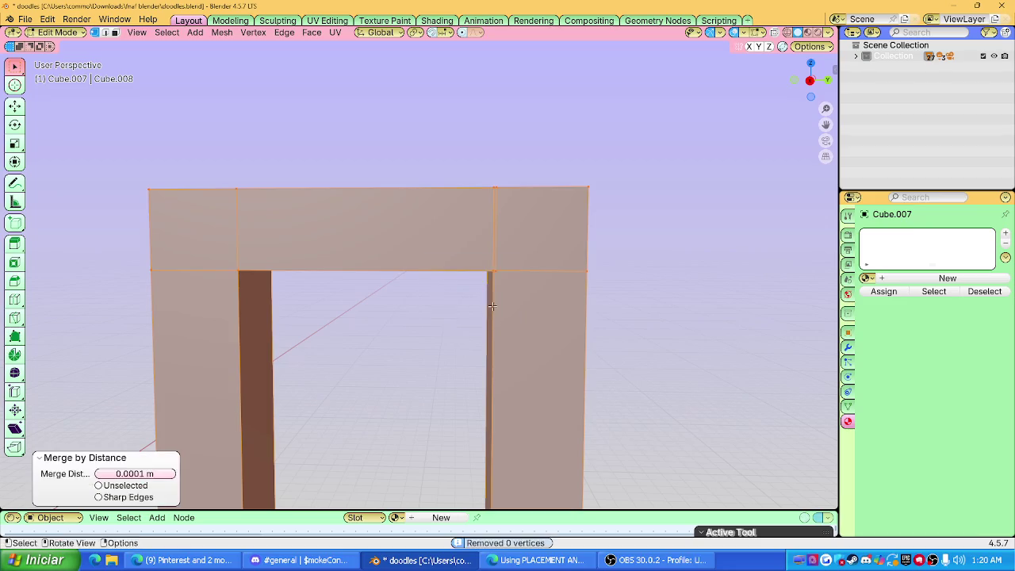
pyautogui.click(134, 473)
pyautogui.moveTo(134, 473); pyautogui.dragTo(158, 474)
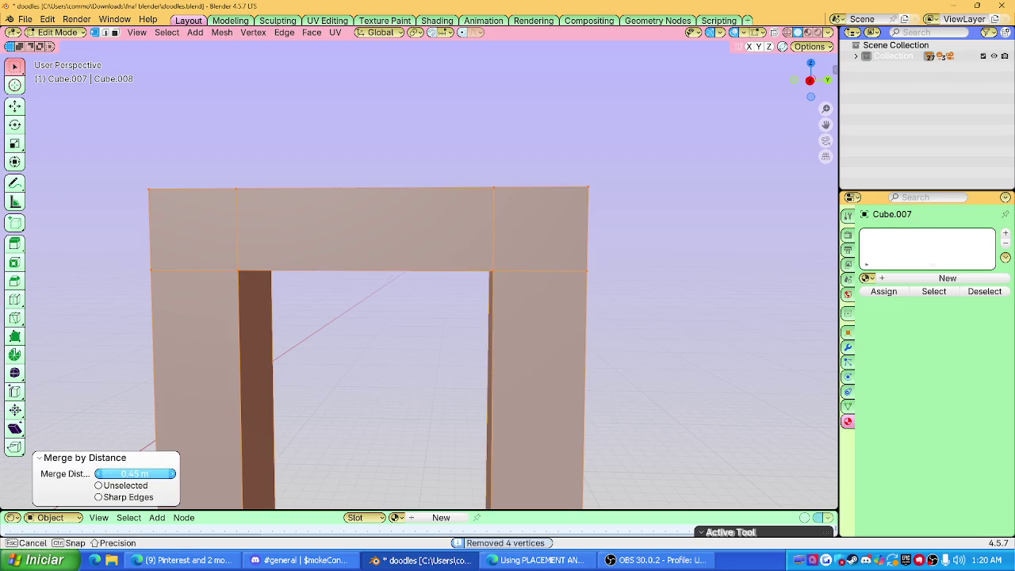
pyautogui.press('Tab')
pyautogui.moveTo(399, 351)
pyautogui.mouseDown(button='middle')
pyautogui.moveTo(431, 378)
pyautogui.moveTo(456, 260)
pyautogui.moveTo(507, 261)
pyautogui.moveTo(509, 284)
pyautogui.mouseUp(button='middle')
pyautogui.scroll(-3, 508, 261)
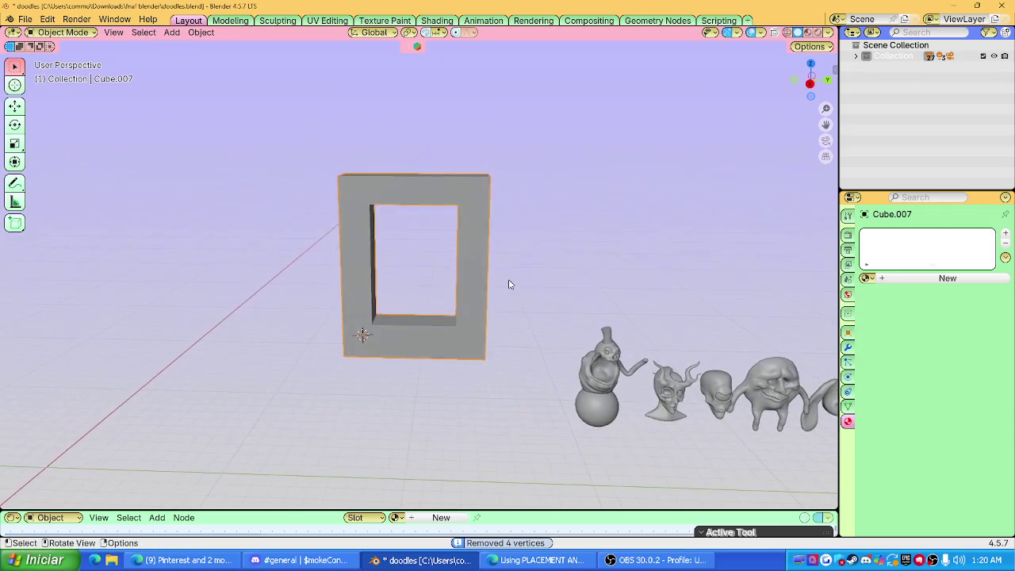
# Open the sidebar's BlenderKit asset search set to materials.
pyautogui.press('n')
pyautogui.scroll(1, 509, 284)
pyautogui.click(831, 174)
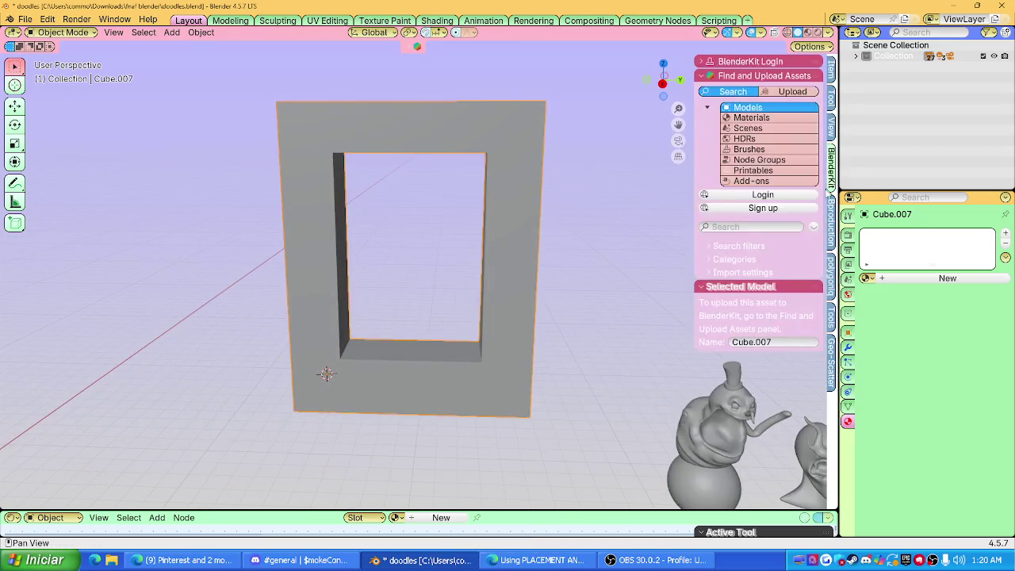
pyautogui.click(751, 117)
pyautogui.click(735, 228)
pyautogui.write('obsidian')
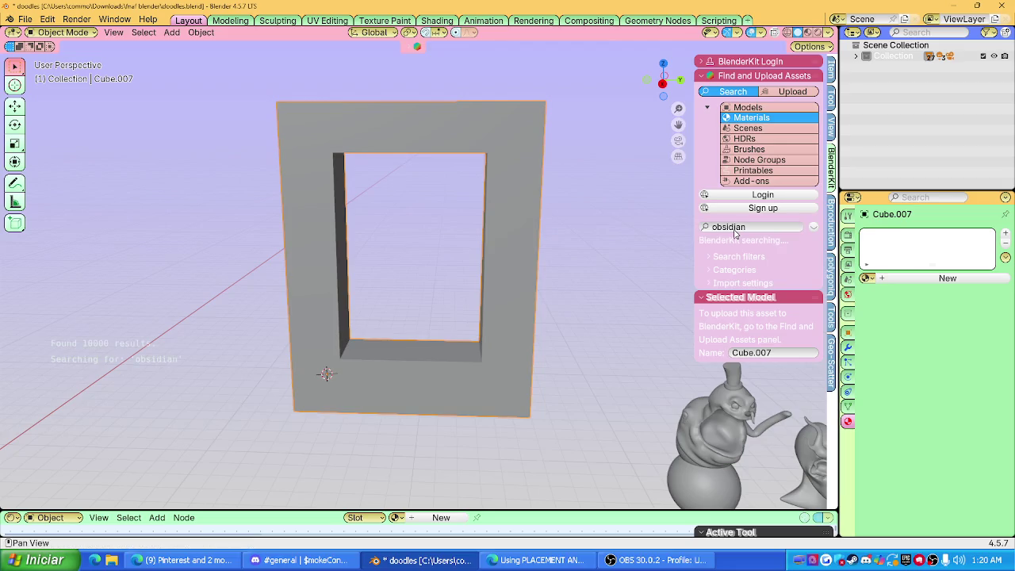
# Switch the render engine to Cycles and confirm the max samples value.
pyautogui.click(848, 235)
pyautogui.click(955, 233)
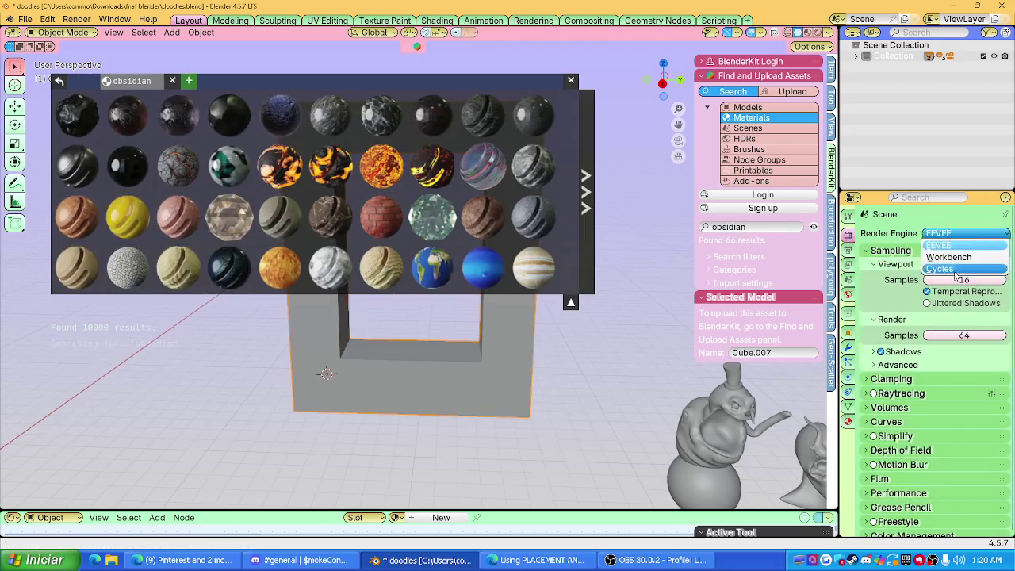
pyautogui.click(956, 272)
pyautogui.scroll(-2, 920, 279)
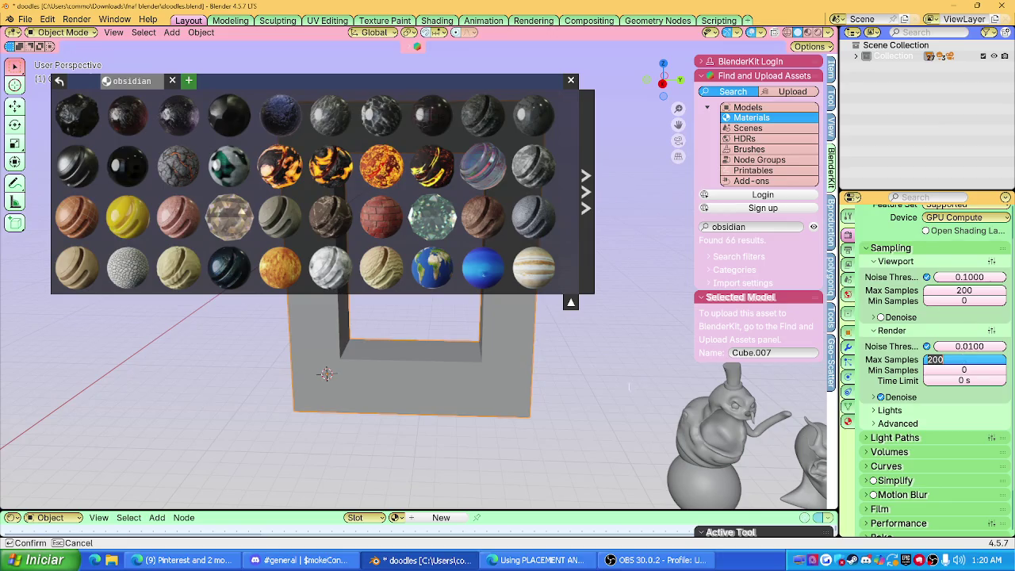
pyautogui.press('Return')
# Apply the Procedural Obsidian material to the frame and inspect it from both sides.
pyautogui.moveTo(77, 127)
pyautogui.mouseDown()
pyautogui.moveTo(540, 405)
pyautogui.moveTo(474, 369)
pyautogui.mouseUp()
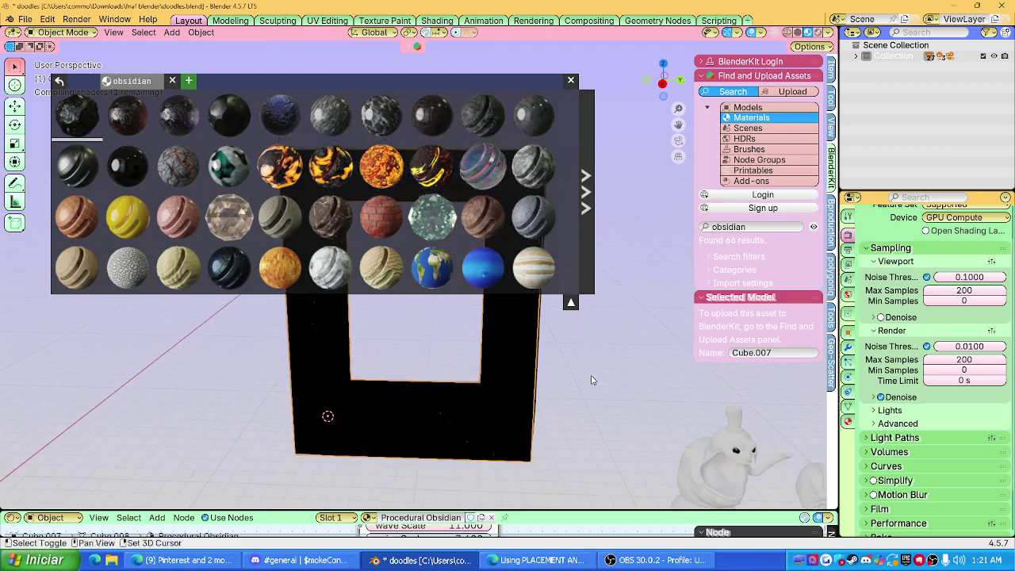
pyautogui.click(570, 80)
pyautogui.scroll(5, 471, 233)
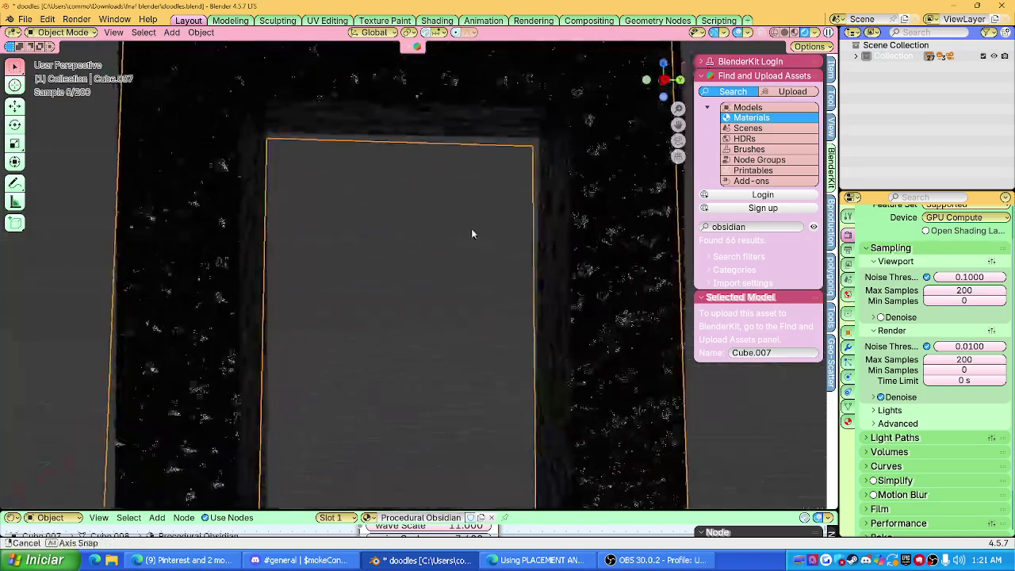
pyautogui.moveTo(471, 233); pyautogui.dragTo(487, 240, button='middle')
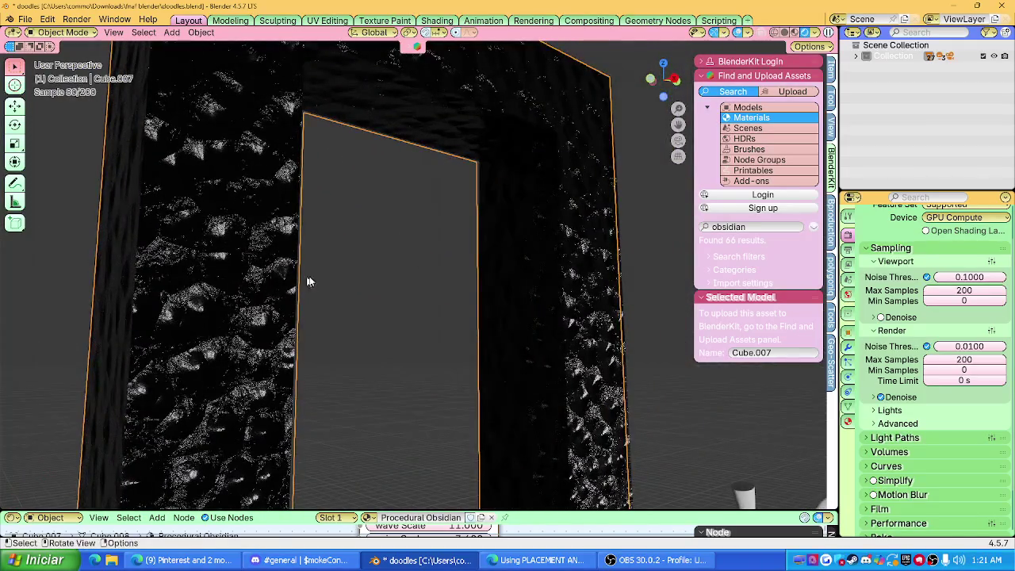
pyautogui.moveTo(294, 284); pyautogui.dragTo(388, 268, button='middle')
pyautogui.scroll(-4, 344, 290)
pyautogui.scroll(-2, 536, 266)
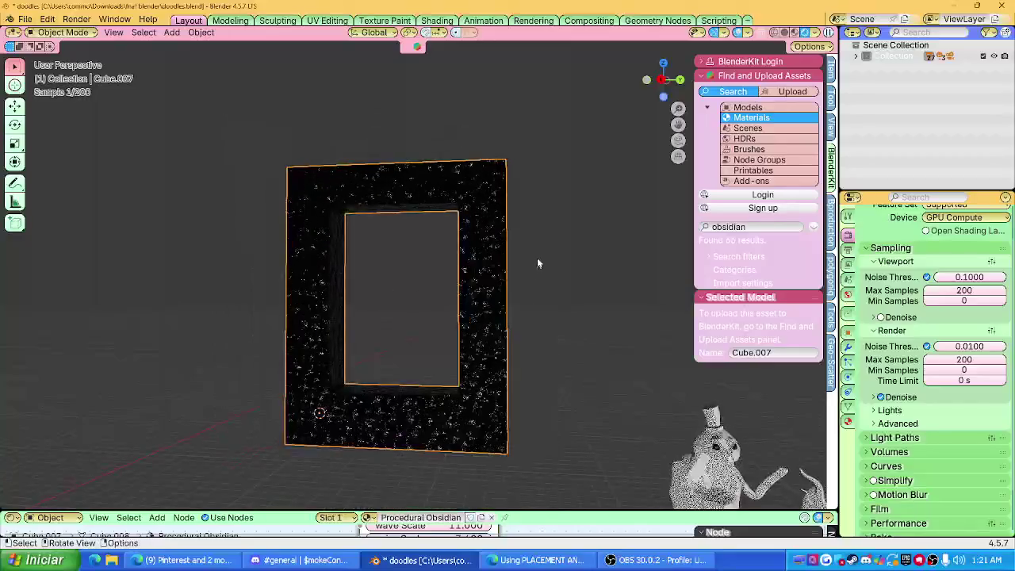
# Try Jagged Obsidian Rock, discard it, and reapply Procedural Obsidian to the frame.
pyautogui.hotkey('ctrl', 'z')
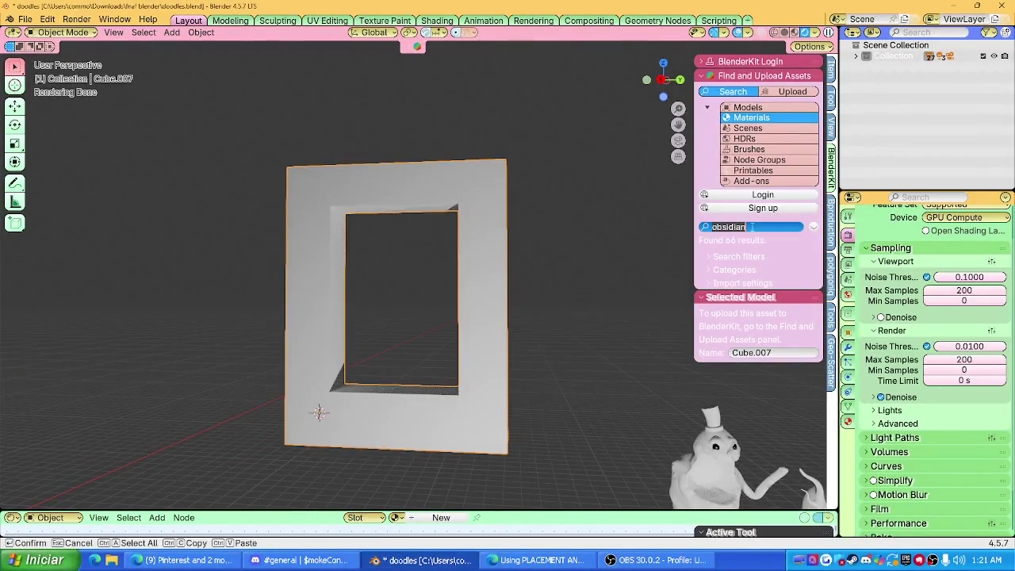
pyautogui.press('Return')
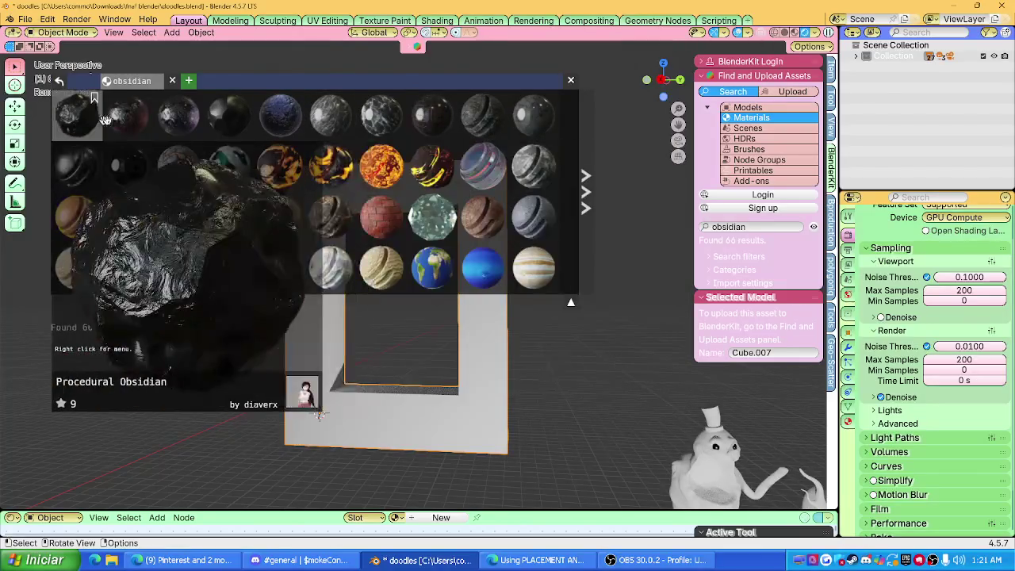
pyautogui.moveTo(496, 126); pyautogui.dragTo(333, 301)
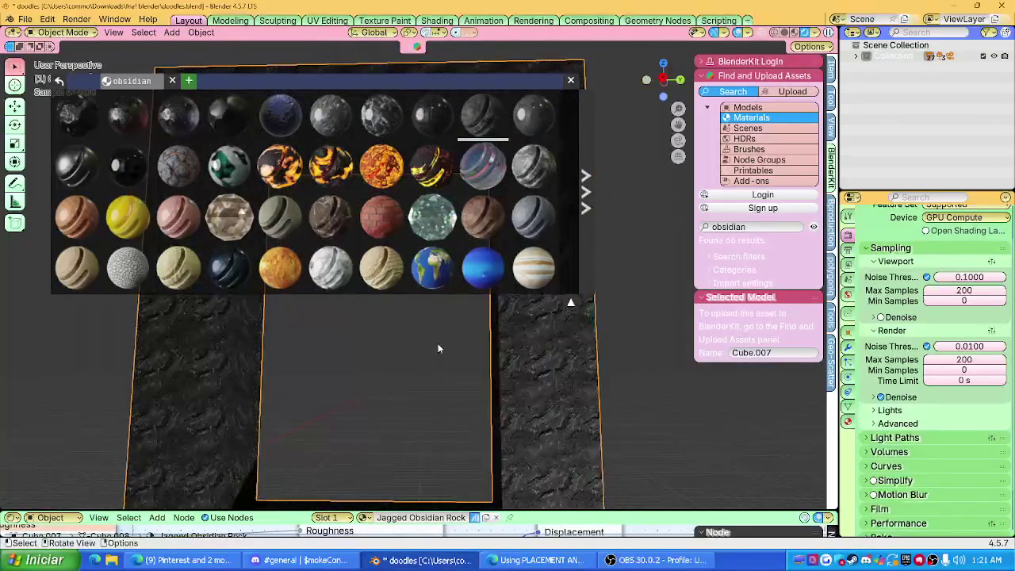
pyautogui.hotkey('ctrl', 'z')
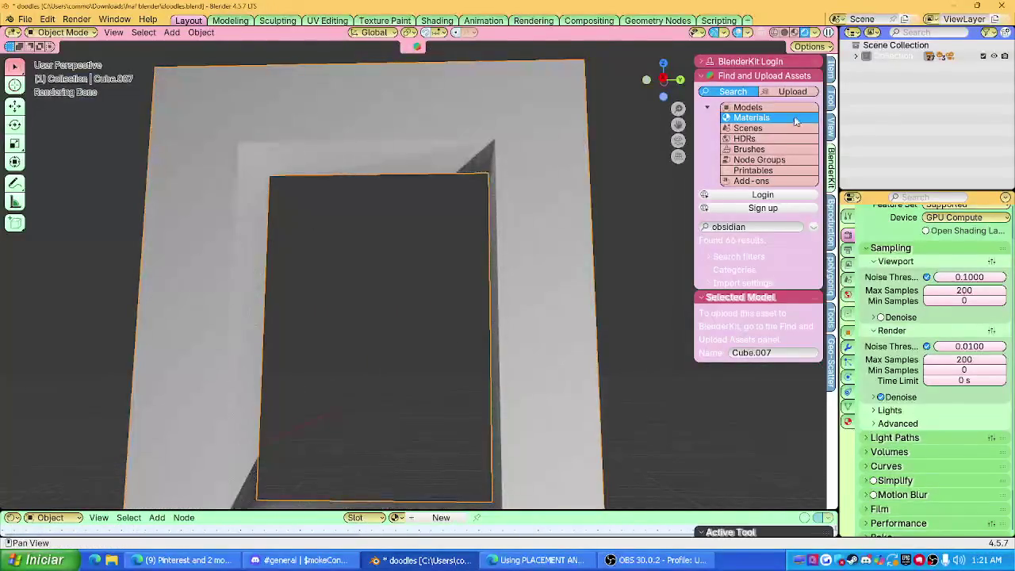
pyautogui.press('Return')
pyautogui.moveTo(131, 174); pyautogui.dragTo(492, 358)
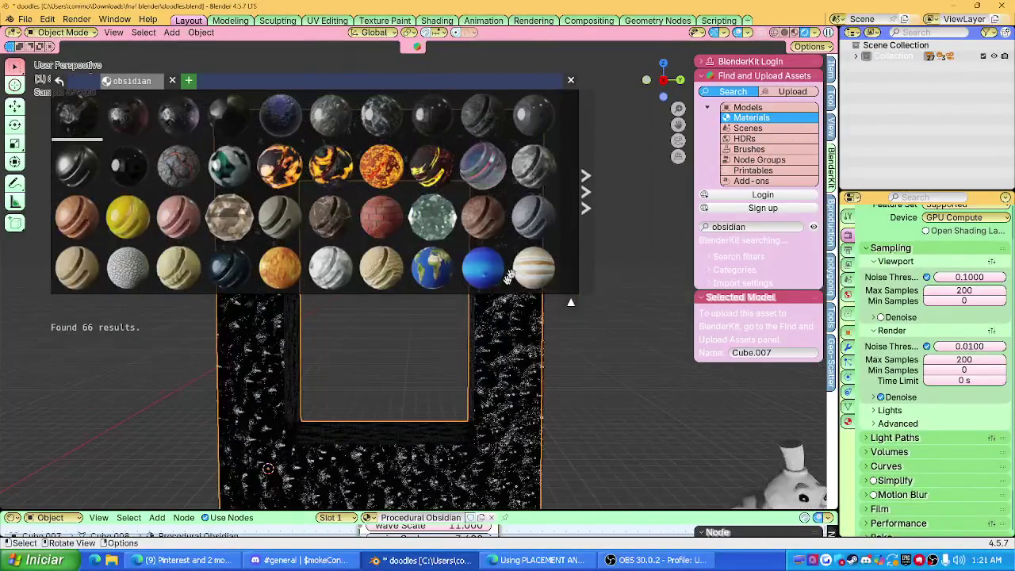
pyautogui.press('Tab')
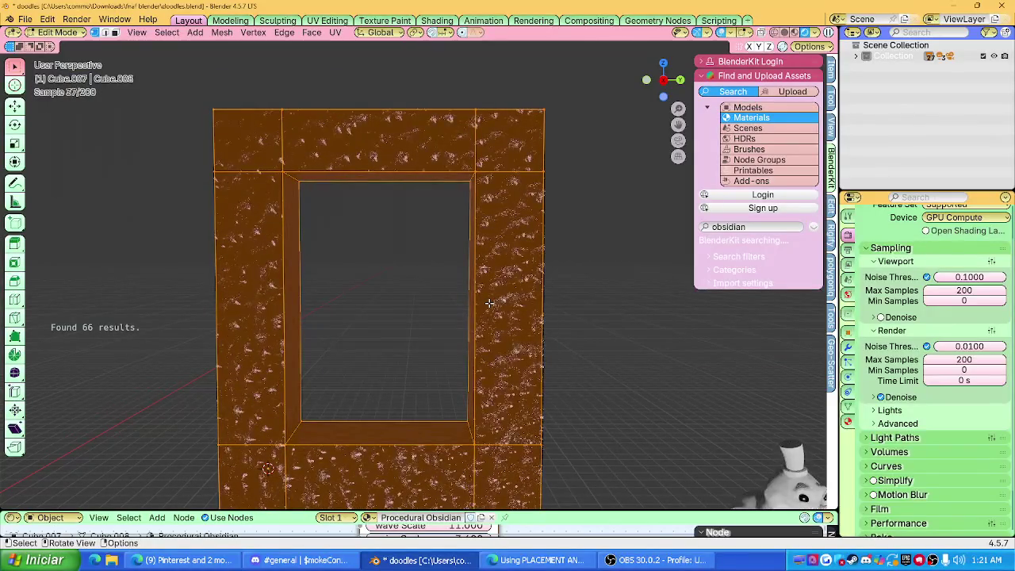
# UV-unwrap the frame with Smart UV Project and return to Object Mode.
pyautogui.press('u')
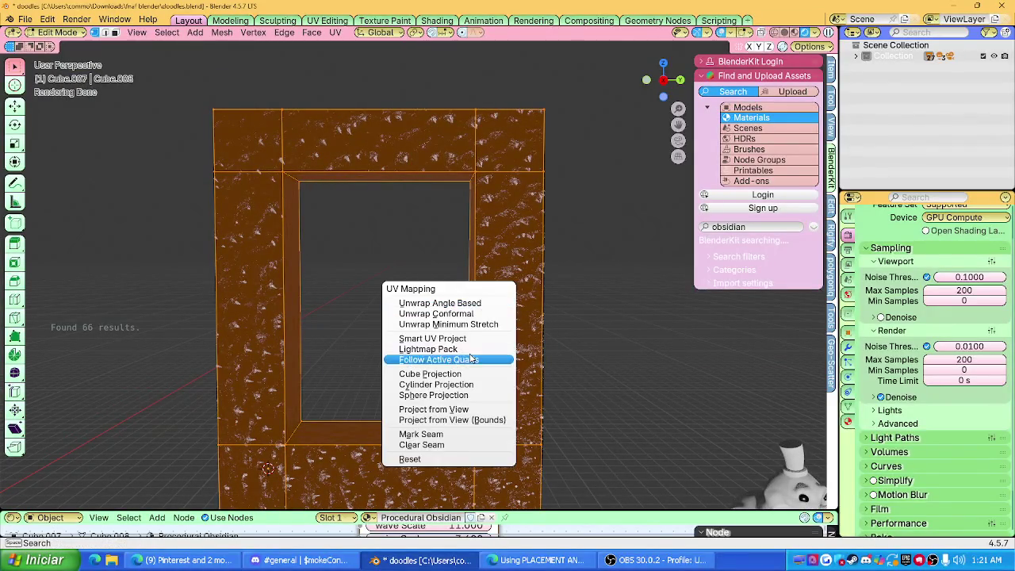
pyautogui.click(471, 338)
pyautogui.click(469, 441)
pyautogui.press('Tab')
pyautogui.moveTo(455, 352)
pyautogui.mouseDown(button='middle')
pyautogui.moveTo(464, 325)
pyautogui.moveTo(459, 346)
pyautogui.mouseUp(button='middle')
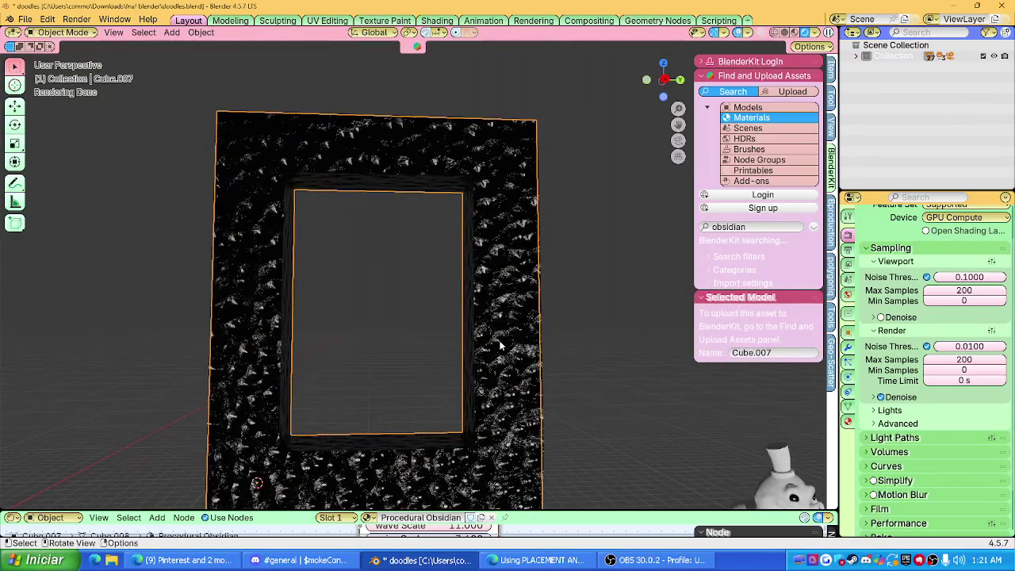
# In the Shader Editor, set the Obsidian node's chunks Scale to 1.2.
pyautogui.click(13, 517)
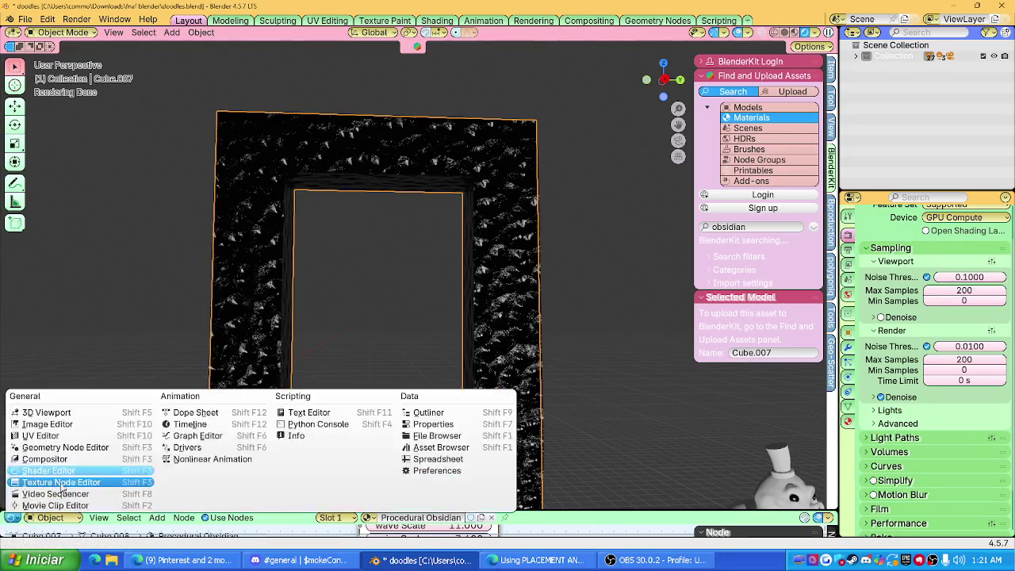
pyautogui.moveTo(460, 511); pyautogui.dragTo(460, 354)
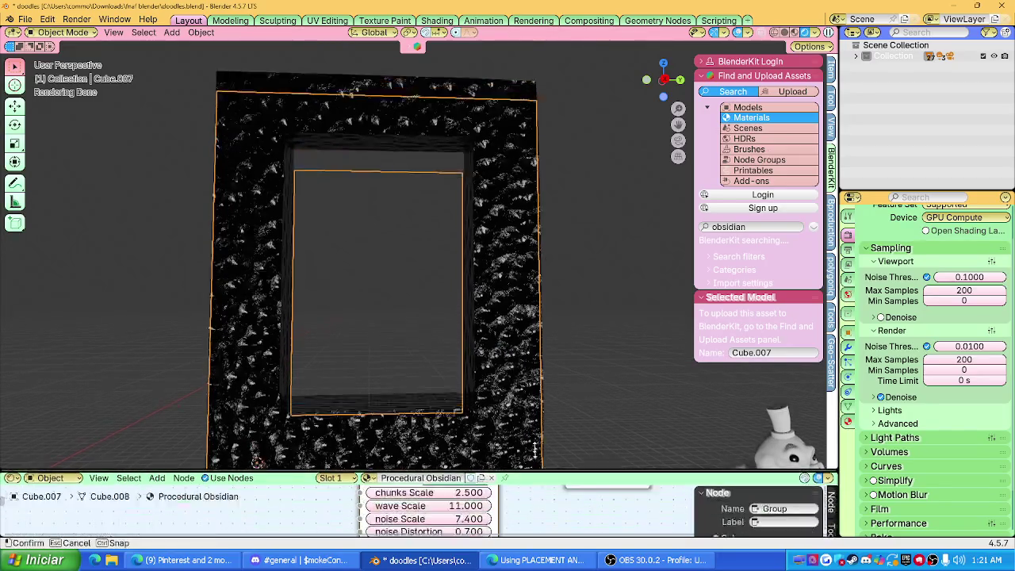
pyautogui.scroll(1, 461, 421)
pyautogui.scroll(2, 461, 422)
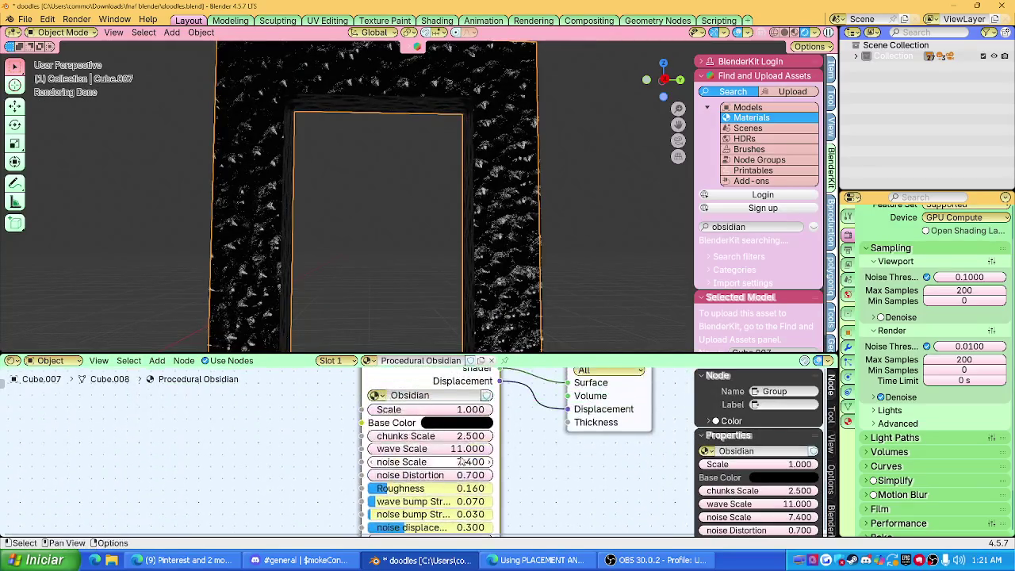
pyautogui.scroll(1, 461, 422)
pyautogui.moveTo(432, 433); pyautogui.dragTo(365, 433)
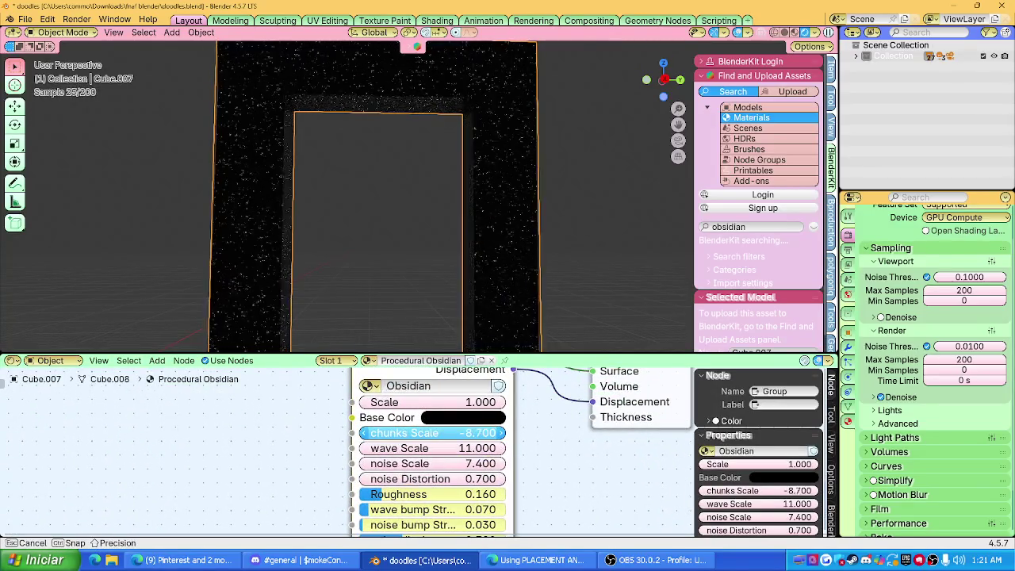
pyautogui.moveTo(468, 432); pyautogui.dragTo(507, 432)
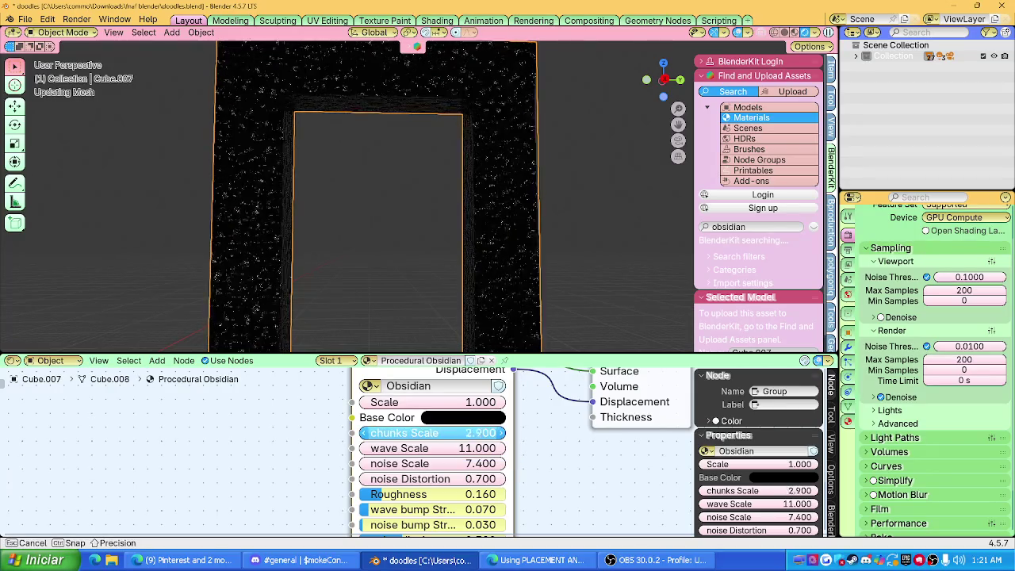
pyautogui.moveTo(432, 432)
pyautogui.mouseDown()
pyautogui.moveTo(400, 433)
pyautogui.moveTo(437, 433)
pyautogui.mouseUp()
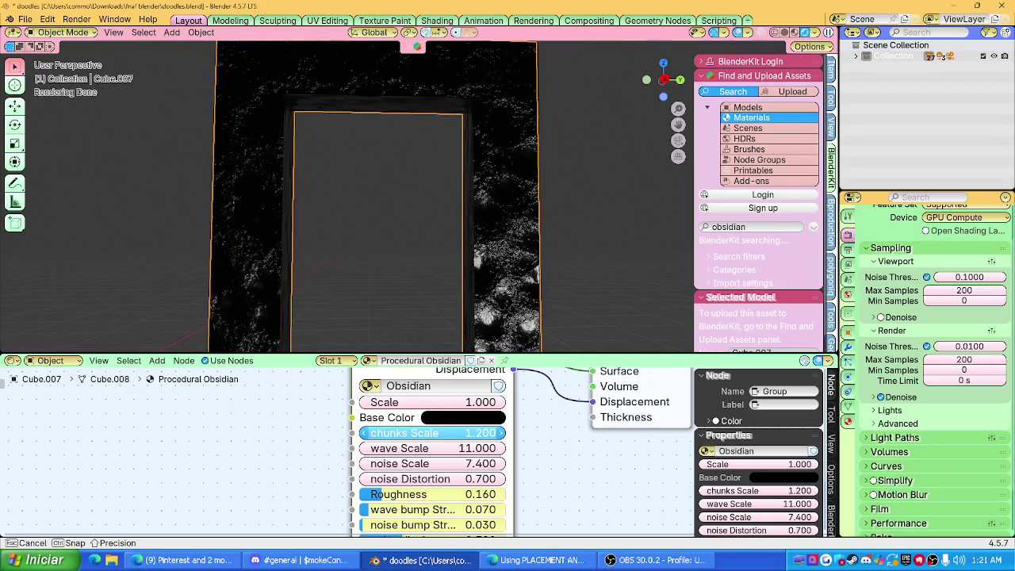
# Shrink the node editor and switch the viewport from wireframe to solid shading.
pyautogui.scroll(-3, 570, 233)
pyautogui.moveTo(570, 355); pyautogui.dragTo(570, 497)
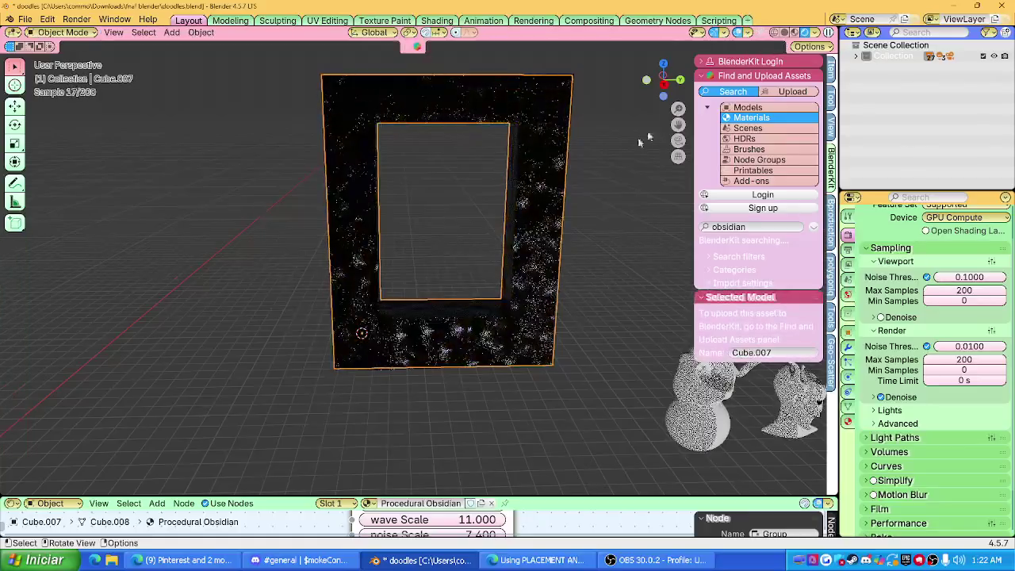
pyautogui.hotkey('shift', 'z')
pyautogui.click(797, 31)
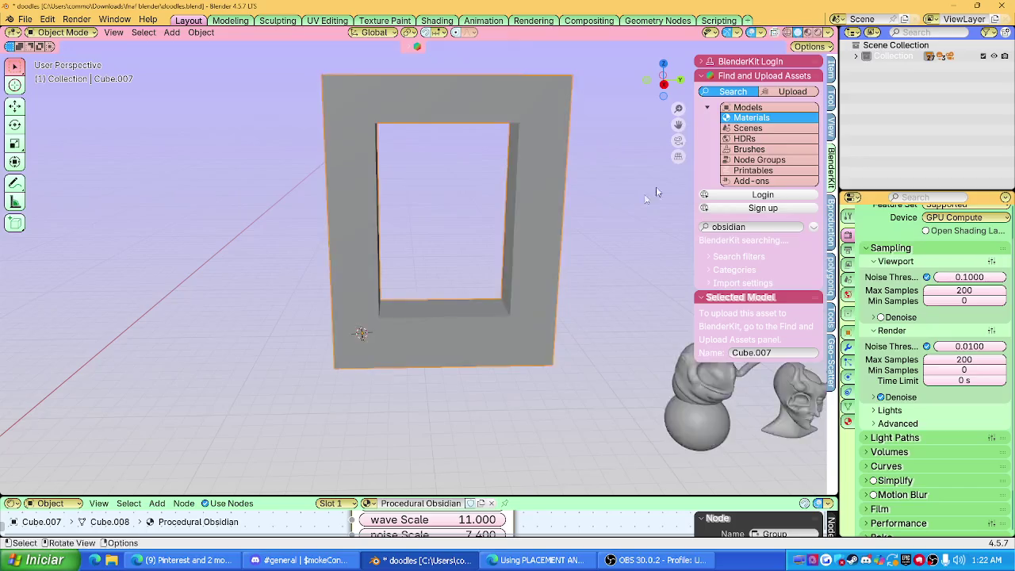
# Fill the frame's inner edge loop with a face and separate it into its own panel object.
pyautogui.press('Tab')
pyautogui.moveTo(540, 189); pyautogui.dragTo(459, 366, button='middle')
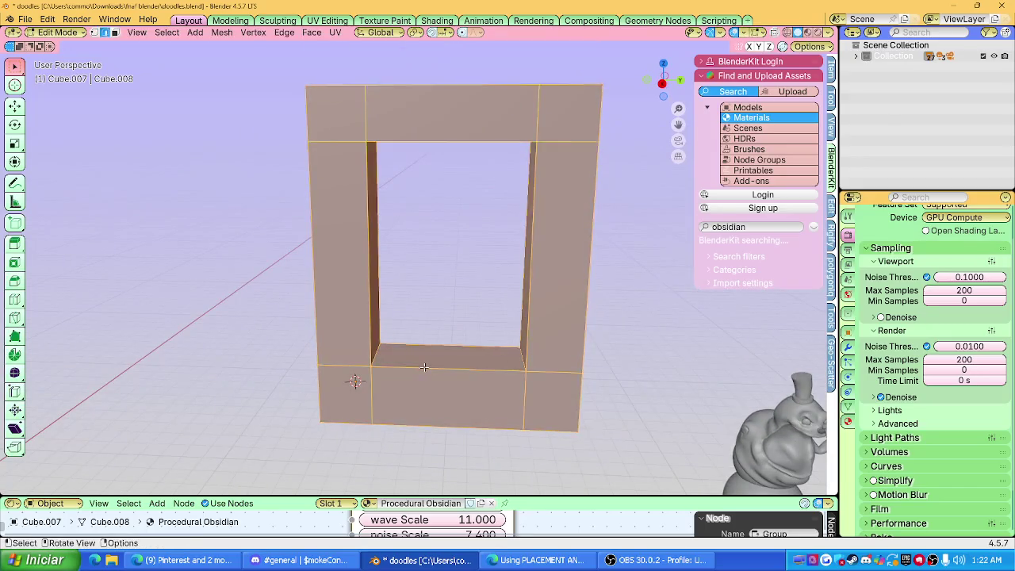
pyautogui.click(419, 362)
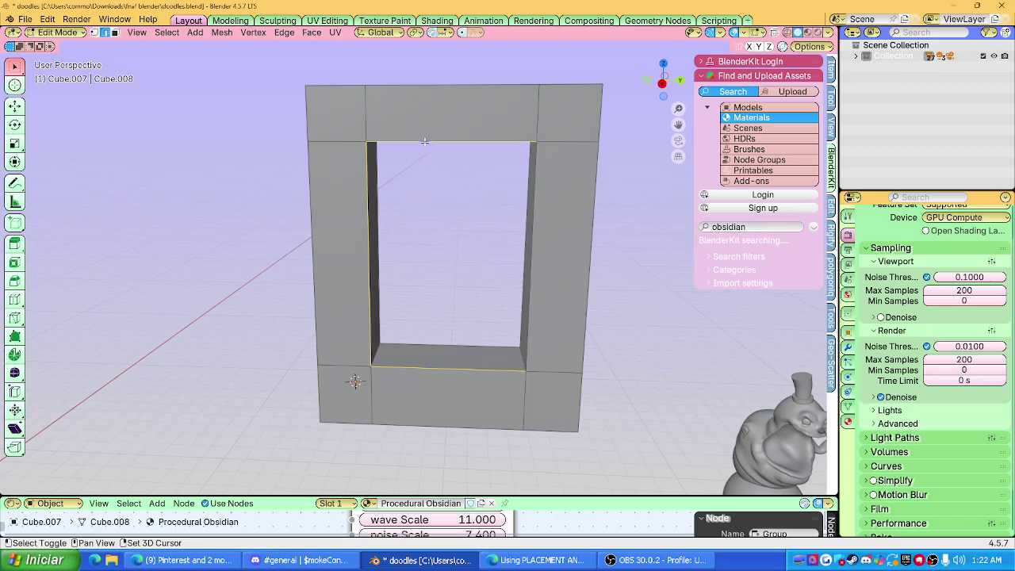
pyautogui.press('f')
pyautogui.press('p')
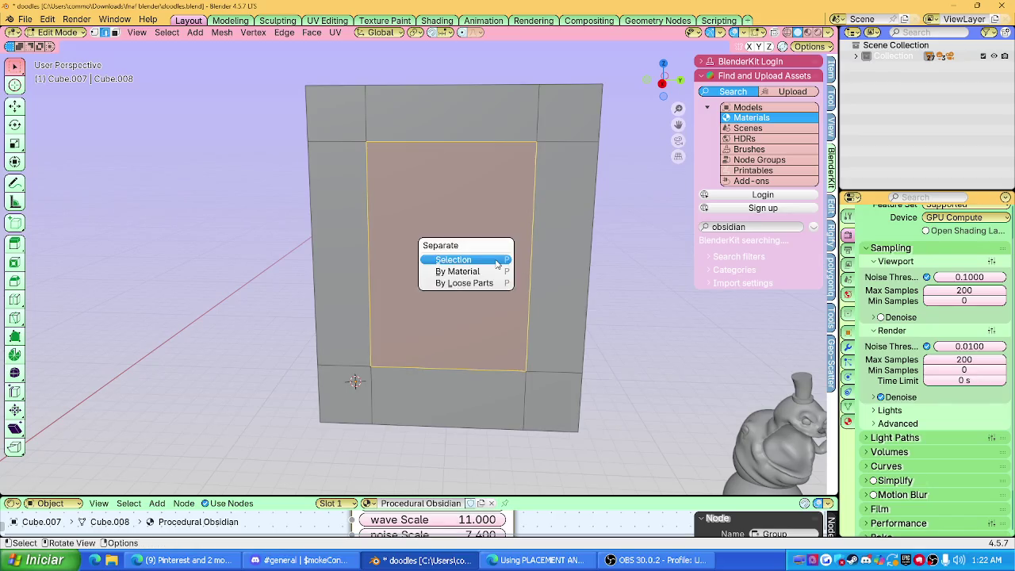
pyautogui.click(494, 259)
pyautogui.press('Tab')
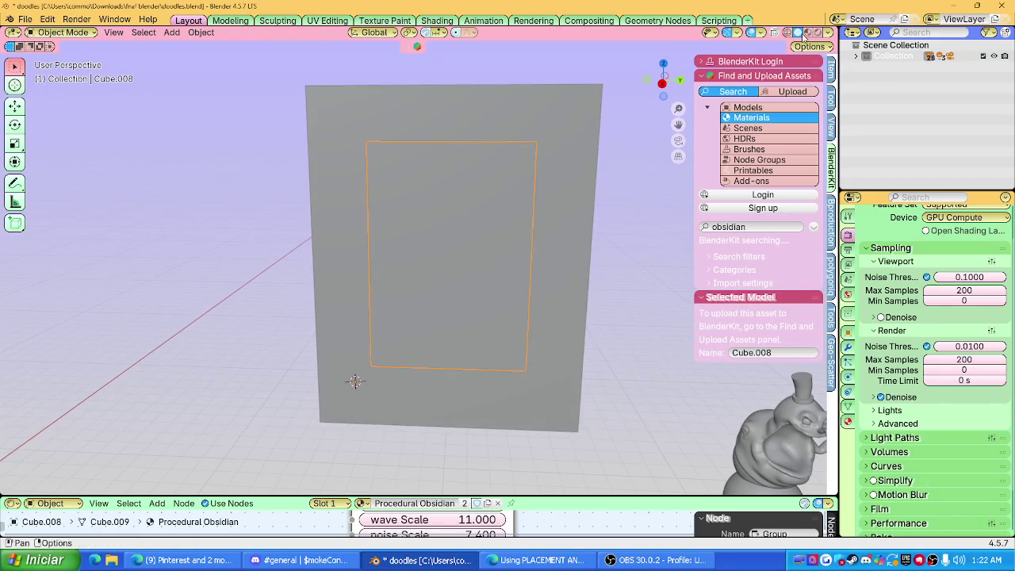
# Move the new panel along X and remove its inherited obsidian material.
pyautogui.click(807, 33)
pyautogui.moveTo(555, 206); pyautogui.dragTo(486, 268, button='middle')
pyautogui.press('g')
pyautogui.press('x')
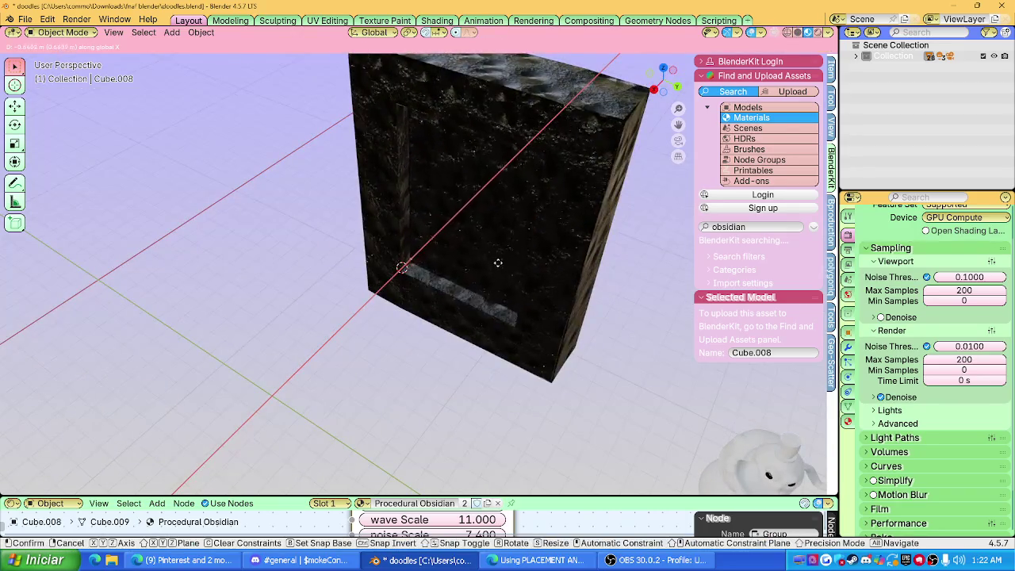
pyautogui.click(498, 263)
pyautogui.click(847, 421)
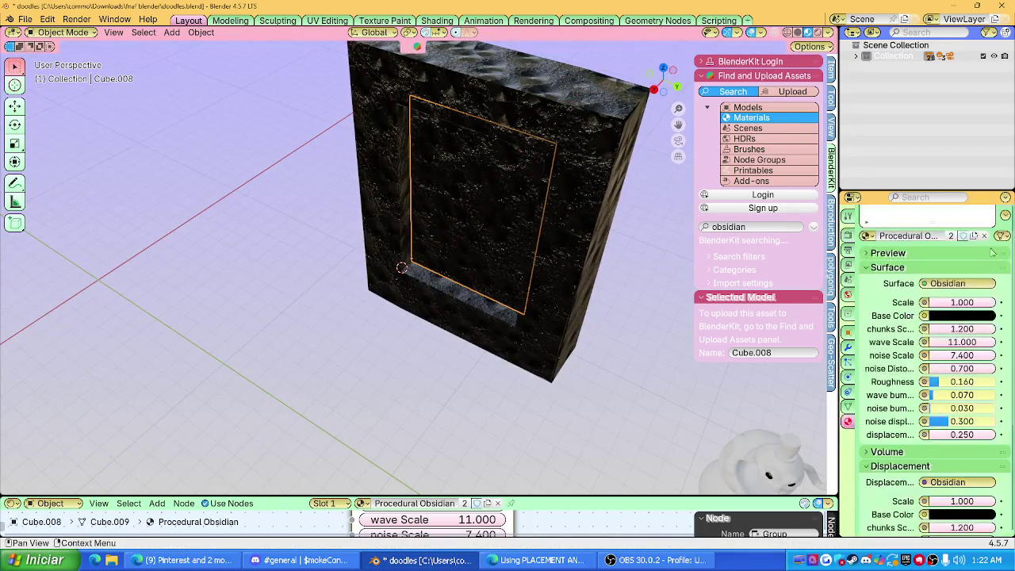
pyautogui.click(1005, 242)
# Apply the BlenderKit Water 02 material to the panel and tint its water colour magenta.
pyautogui.moveTo(521, 280)
pyautogui.mouseDown(button='middle')
pyautogui.moveTo(578, 220)
pyautogui.moveTo(473, 252)
pyautogui.mouseUp(button='middle')
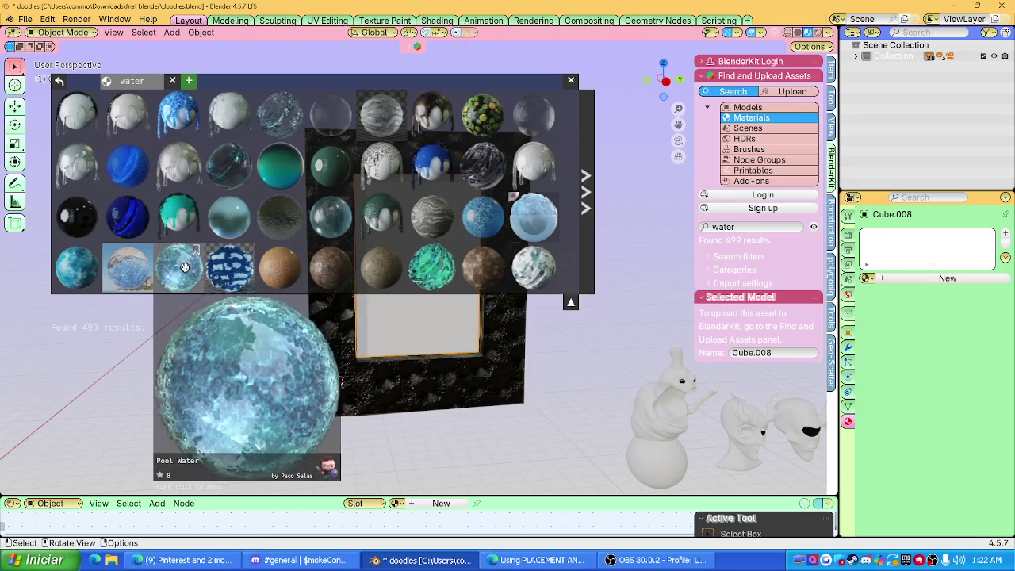
pyautogui.moveTo(280, 115); pyautogui.dragTo(357, 222)
pyautogui.scroll(2, 427, 331)
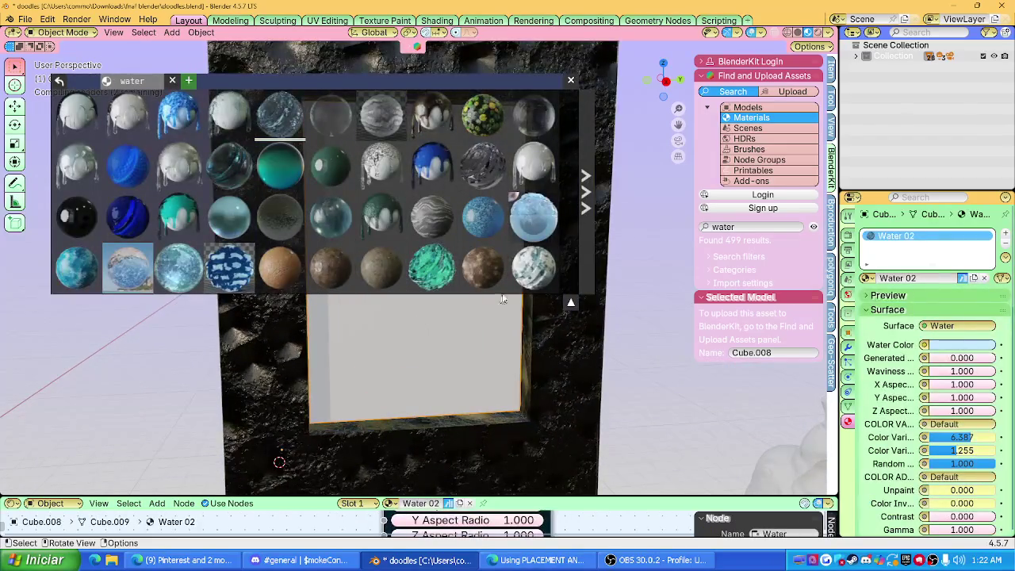
pyautogui.keyDown('shift'); pyautogui.moveTo(499, 278); pyautogui.dragTo(559, 354, button='middle'); pyautogui.keyUp('shift')
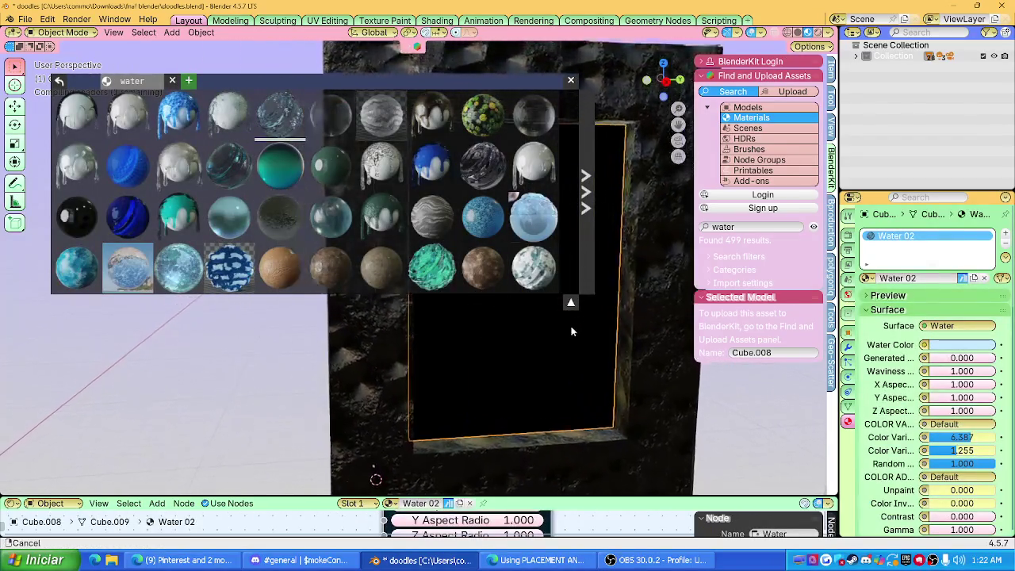
pyautogui.click(817, 32)
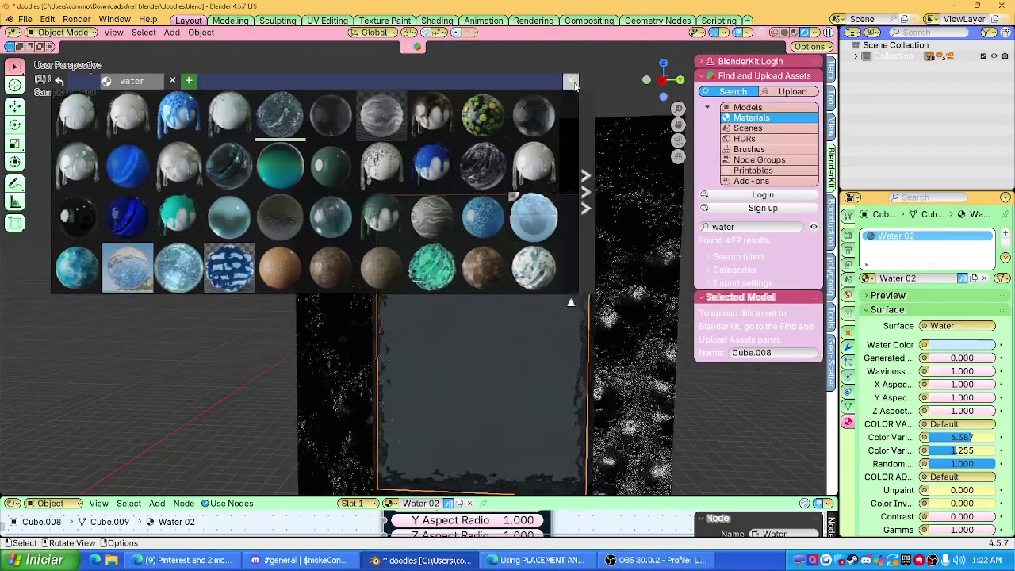
pyautogui.click(571, 80)
pyautogui.keyDown('shift'); pyautogui.moveTo(544, 324); pyautogui.dragTo(474, 190, button='middle'); pyautogui.keyUp('shift')
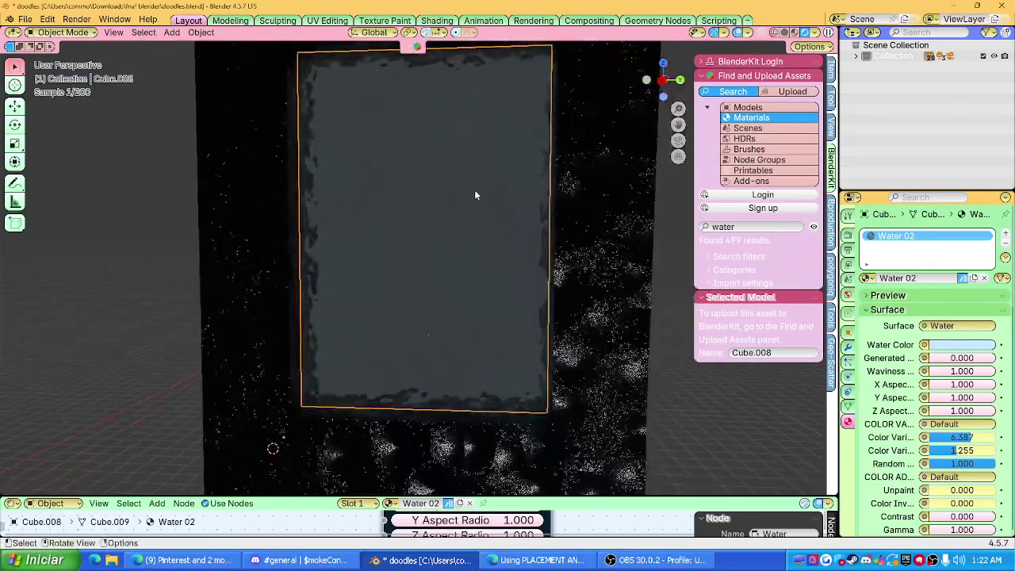
pyautogui.click(959, 344)
pyautogui.moveTo(944, 281); pyautogui.dragTo(971, 281)
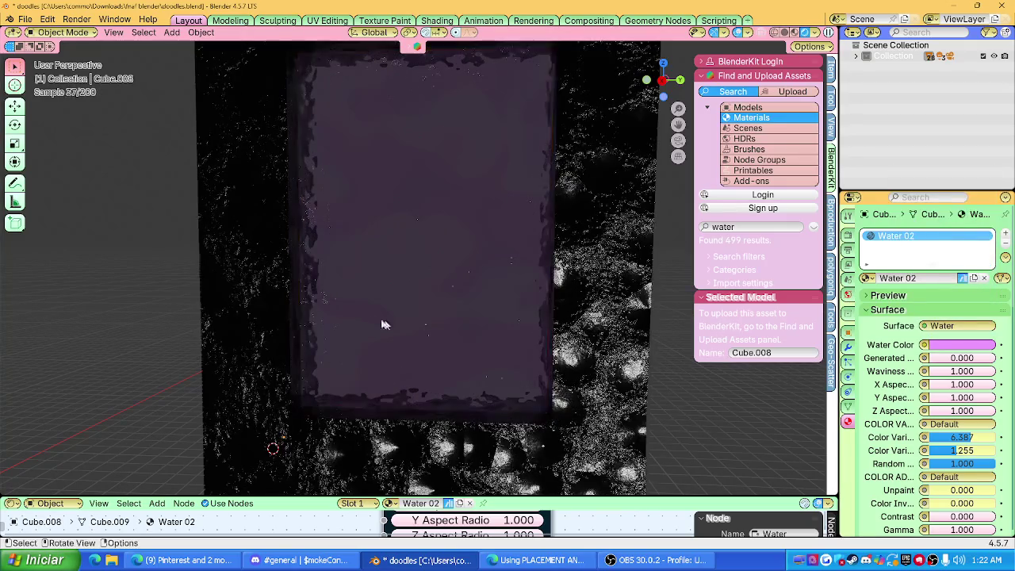
# Orbit around the portal and select the obsidian frame.
pyautogui.moveTo(401, 331); pyautogui.dragTo(618, 321, button='middle')
pyautogui.moveTo(458, 315); pyautogui.dragTo(437, 295, button='middle')
pyautogui.click(390, 290)
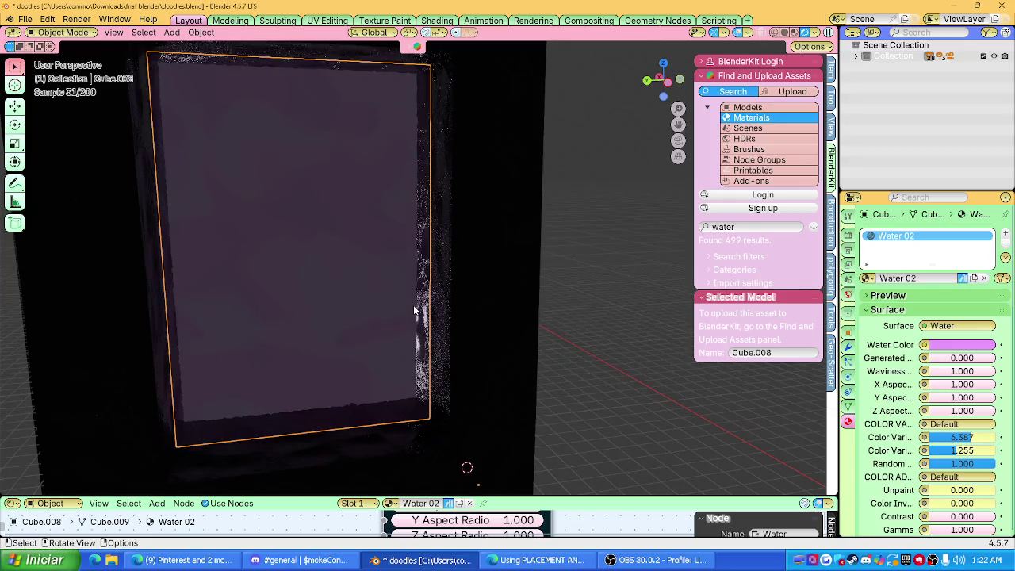
pyautogui.scroll(-5, 404, 294)
pyautogui.moveTo(399, 286)
pyautogui.mouseDown(button='middle')
pyautogui.moveTo(568, 297)
pyautogui.moveTo(452, 294)
pyautogui.mouseUp(button='middle')
pyautogui.scroll(3, 460, 299)
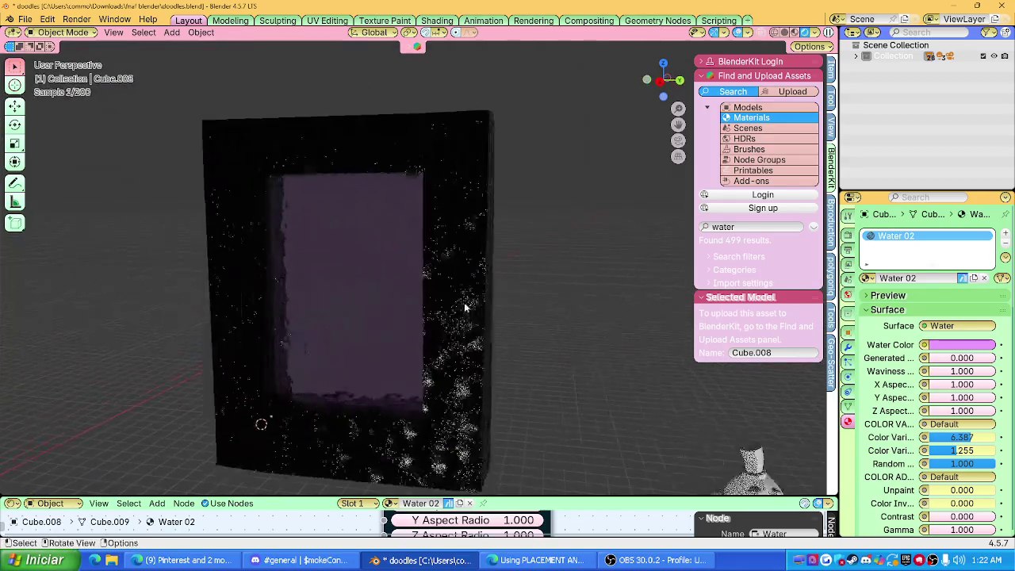
pyautogui.click(415, 289)
pyautogui.moveTo(415, 289)
pyautogui.mouseDown(button='middle')
pyautogui.moveTo(402, 319)
pyautogui.moveTo(256, 270)
pyautogui.moveTo(499, 297)
pyautogui.moveTo(513, 312)
pyautogui.moveTo(575, 308)
pyautogui.mouseUp(button='middle')
# Paste a copy, shift it along X, and remove the copy's water material.
pyautogui.hotkey('ctrl', 'v')
pyautogui.press('g')
pyautogui.press('x')
pyautogui.click(408, 317)
pyautogui.click(499, 297)
pyautogui.click(1005, 244)
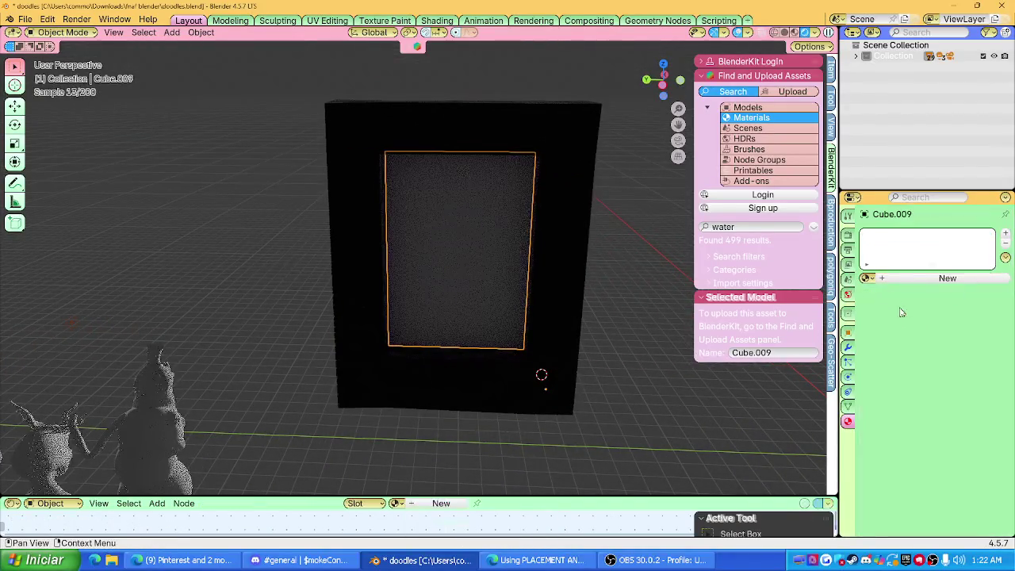
# Give Cube.009 a new material with an Emission surface tinted pink.
pyautogui.click(868, 278)
pyautogui.click(896, 293)
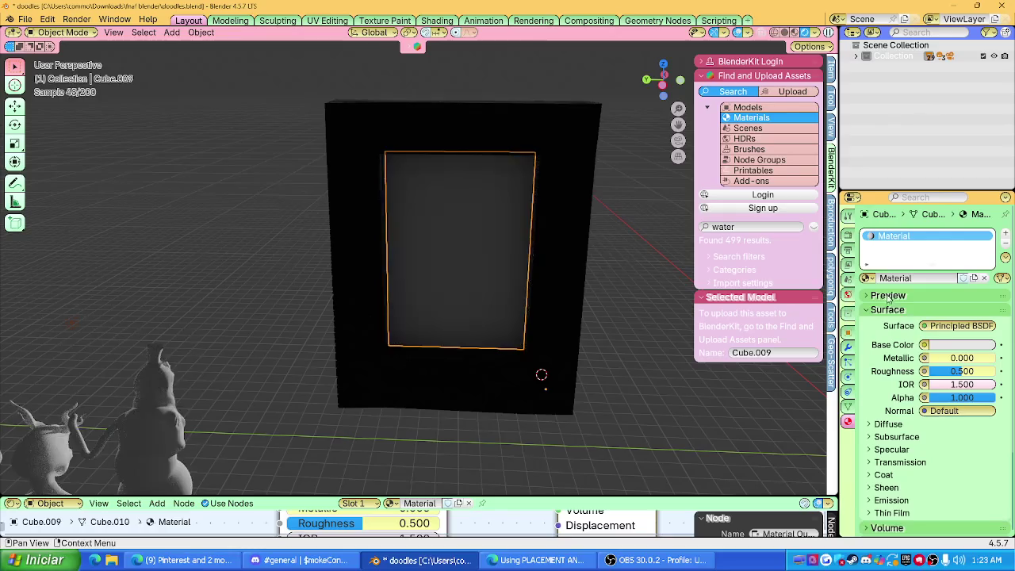
pyautogui.click(924, 345)
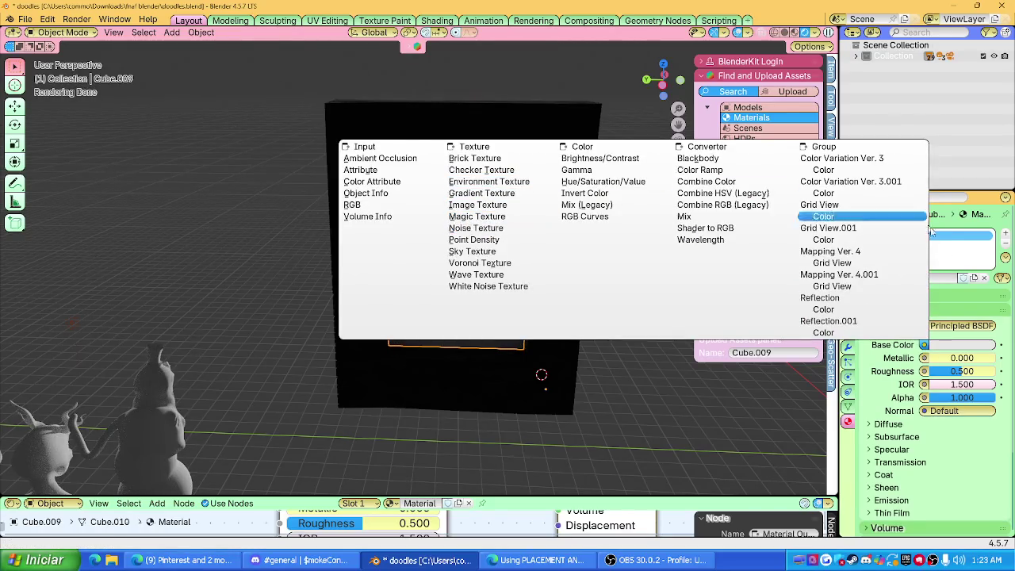
pyautogui.click(926, 327)
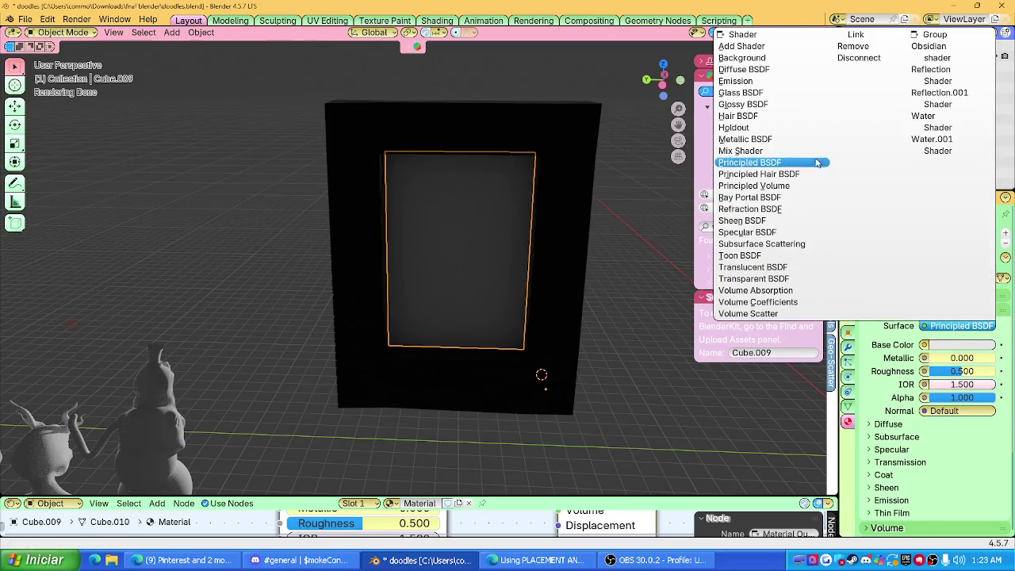
pyautogui.click(769, 81)
pyautogui.click(959, 345)
pyautogui.moveTo(952, 291); pyautogui.dragTo(982, 292)
# Raise the emission strength to 14.300 and select the portal pieces for copying.
pyautogui.moveTo(397, 294); pyautogui.dragTo(615, 280, button='middle')
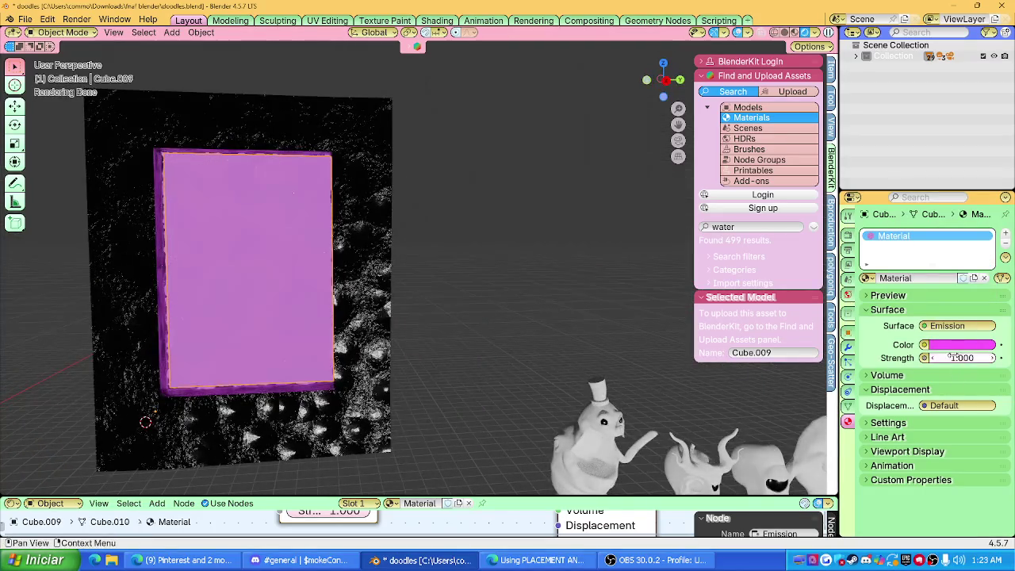
pyautogui.moveTo(954, 357); pyautogui.dragTo(991, 357)
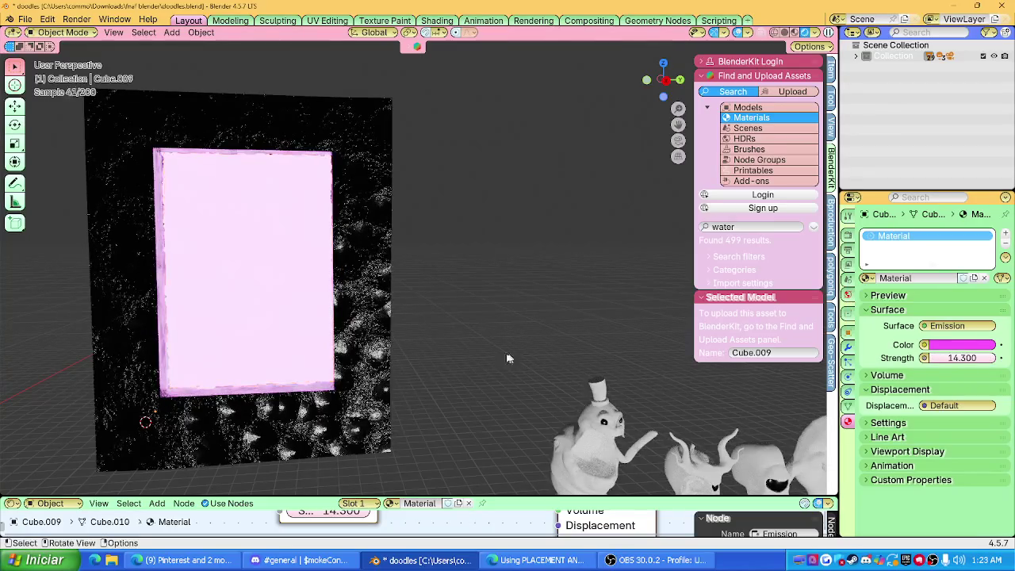
pyautogui.scroll(-5, 377, 355)
pyautogui.click(377, 355)
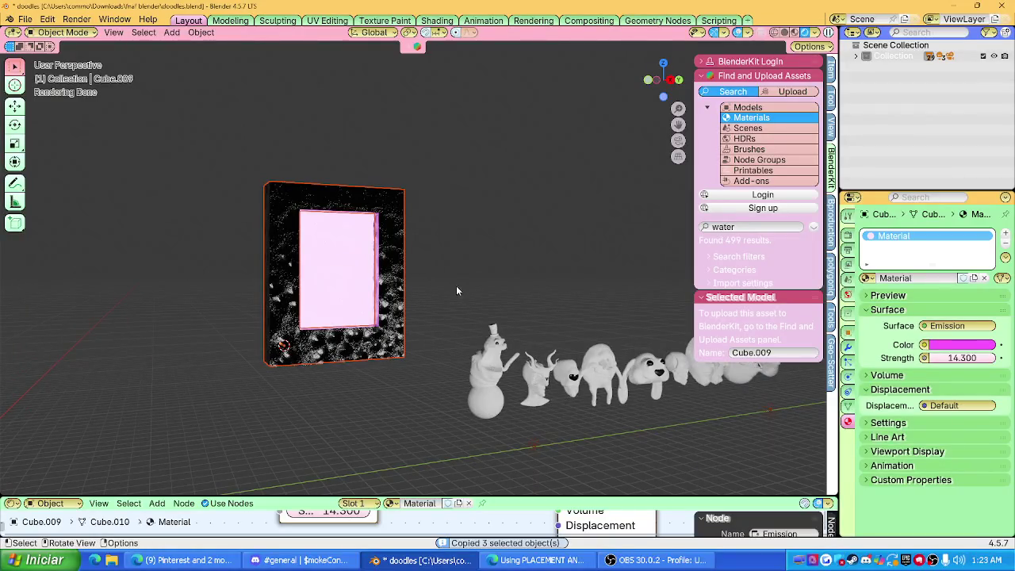
pyautogui.click(26, 19)
pyautogui.hotkey('ctrl', 'q')
# Answer the save prompt and open project boom.blend from the blender stuff new folder.
pyautogui.click(520, 296)
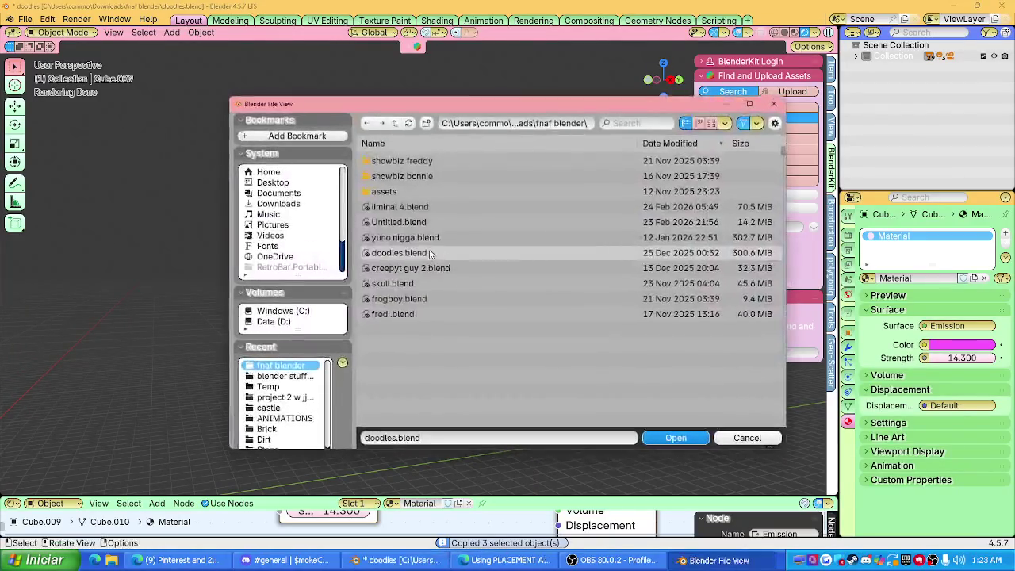
pyautogui.scroll(-3, 294, 222)
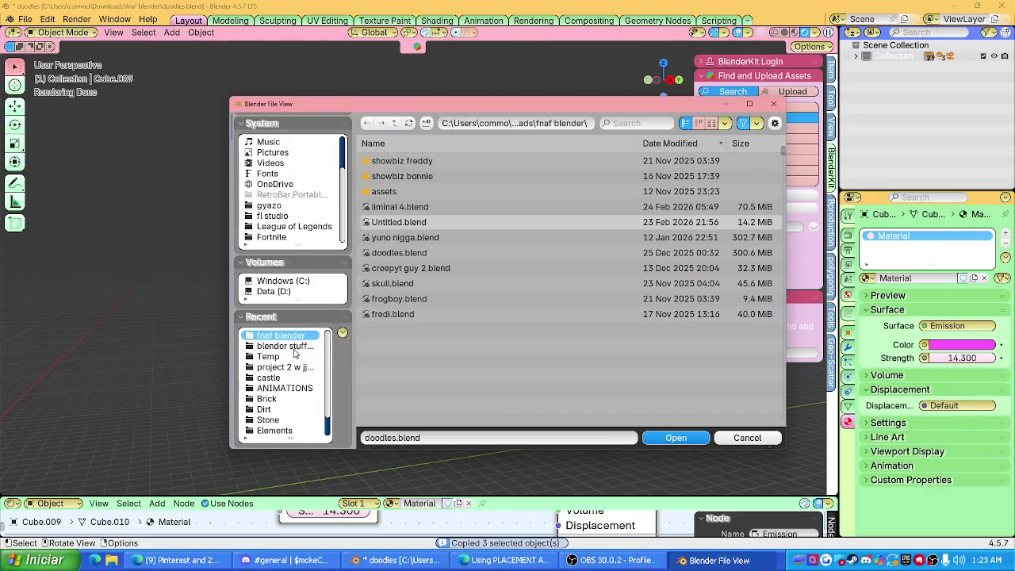
pyautogui.click(284, 347)
pyautogui.click(282, 419)
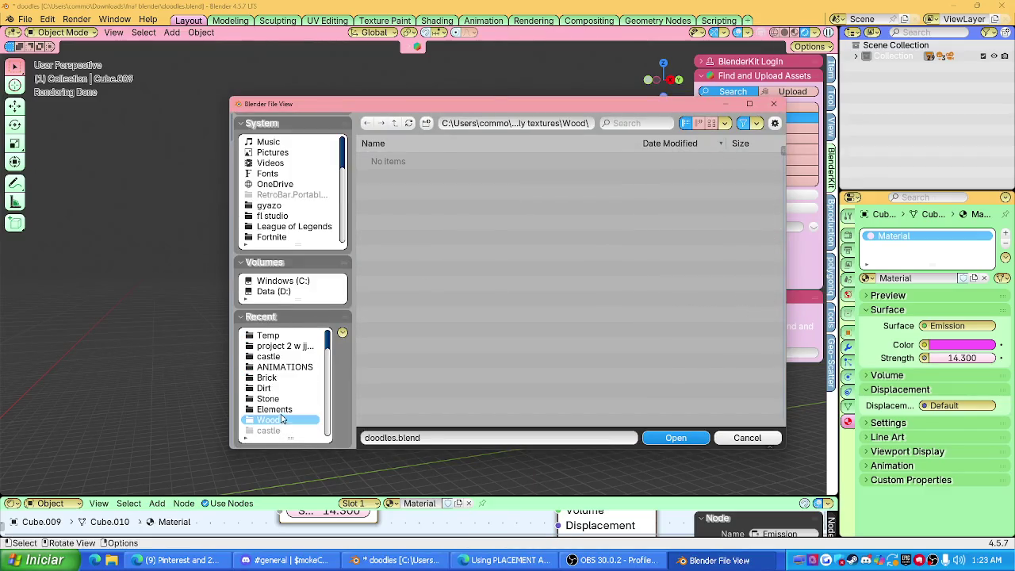
pyautogui.scroll(2, 285, 389)
pyautogui.click(284, 370)
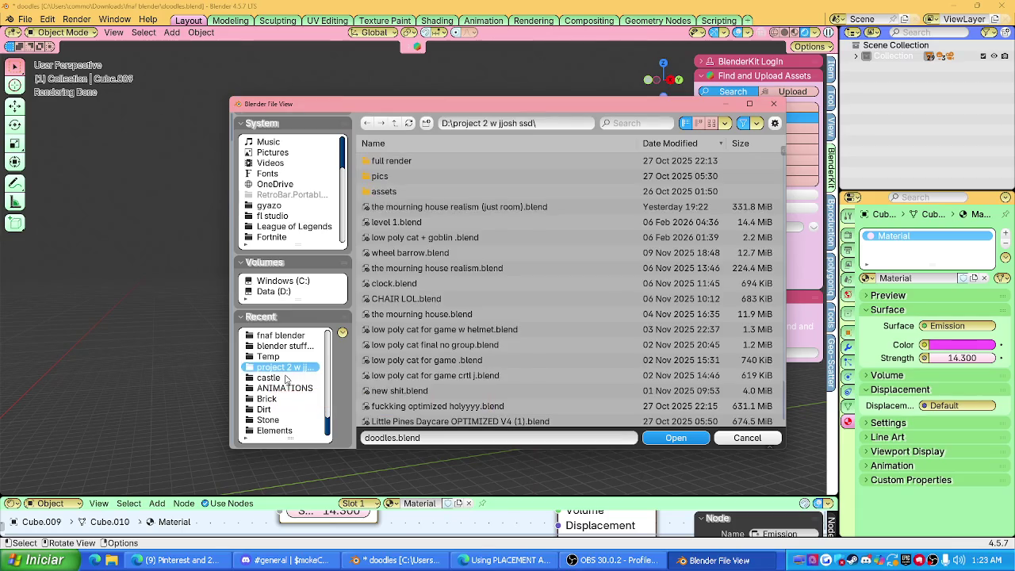
pyautogui.click(284, 346)
pyautogui.doubleClick(420, 176)
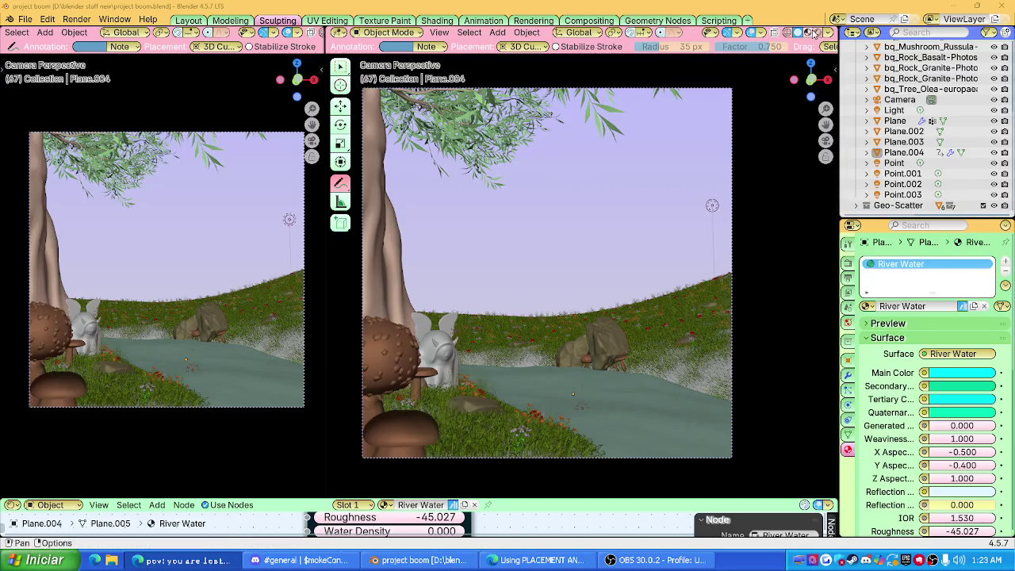
# Switch the left viewport to rendered shading and frame the grassy slope.
pyautogui.scroll(-3, 299, 42)
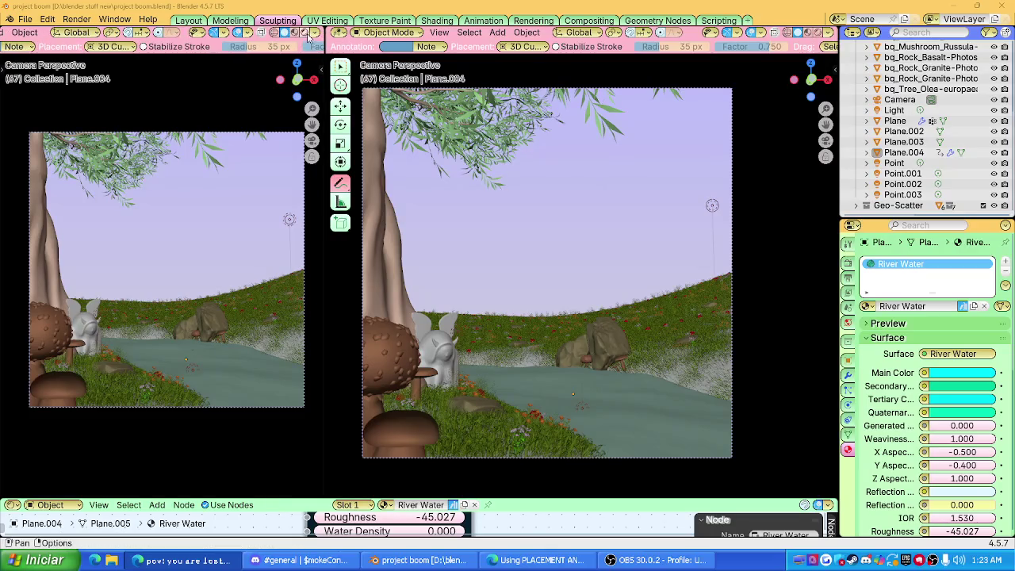
pyautogui.click(306, 33)
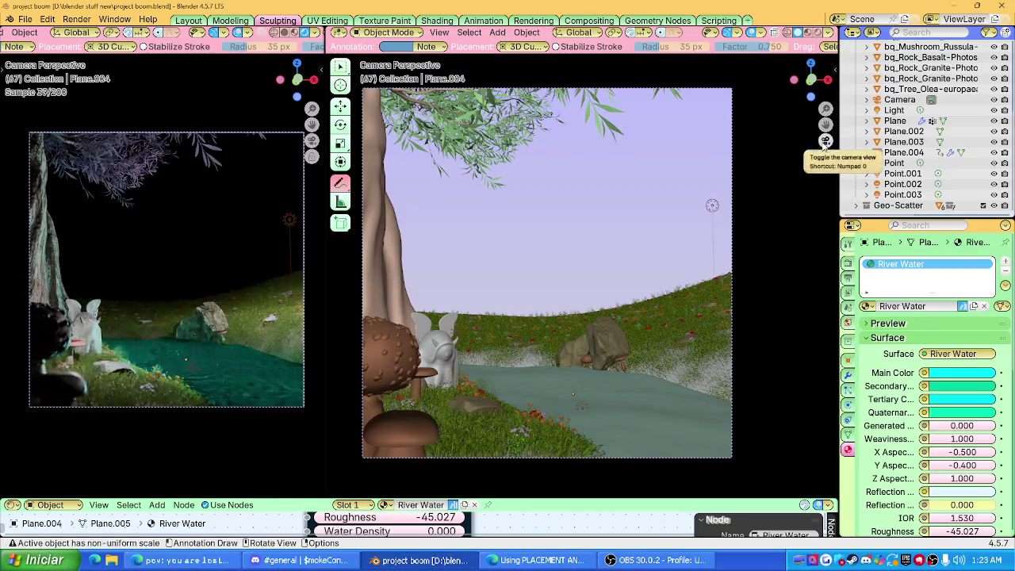
pyautogui.click(826, 141)
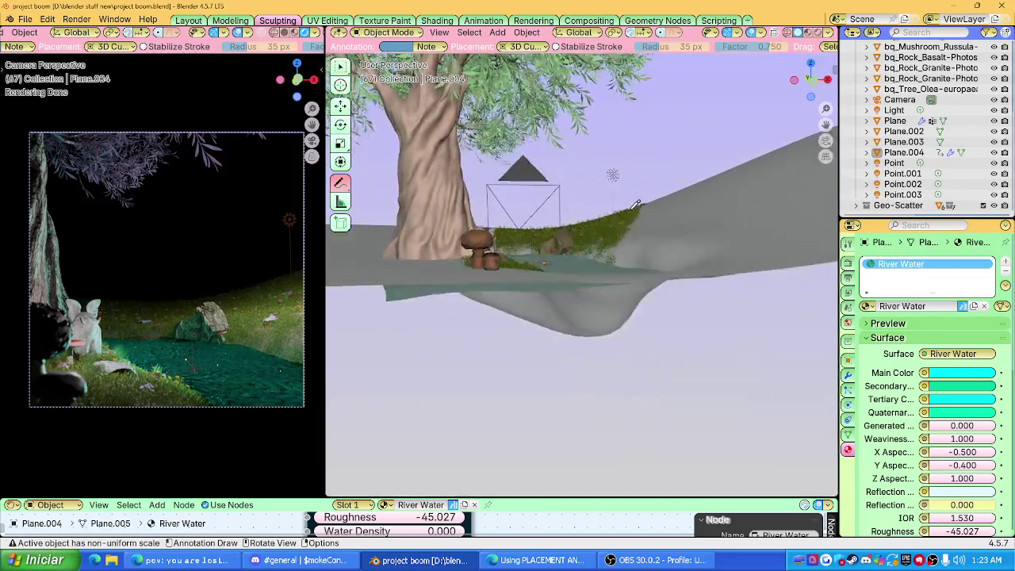
pyautogui.moveTo(598, 195); pyautogui.dragTo(306, 298, button='middle')
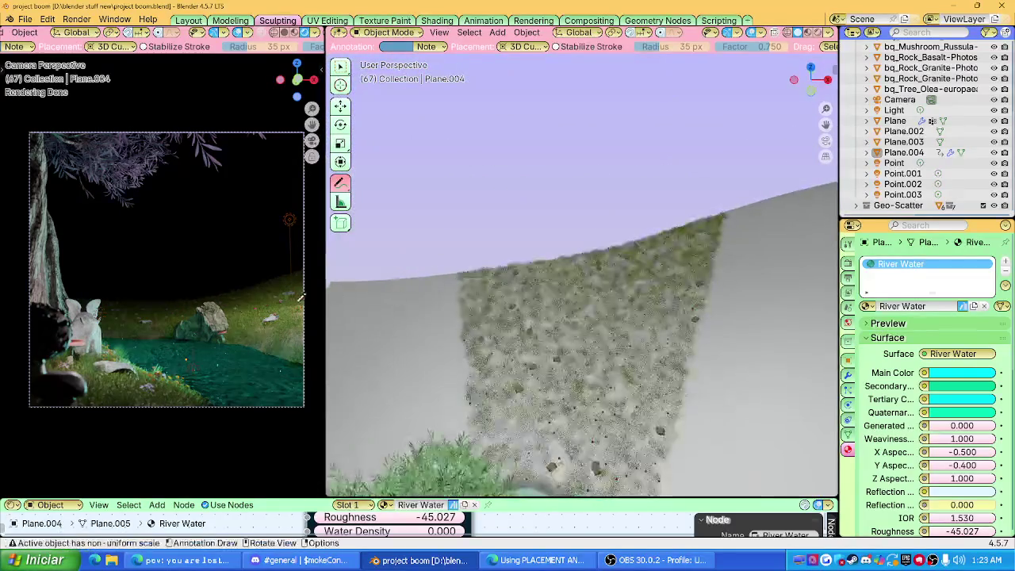
pyautogui.moveTo(327, 318); pyautogui.dragTo(340, 317)
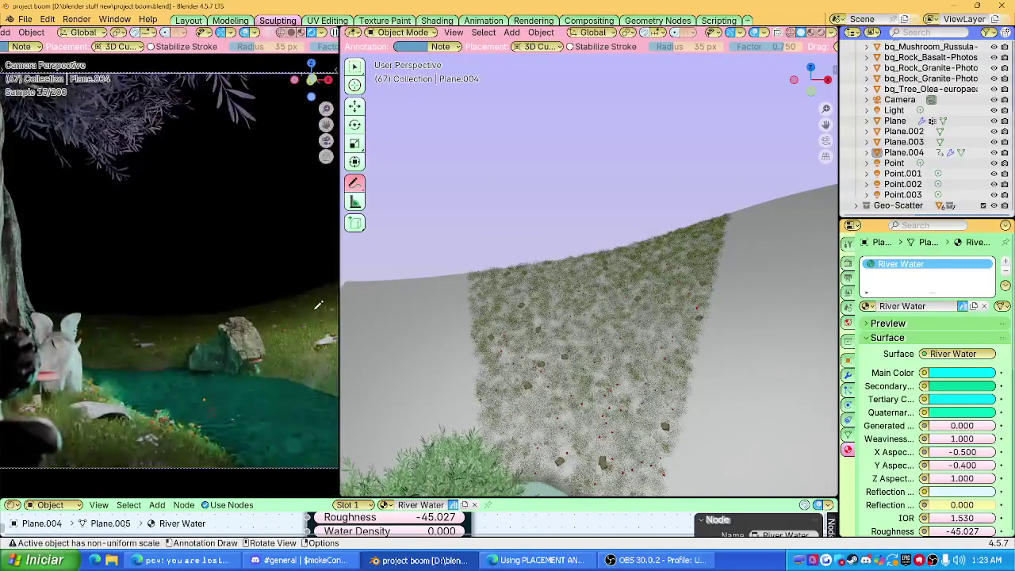
pyautogui.scroll(3, 587, 288)
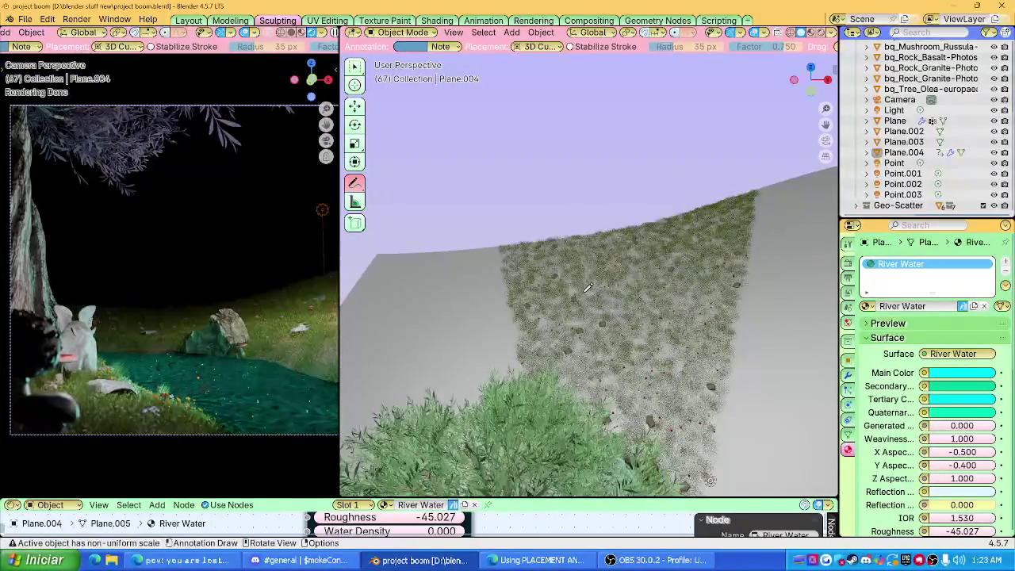
pyautogui.click(355, 67)
pyautogui.scroll(-3, 558, 304)
pyautogui.moveTo(508, 286); pyautogui.dragTo(558, 304, button='middle')
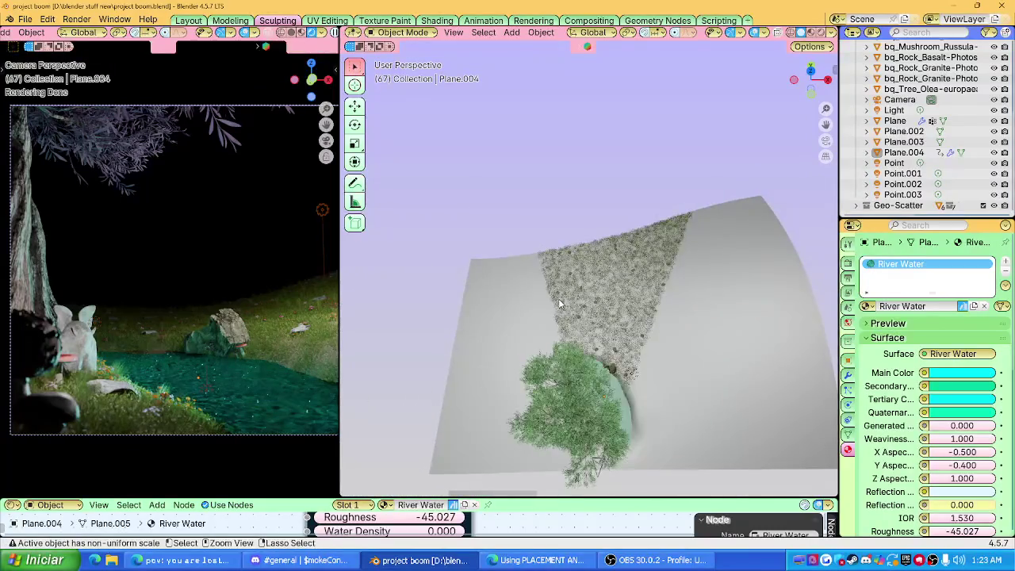
# Paste the portal pieces and lower them onto the grassy slope.
pyautogui.hotkey('ctrl', 'v')
pyautogui.press('g')
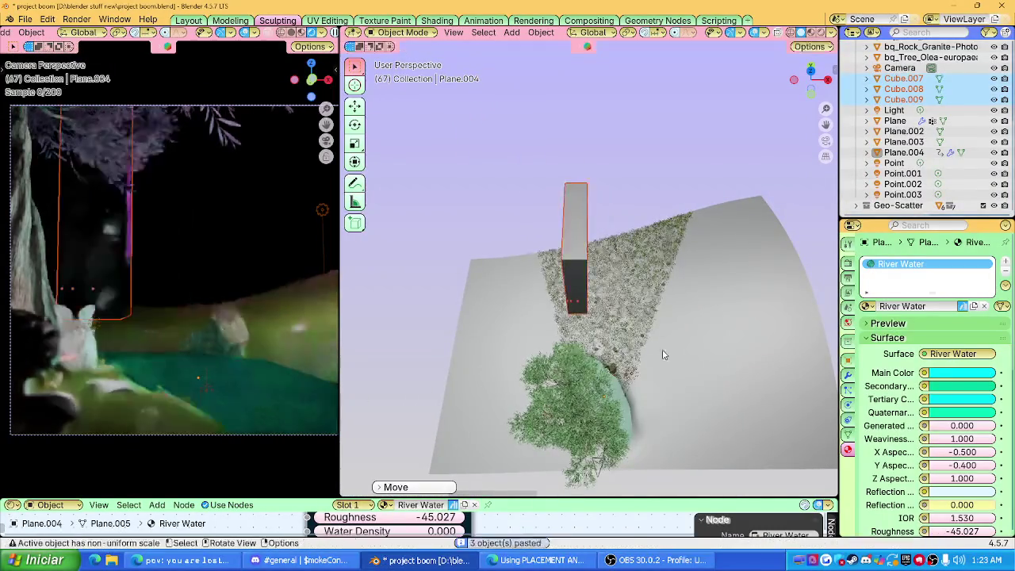
pyautogui.press('z')
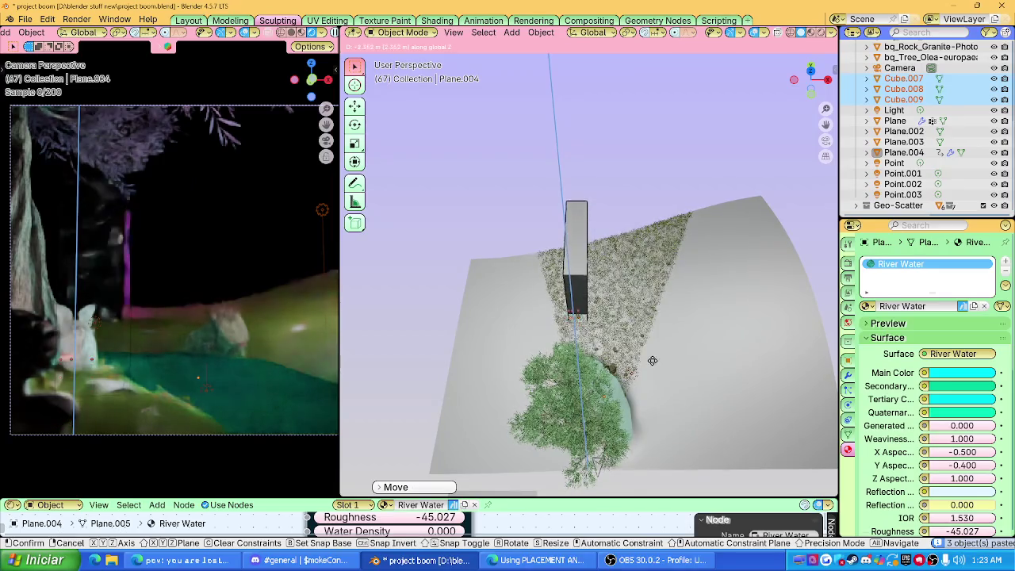
pyautogui.click(652, 361)
pyautogui.scroll(3, 642, 268)
pyautogui.moveTo(643, 268)
pyautogui.mouseDown(button='middle')
pyautogui.moveTo(623, 237)
pyautogui.moveTo(624, 261)
pyautogui.moveTo(674, 290)
pyautogui.moveTo(601, 371)
pyautogui.mouseUp(button='middle')
pyautogui.scroll(3, 624, 261)
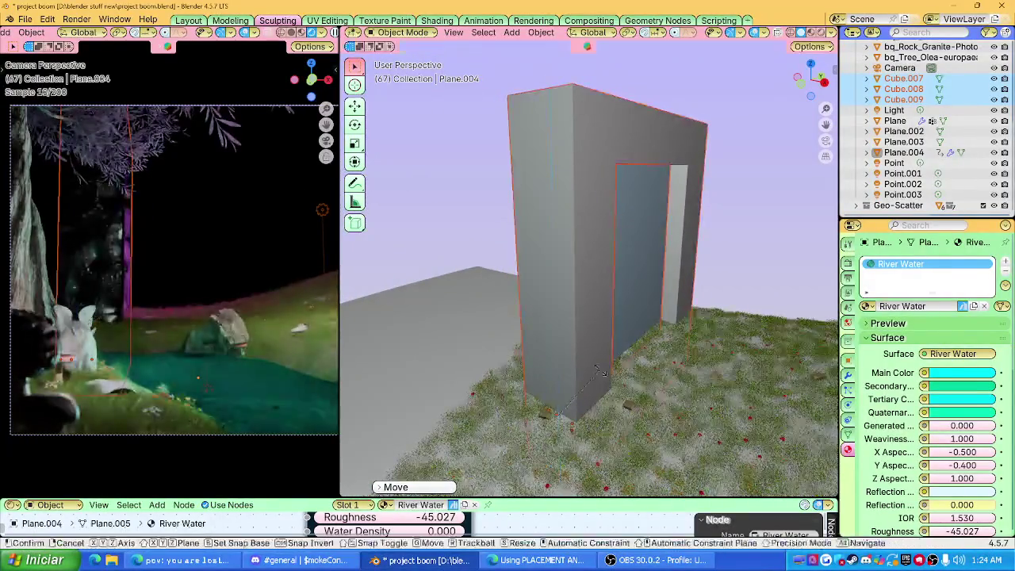
pyautogui.press('g')
pyautogui.press('z')
pyautogui.press('r')
pyautogui.click(601, 371)
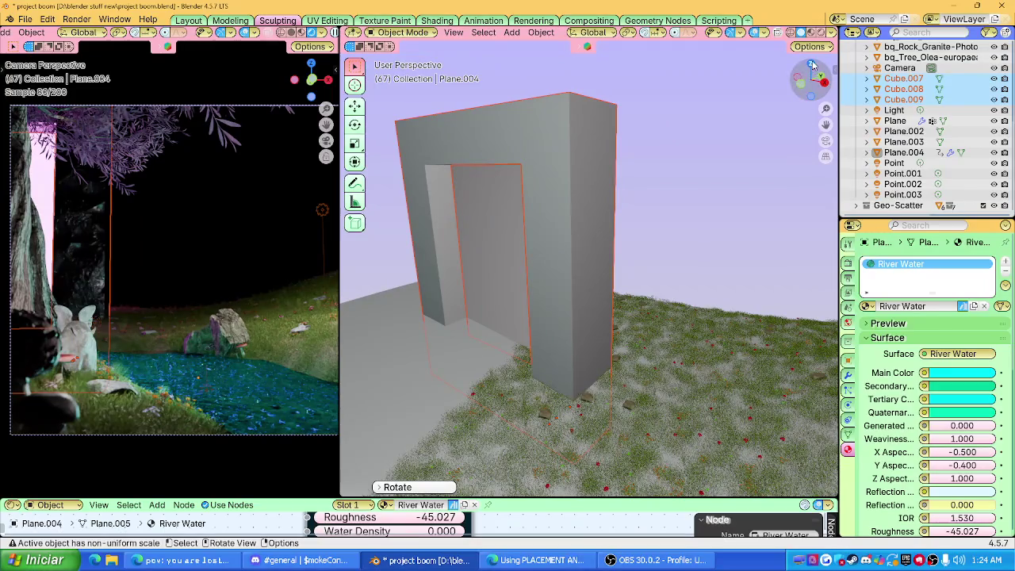
# Scale the portal down and set its height just above the grass.
pyautogui.click(811, 64)
pyautogui.press('g')
pyautogui.moveTo(676, 254); pyautogui.dragTo(609, 294, button='middle')
pyautogui.press('g')
pyautogui.press('z')
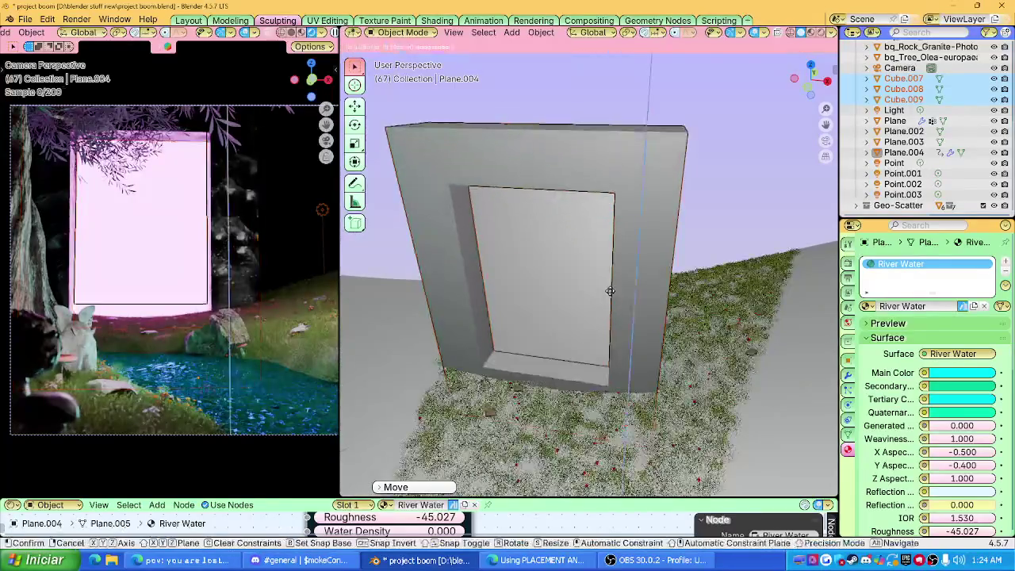
pyautogui.press('s')
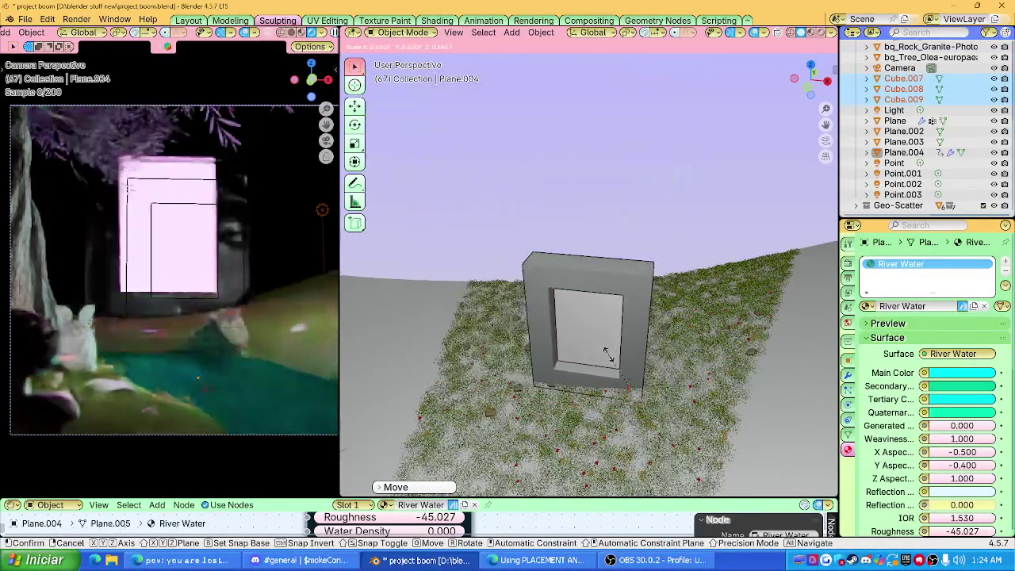
pyautogui.click(608, 358)
pyautogui.press('g')
pyautogui.press('z')
pyautogui.click(608, 358)
# Select the outer obsidian frame and begin turning it about the vertical axis.
pyautogui.click(608, 357)
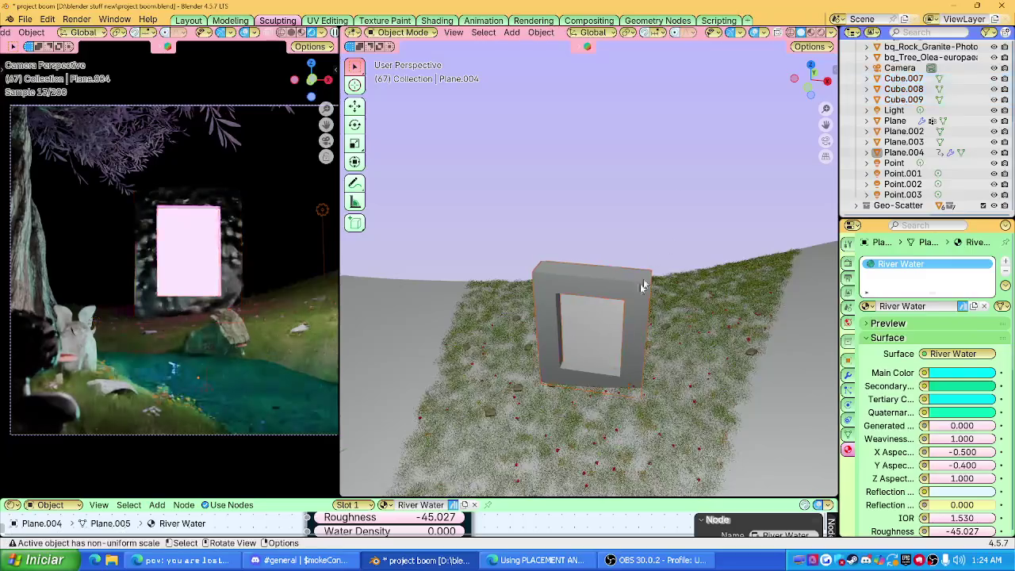
pyautogui.moveTo(608, 357); pyautogui.dragTo(614, 300, button='middle')
pyautogui.click(632, 305)
pyautogui.press('g')
pyautogui.press('z')
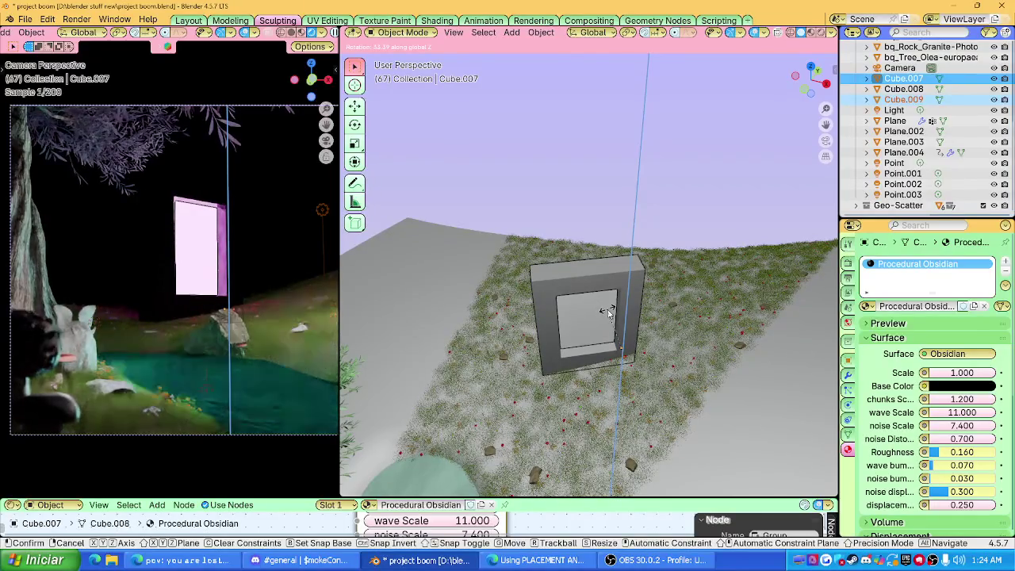
# Confirm the frame's rotation, then delete the glowing inner pane.
pyautogui.click(606, 310)
pyautogui.click(620, 217)
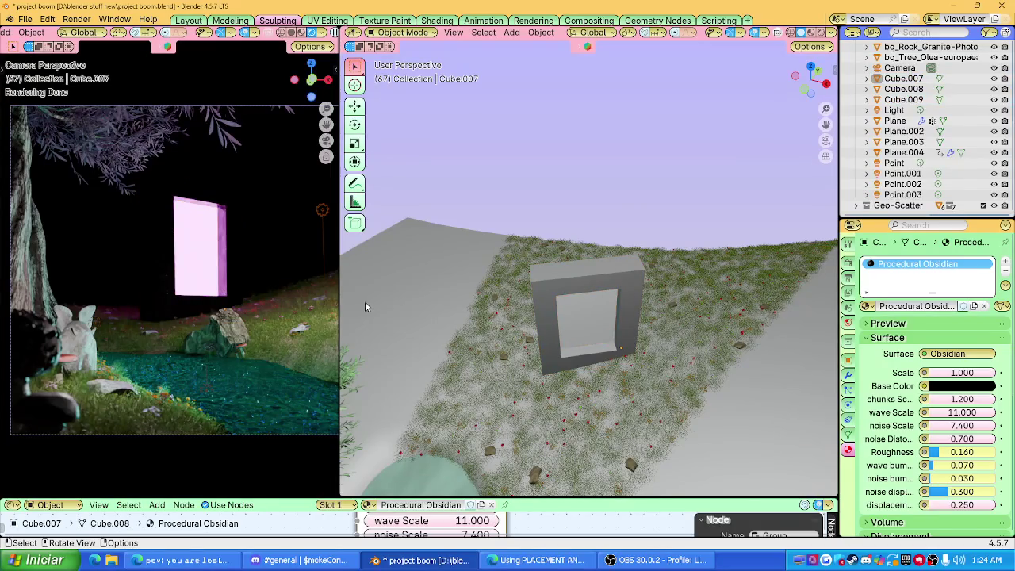
pyautogui.click(595, 322)
pyautogui.press('x')
pyautogui.click(572, 314)
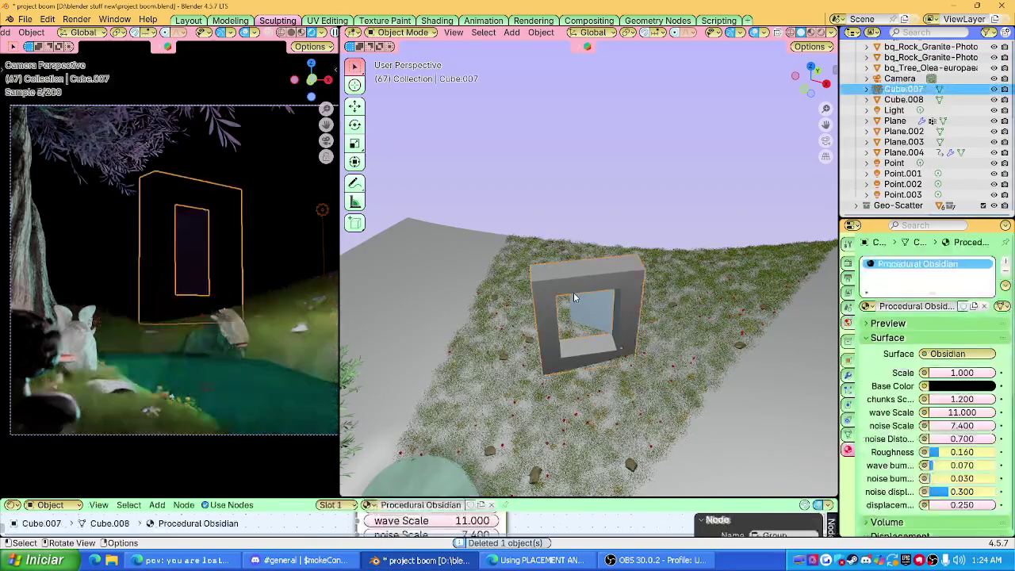
# Delete the remaining portal pieces, including the blue inner pane.
pyautogui.click(573, 292)
pyautogui.press('Delete')
pyautogui.click(589, 297)
pyautogui.press('x')
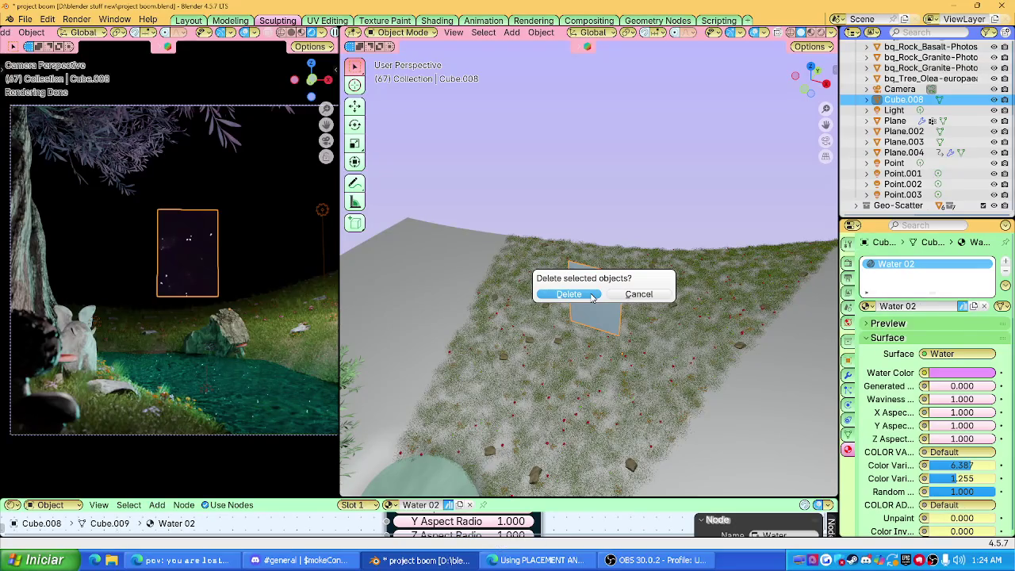
pyautogui.click(592, 297)
# Orbit down to the tree and pond and place the 3D cursor on the pond surface.
pyautogui.moveTo(591, 297)
pyautogui.mouseDown(button='middle')
pyautogui.moveTo(553, 352)
pyautogui.moveTo(606, 343)
pyautogui.moveTo(553, 369)
pyautogui.mouseUp(button='middle')
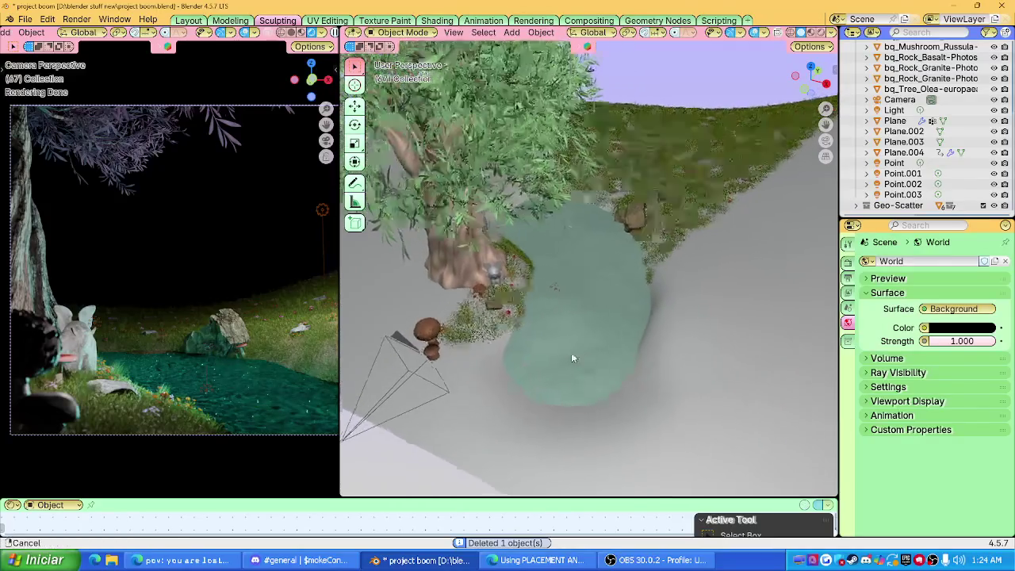
pyautogui.keyDown('shift'); pyautogui.rightClick(557, 342); pyautogui.keyUp('shift')
pyautogui.hotkey('shift', 'a')
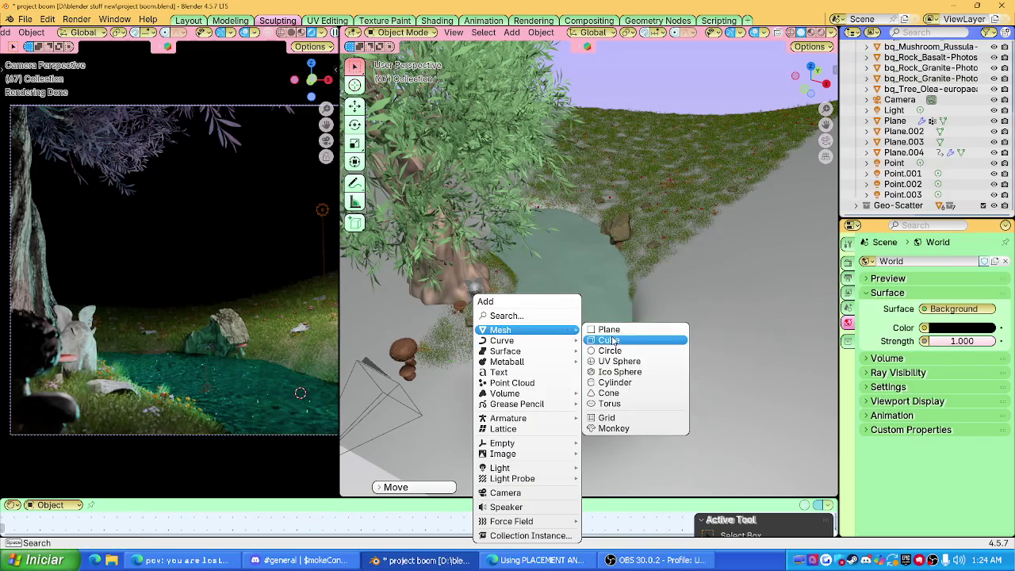
# Dismiss the Add menu without adding anything.
pyautogui.press('Escape')
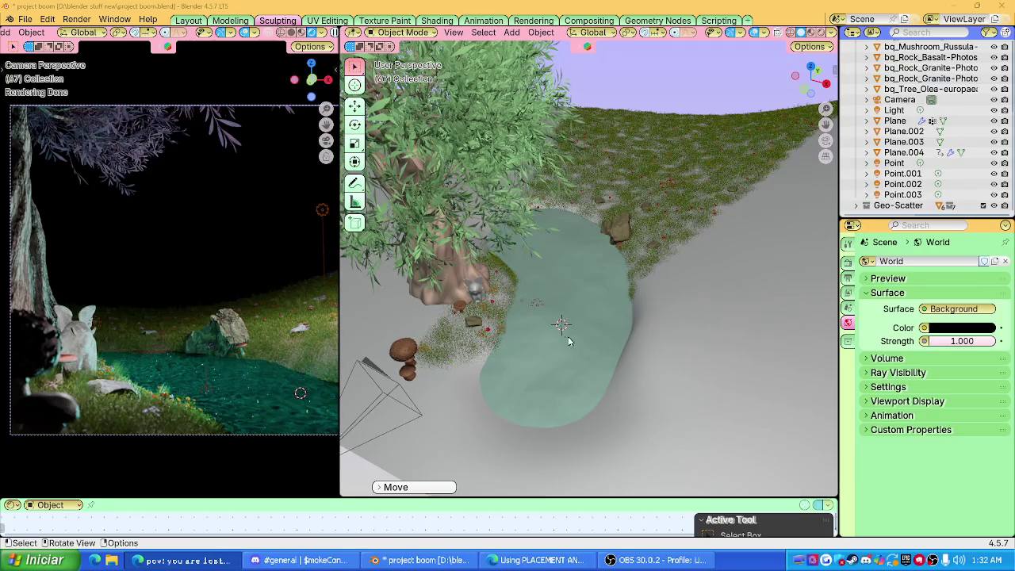
# Zoom and orbit in on the tree and pond, then bring up the Add menu.
pyautogui.scroll(-8, 576, 341)
pyautogui.moveTo(576, 341)
pyautogui.mouseDown(button='middle')
pyautogui.moveTo(570, 350)
pyautogui.moveTo(730, 263)
pyautogui.mouseUp(button='middle')
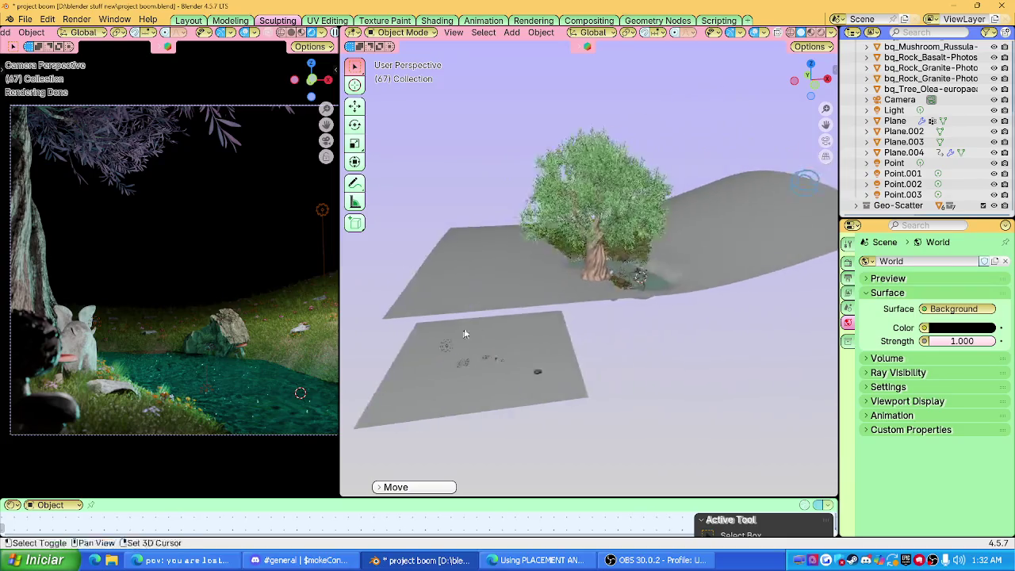
pyautogui.scroll(5, 458, 330)
pyautogui.moveTo(457, 330)
pyautogui.keyDown('shift'); pyautogui.mouseDown(button='middle')
pyautogui.moveTo(536, 332)
pyautogui.moveTo(585, 274)
pyautogui.mouseUp(button='middle'); pyautogui.keyUp('shift')
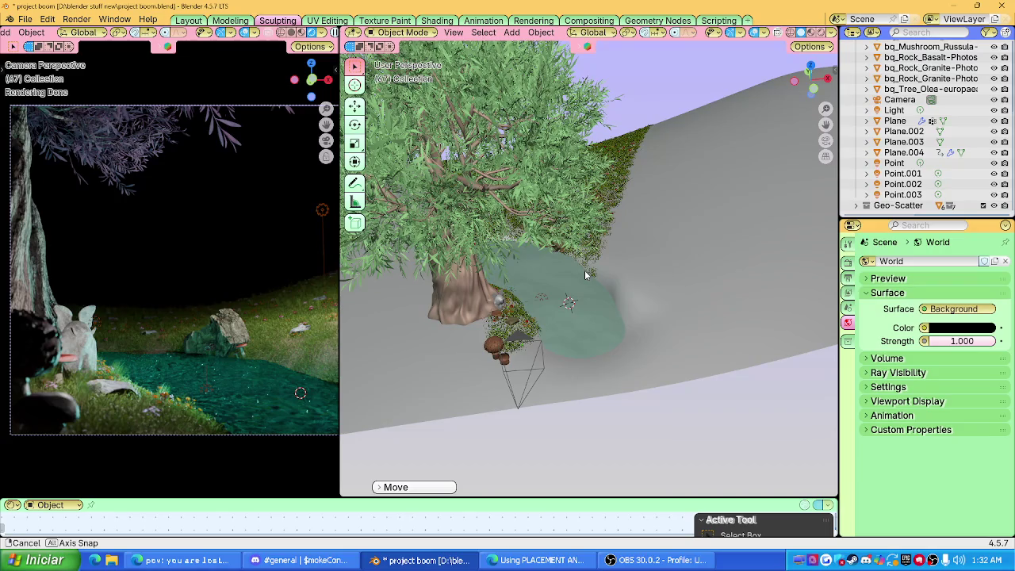
pyautogui.moveTo(585, 274); pyautogui.dragTo(584, 272, button='middle')
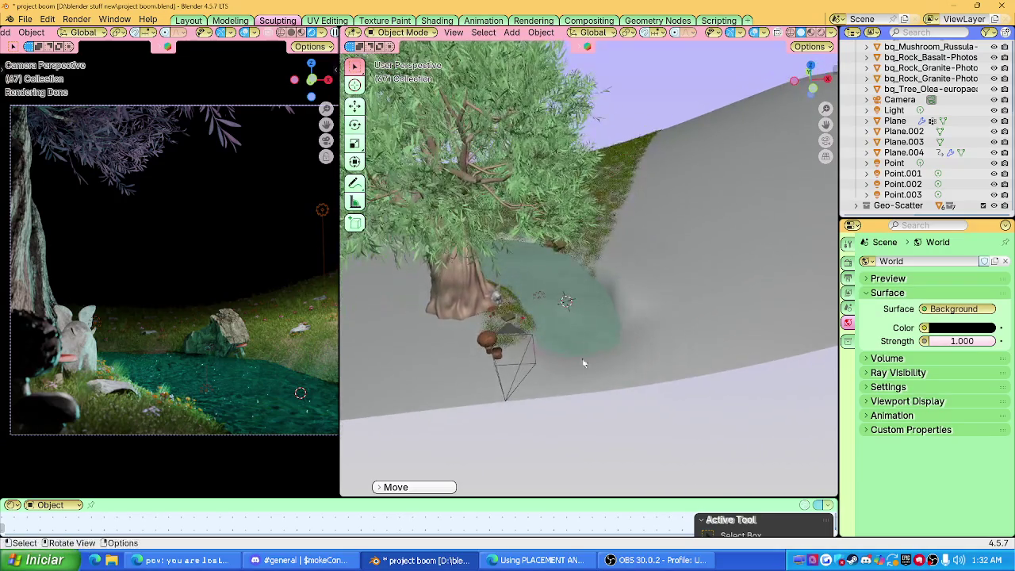
pyautogui.scroll(3, 548, 313)
pyautogui.scroll(2, 538, 307)
pyautogui.hotkey('shift', 'a')
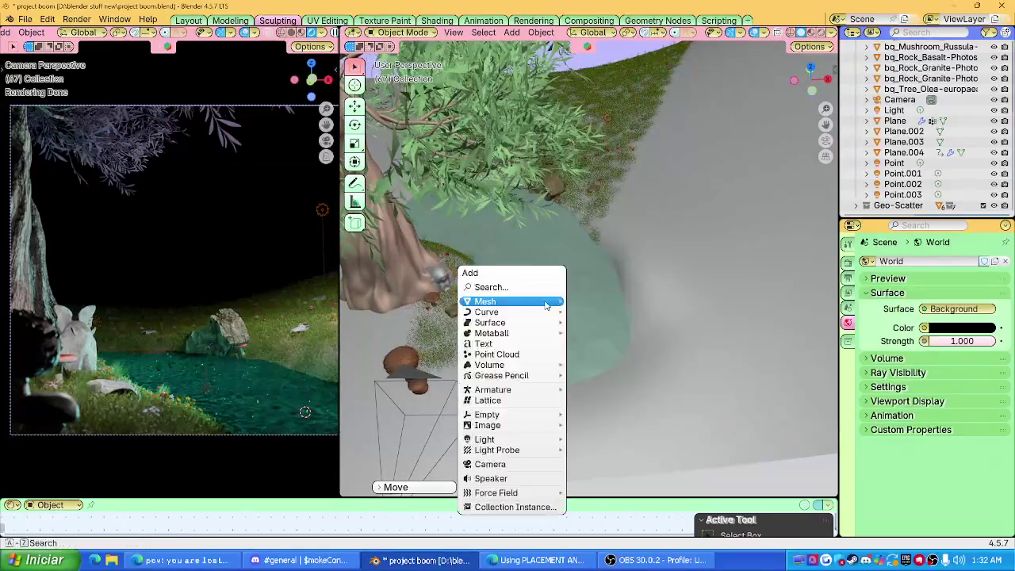
# Add a new plane at the pond, rotate it, and set transform orientation to Local.
pyautogui.click(594, 298)
pyautogui.press('r')
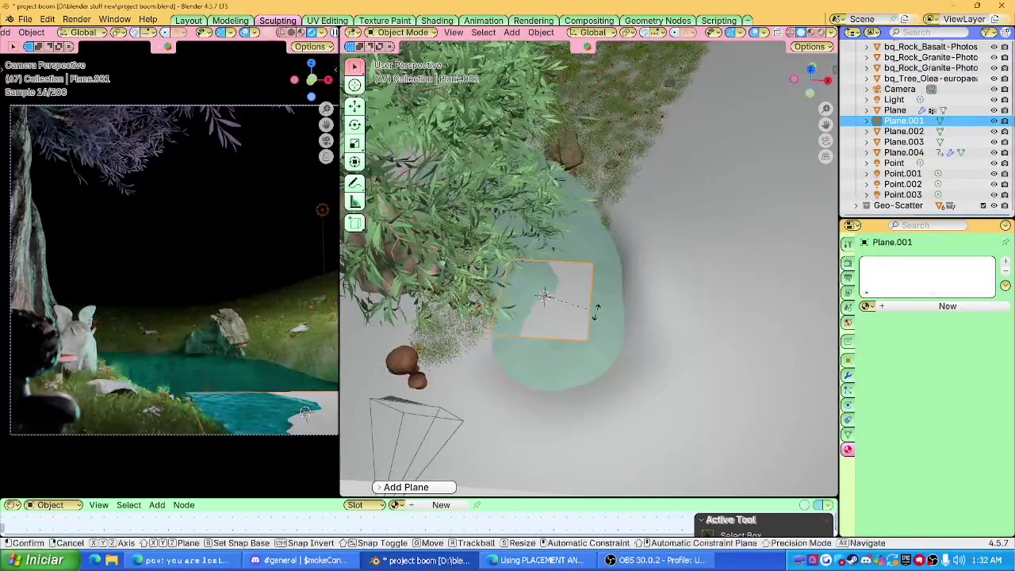
pyautogui.click(590, 295)
pyautogui.press('s')
pyautogui.press('x')
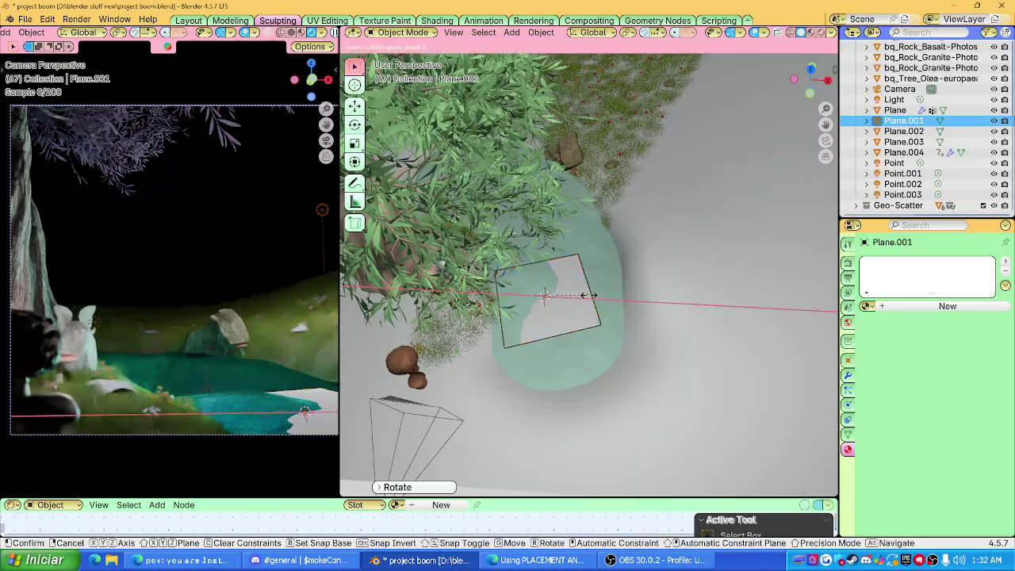
pyautogui.press('Escape')
pyautogui.click(592, 32)
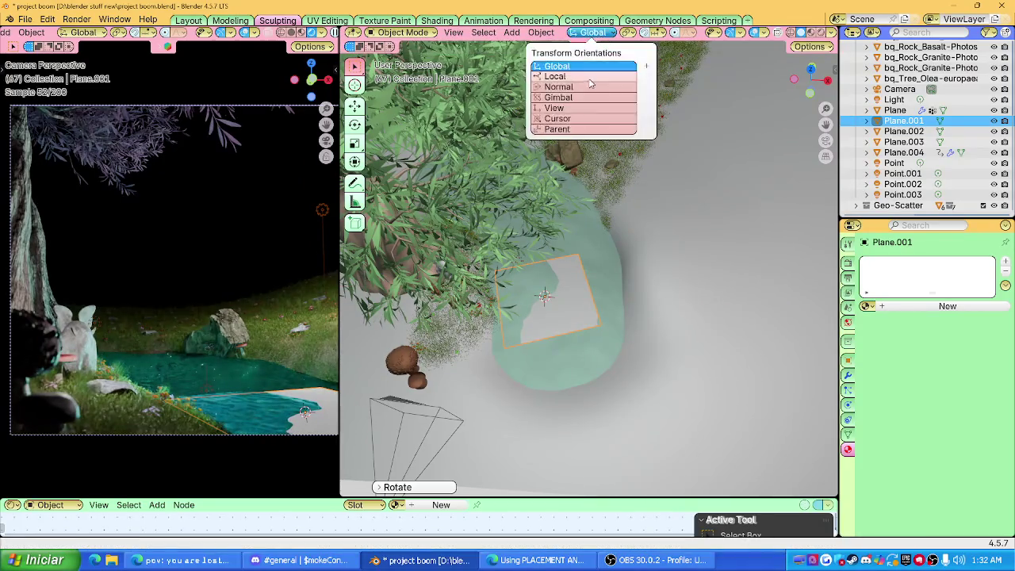
pyautogui.click(590, 79)
# Stretch the plane along its local X, shift it lengthwise, and narrow its width.
pyautogui.press('s')
pyautogui.press('x')
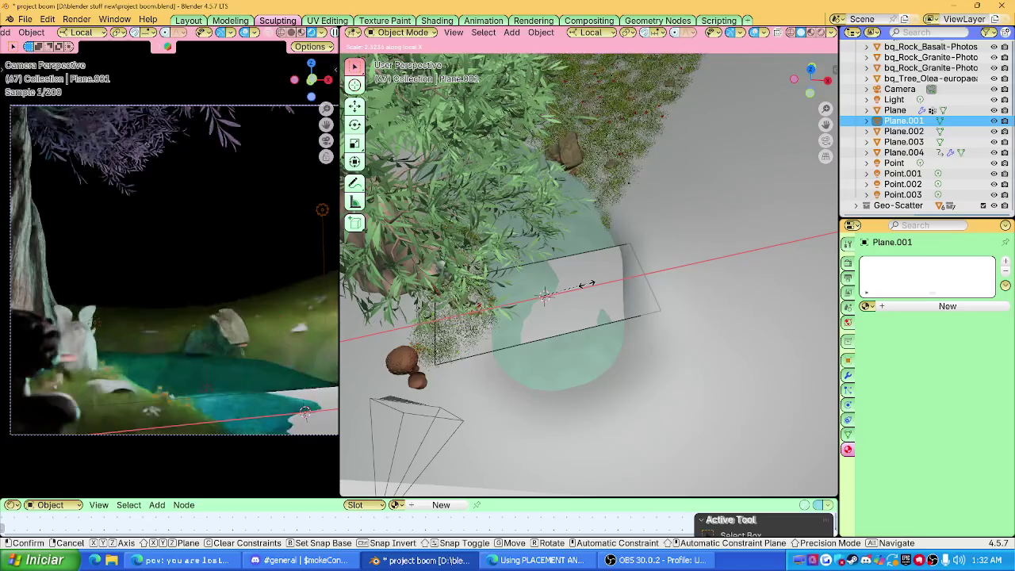
pyautogui.click(587, 284)
pyautogui.press('g')
pyautogui.press('x')
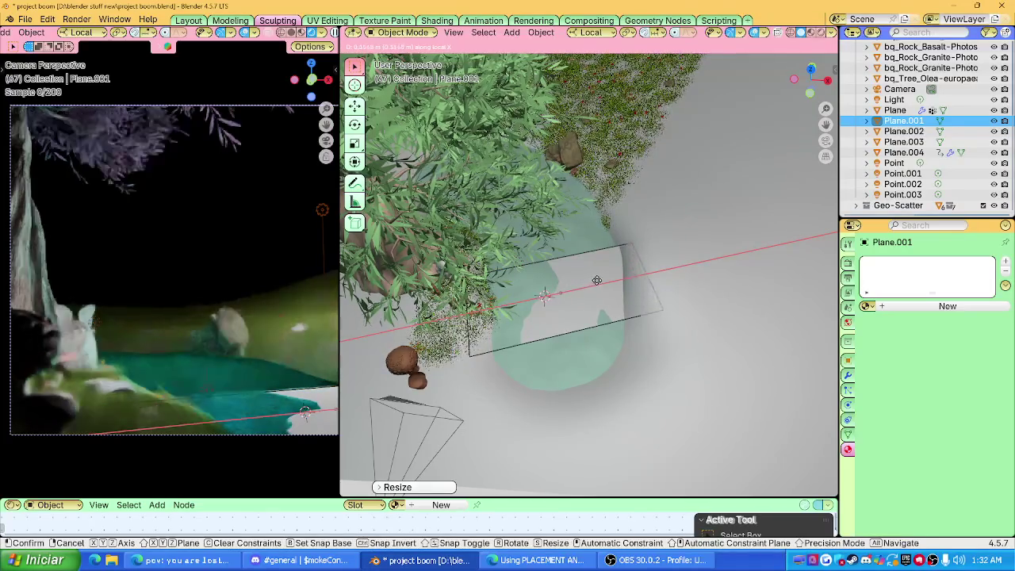
pyautogui.click(602, 279)
pyautogui.press('s')
pyautogui.press('y')
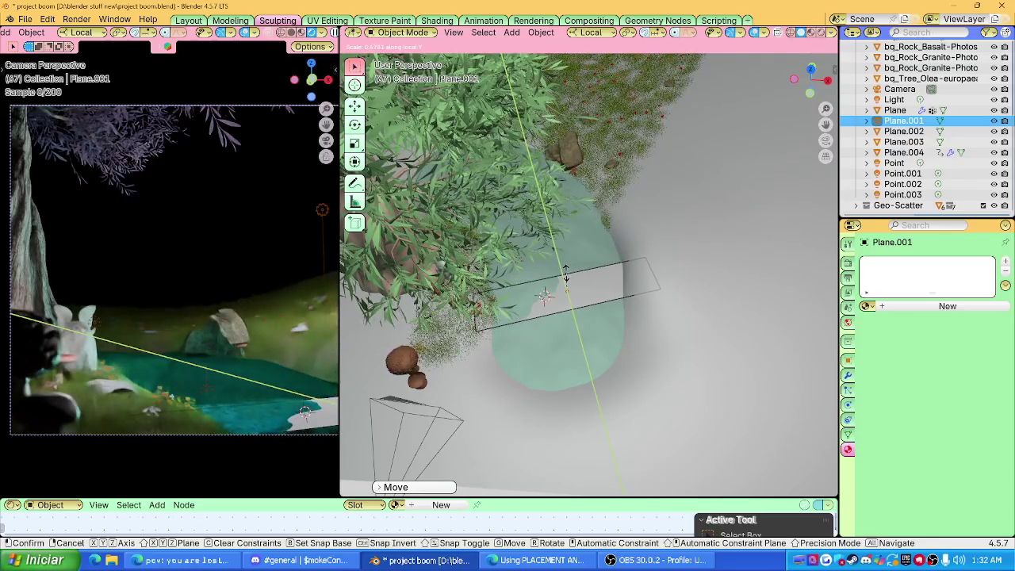
pyautogui.click(567, 271)
# Position the plane across the pond by moving it along X and Y.
pyautogui.press('KP_Decimal')
pyautogui.moveTo(574, 255)
pyautogui.mouseDown(button='middle')
pyautogui.moveTo(560, 241)
pyautogui.moveTo(624, 252)
pyautogui.mouseUp(button='middle')
pyautogui.press('g')
pyautogui.press('x')
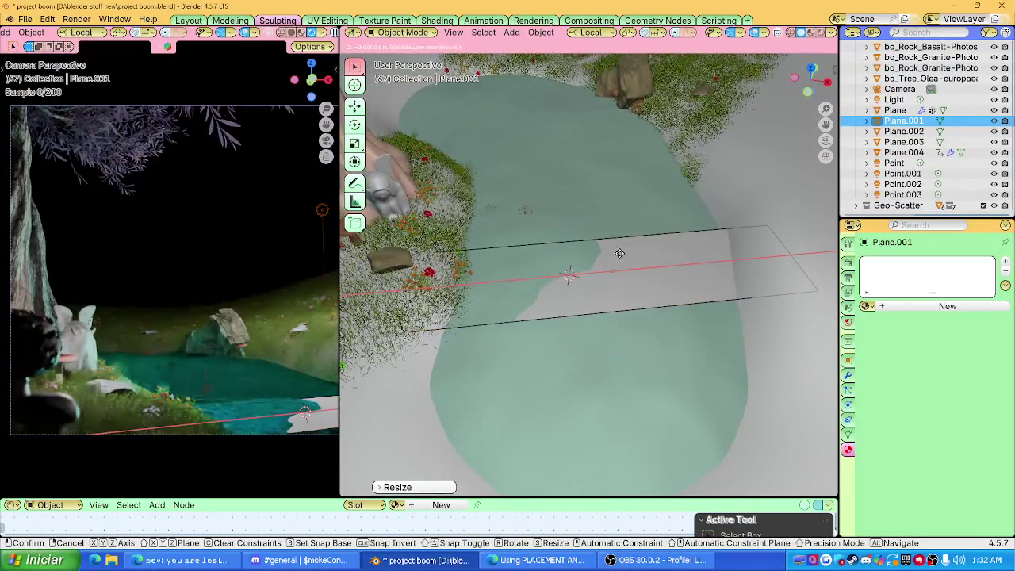
pyautogui.click(603, 256)
pyautogui.press('g')
pyautogui.press('y')
pyautogui.press('y')
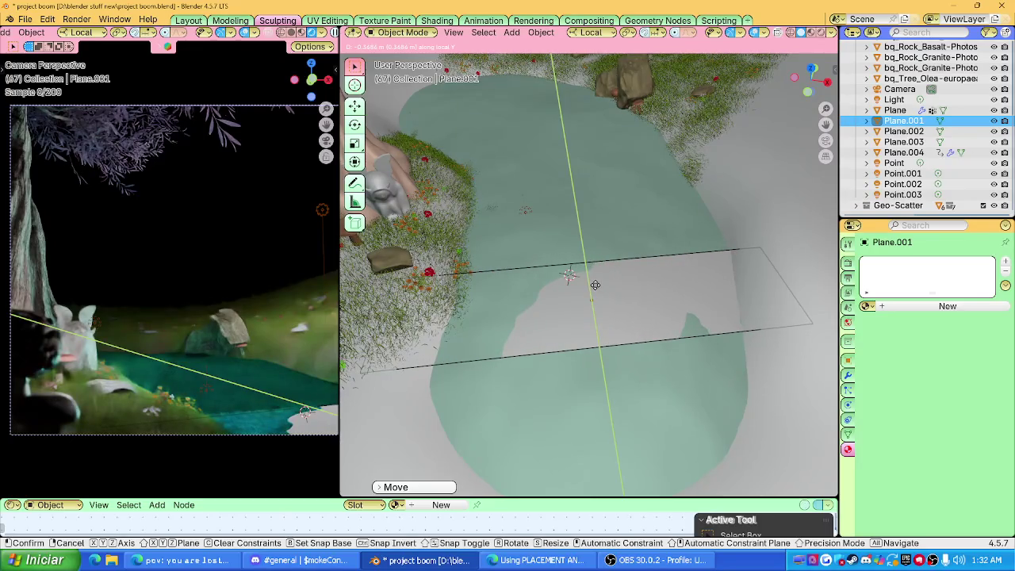
pyautogui.click(595, 285)
# In Edit Mode, start a loop cut on the plane and raise it to about 24 cuts.
pyautogui.press('Tab')
pyautogui.hotkey('ctrl', 'r')
pyautogui.scroll(10, 570, 273)
pyautogui.scroll(13, 569, 274)
pyautogui.scroll(1, 569, 274)
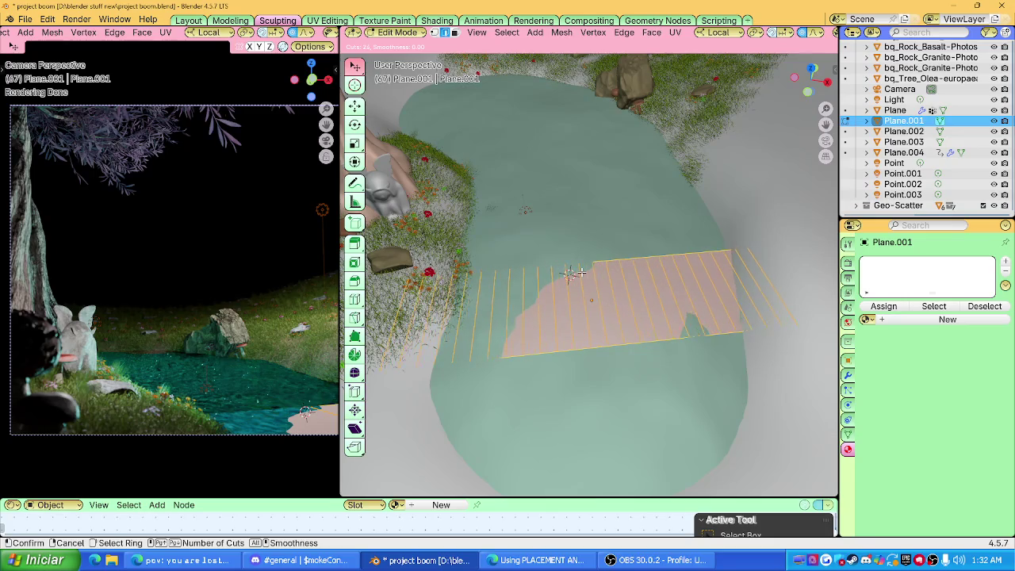
# Commit the 24 evenly spaced loop cuts across the deck.
pyautogui.click(582, 272)
pyautogui.rightClick(582, 272)
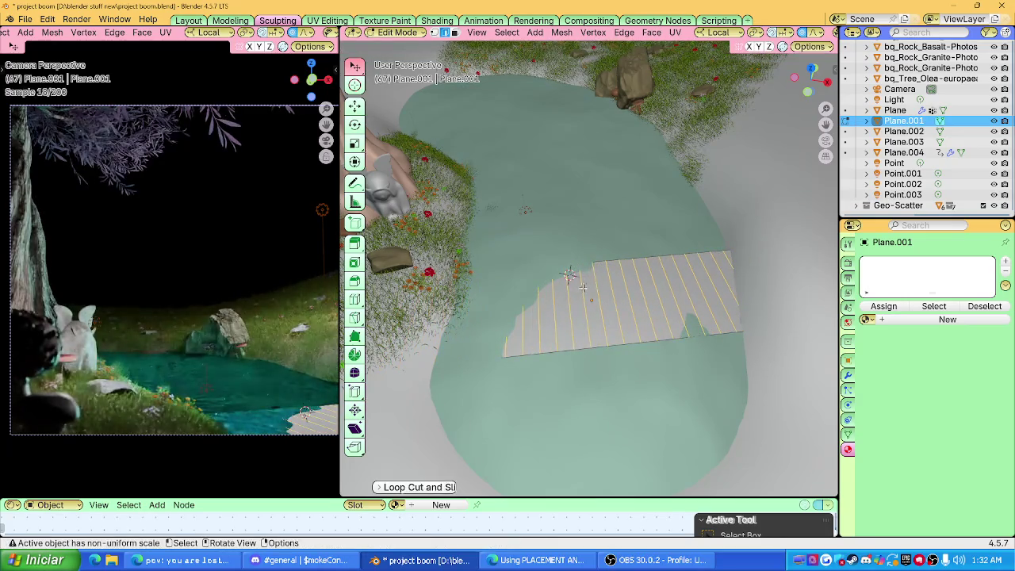
pyautogui.scroll(-4, 582, 247)
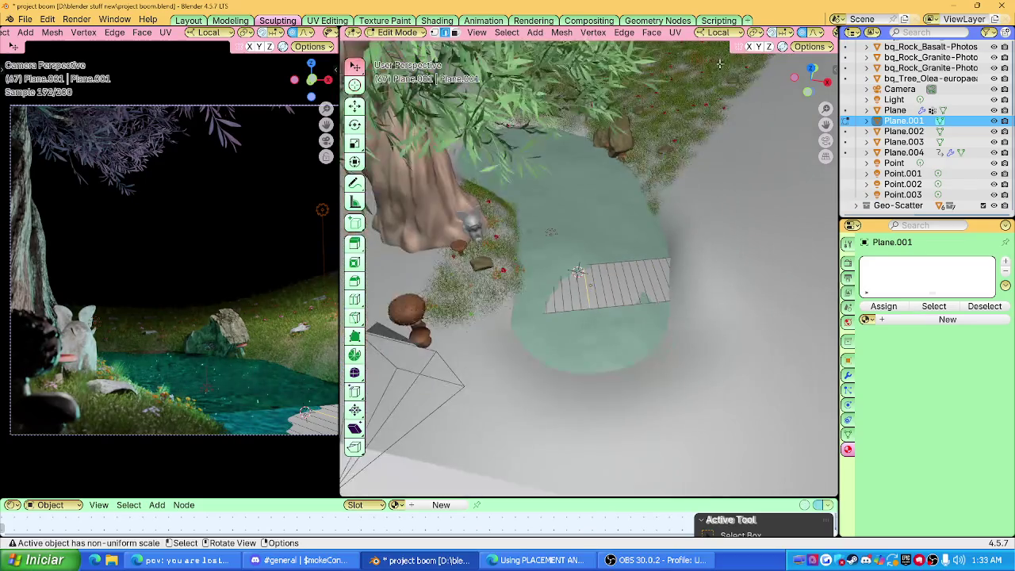
pyautogui.scroll(-2, 452, 33)
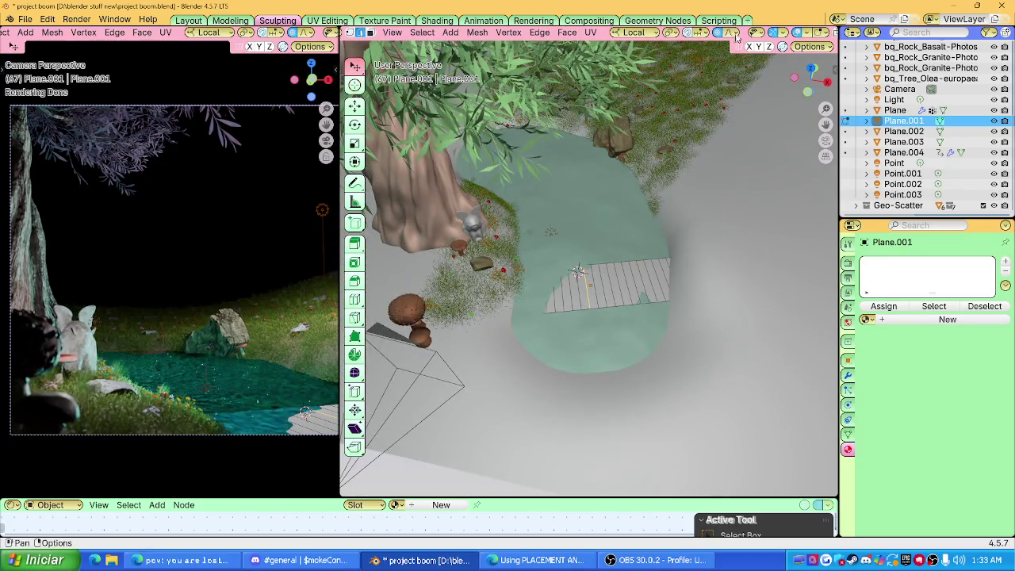
pyautogui.moveTo(643, 169); pyautogui.dragTo(603, 190, button='middle')
# Lift the deck's middle along Z with proportional falloff into a smooth arch, back in Object Mode.
pyautogui.press('g')
pyautogui.press('z')
pyautogui.press('z')
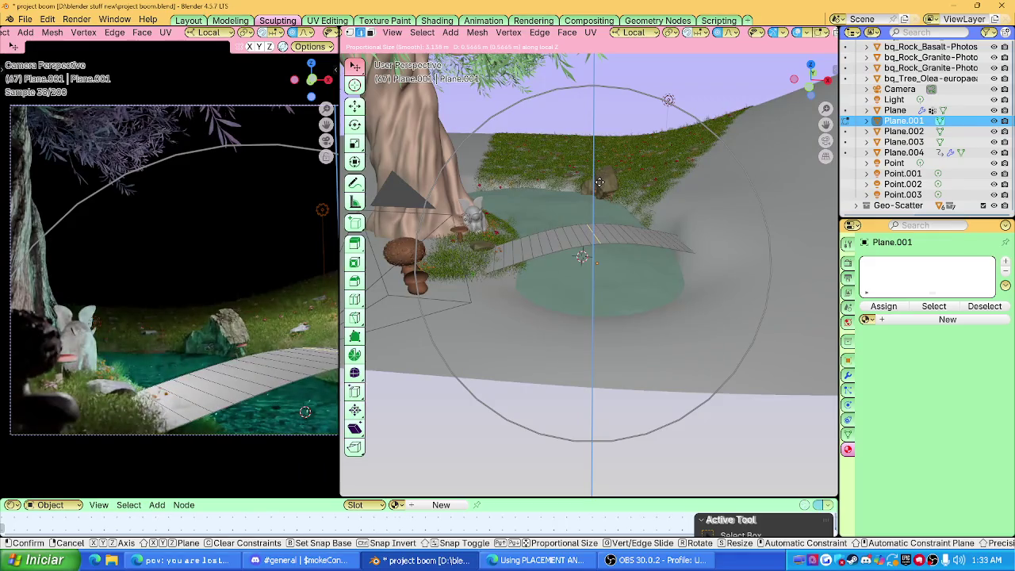
pyautogui.scroll(2, 600, 181)
pyautogui.scroll(1, 600, 181)
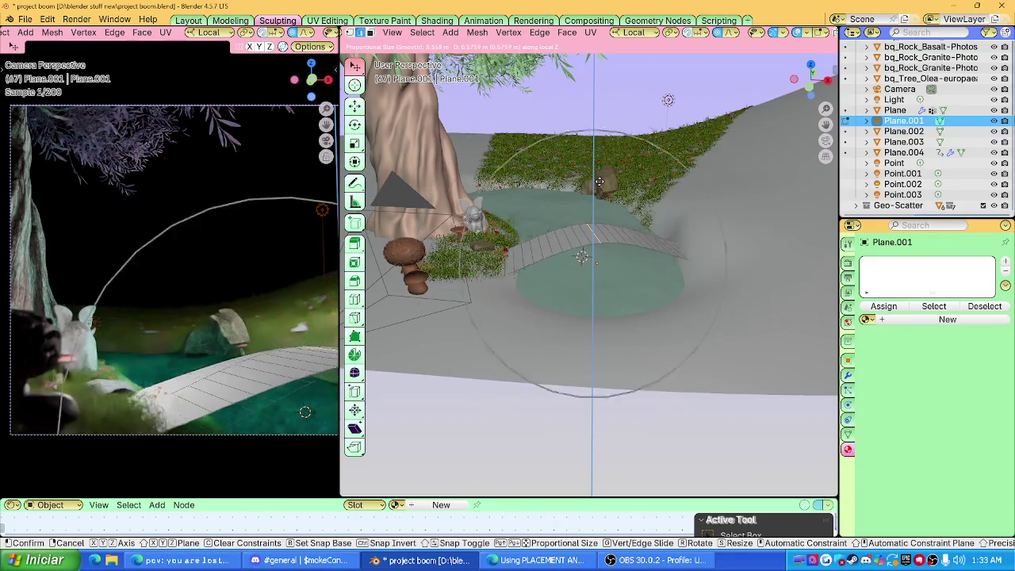
pyautogui.scroll(1, 599, 181)
pyautogui.scroll(-1, 599, 182)
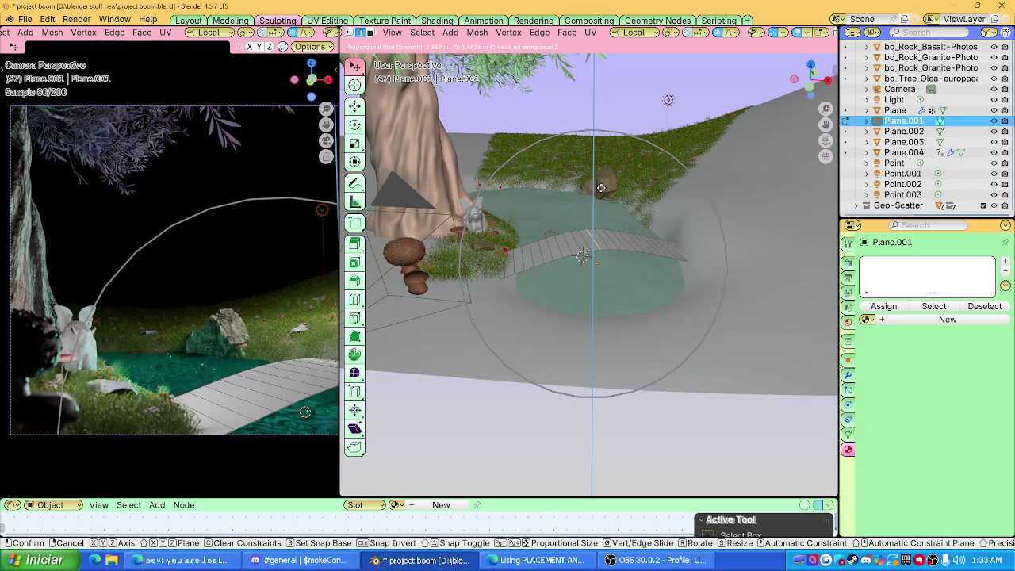
pyautogui.click(605, 184)
pyautogui.press('Tab')
pyautogui.hotkey('alt', 'a')
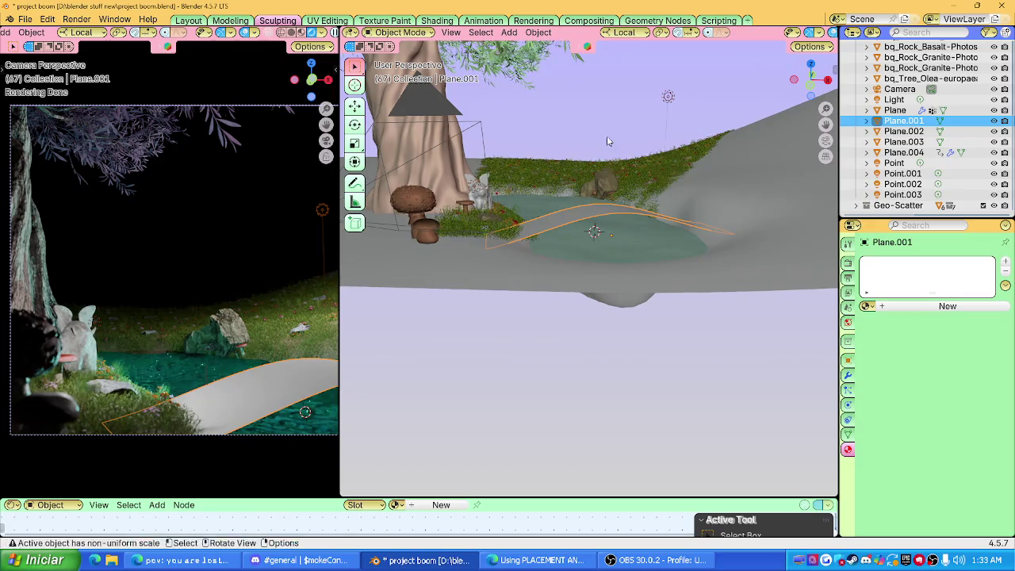
# Bring the pond back into view and select the arched bridge plane.
pyautogui.keyDown('shift'); pyautogui.scroll(-5, 593, 189); pyautogui.keyUp('shift')
pyautogui.keyDown('shift'); pyautogui.scroll(-6, 595, 181); pyautogui.keyUp('shift')
pyautogui.moveTo(595, 182)
pyautogui.keyDown('shift'); pyautogui.mouseDown(button='middle')
pyautogui.moveTo(610, 268)
pyautogui.moveTo(575, 288)
pyautogui.moveTo(590, 229)
pyautogui.mouseUp(button='middle'); pyautogui.keyUp('shift')
pyautogui.click(575, 287)
pyautogui.press('Tab')
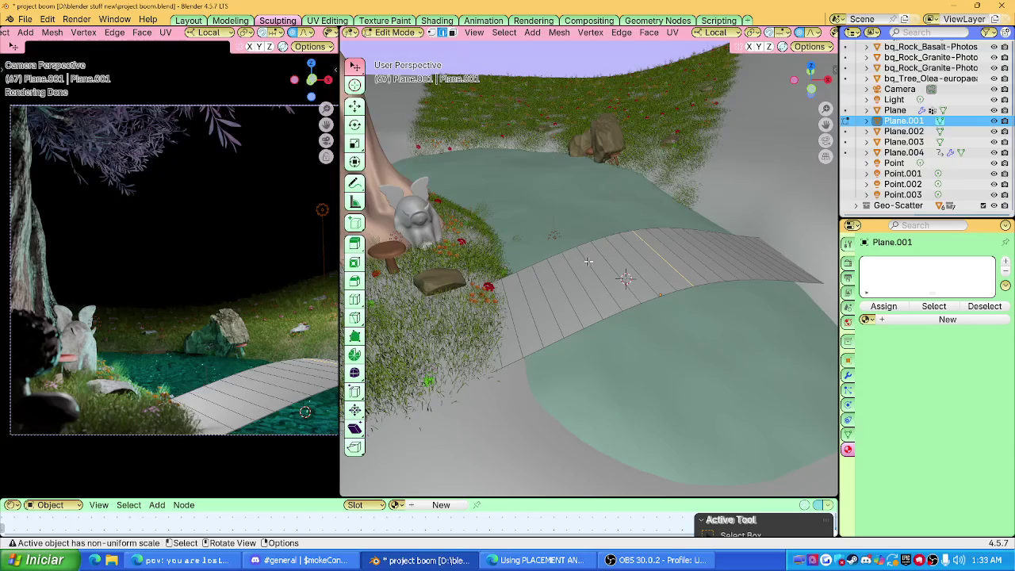
pyautogui.press('Tab')
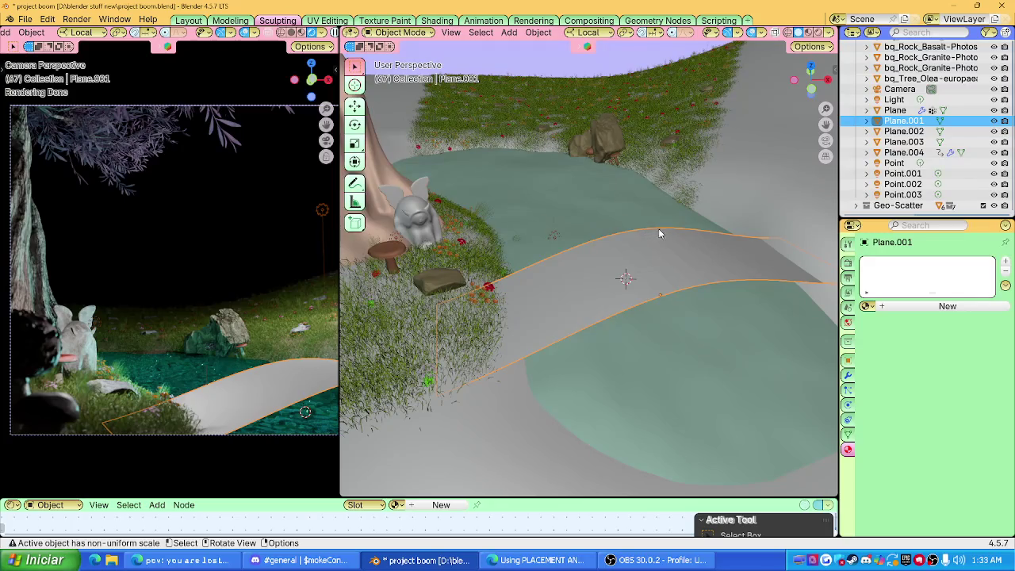
pyautogui.press('g')
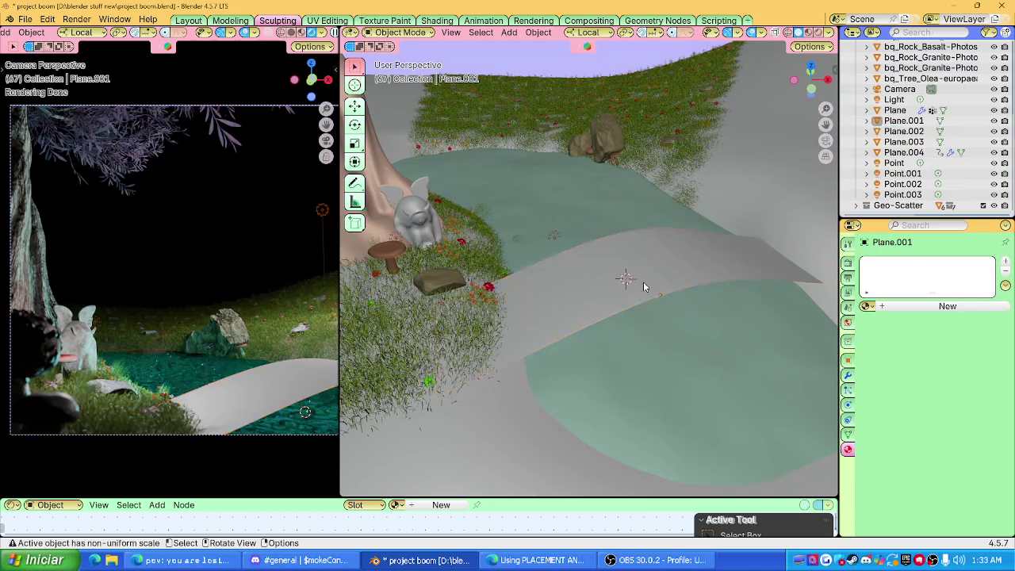
pyautogui.moveTo(640, 246); pyautogui.dragTo(635, 240, button='middle')
# In Local view, extrude the whole deck mesh along Z for thickness, then return to the full scene.
pyautogui.press('KP_Divide')
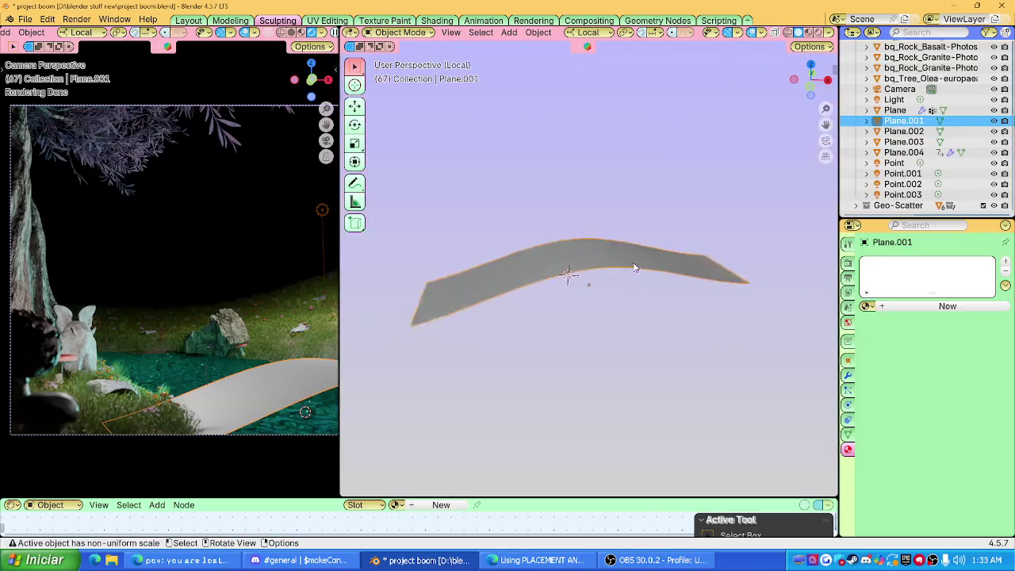
pyautogui.press('Tab')
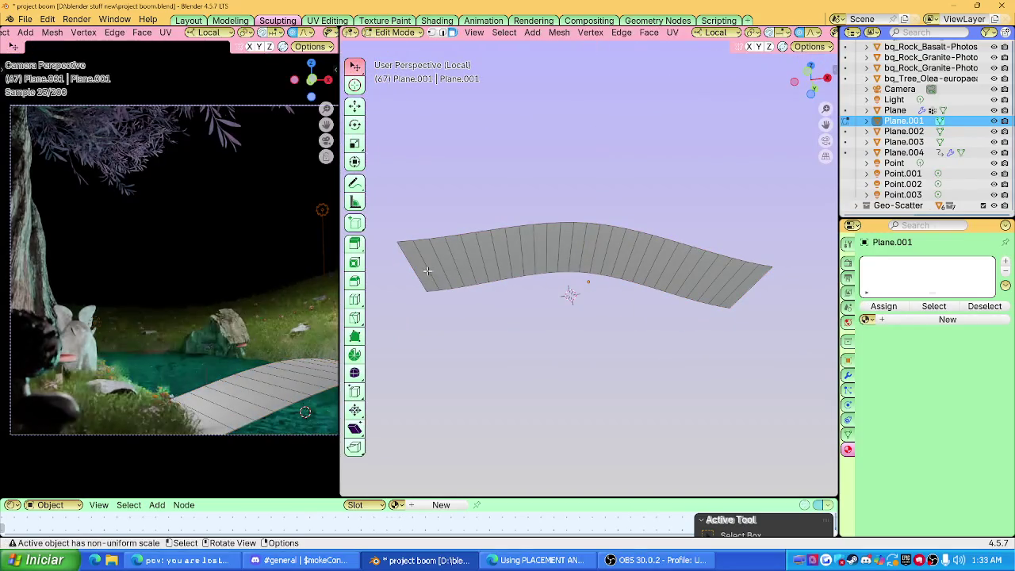
pyautogui.press('a')
pyautogui.press('g')
pyautogui.press('z')
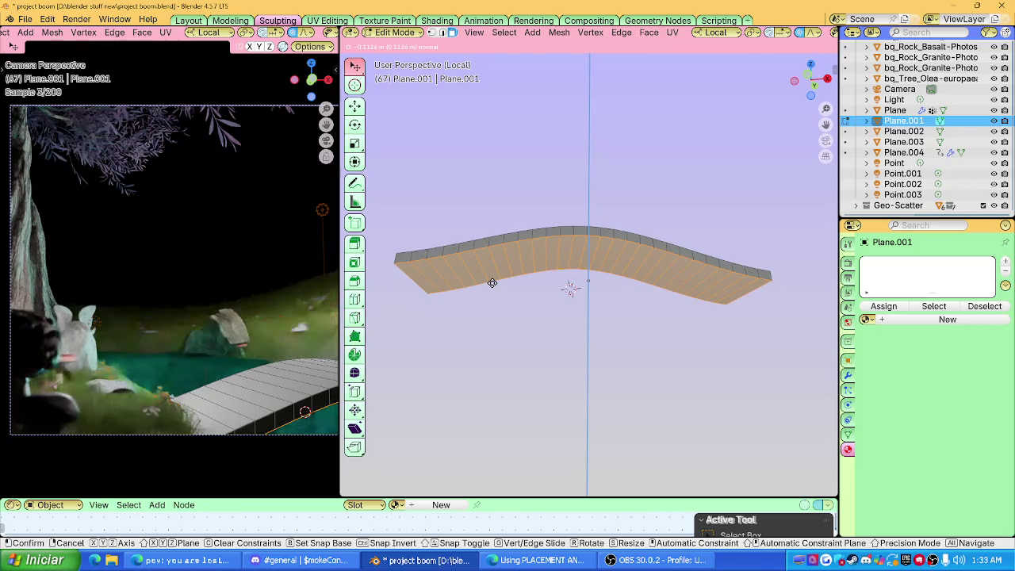
pyautogui.click(492, 283)
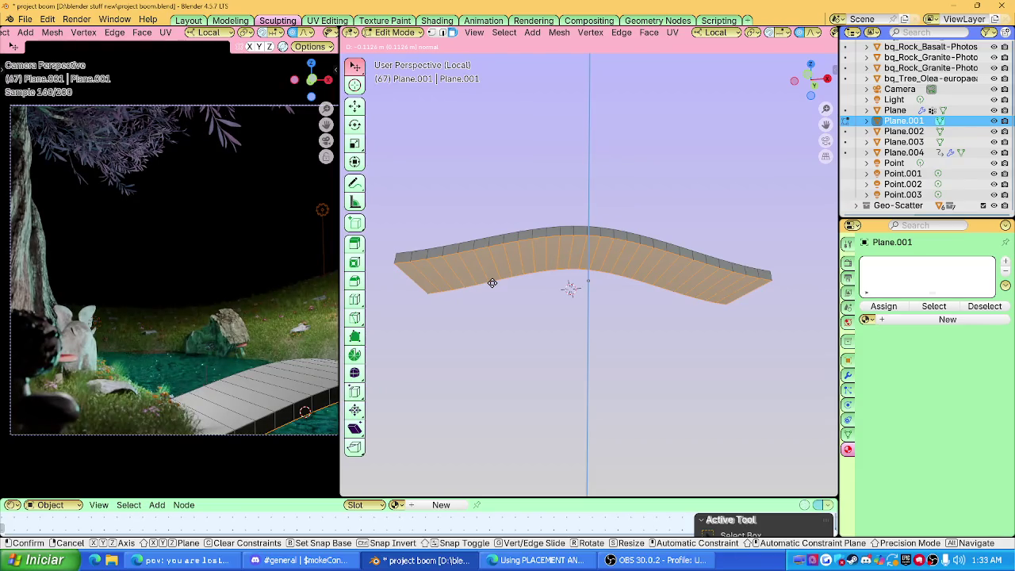
pyautogui.press('Tab')
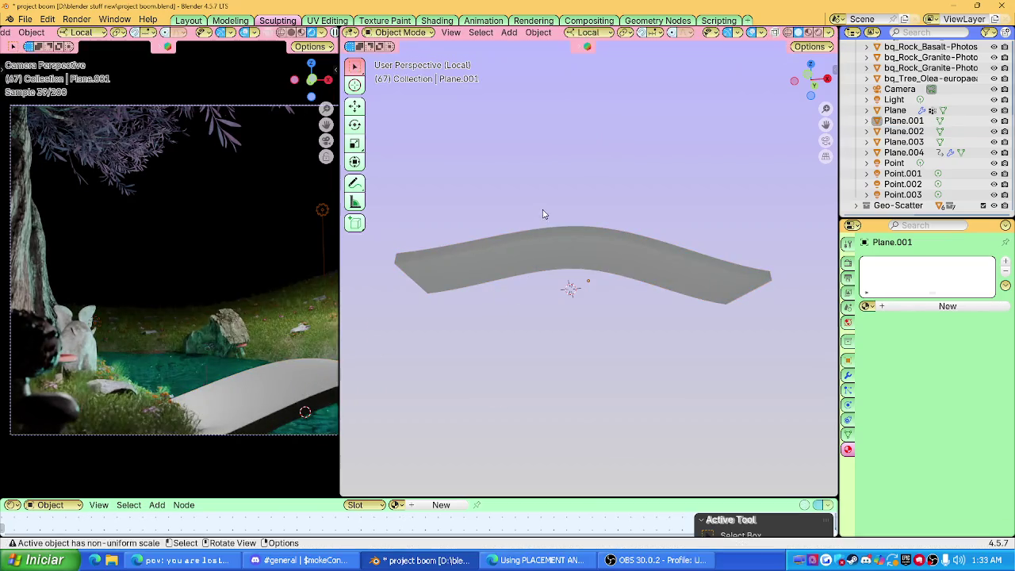
pyautogui.press('KP_Divide')
pyautogui.moveTo(545, 267)
pyautogui.mouseDown(button='middle')
pyautogui.moveTo(599, 341)
pyautogui.moveTo(586, 268)
pyautogui.mouseUp(button='middle')
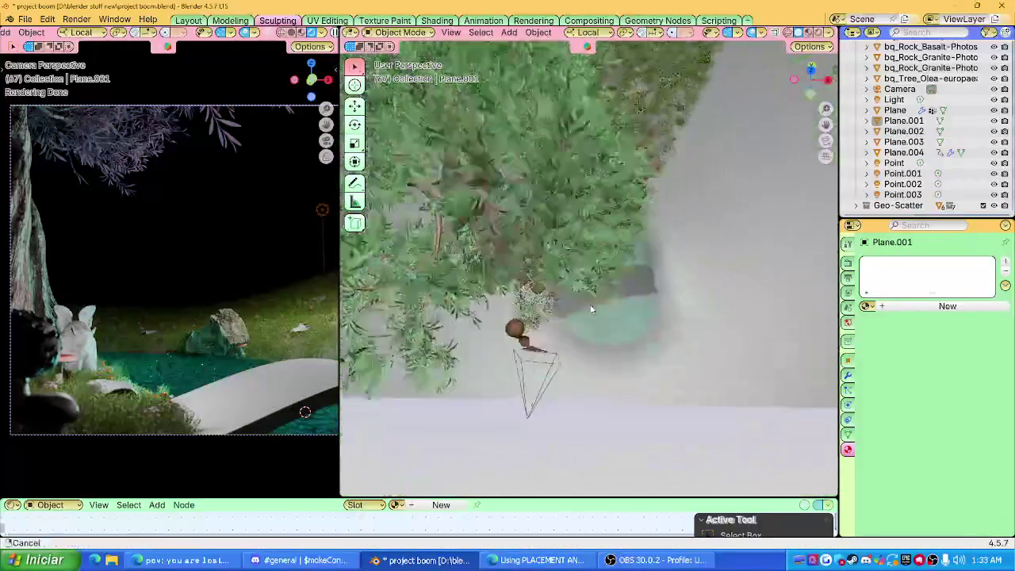
# Apply all transforms to the bridge plank and give it Shade Auto Smooth.
pyautogui.click(587, 268)
pyautogui.hotkey('ctrl', 'a')
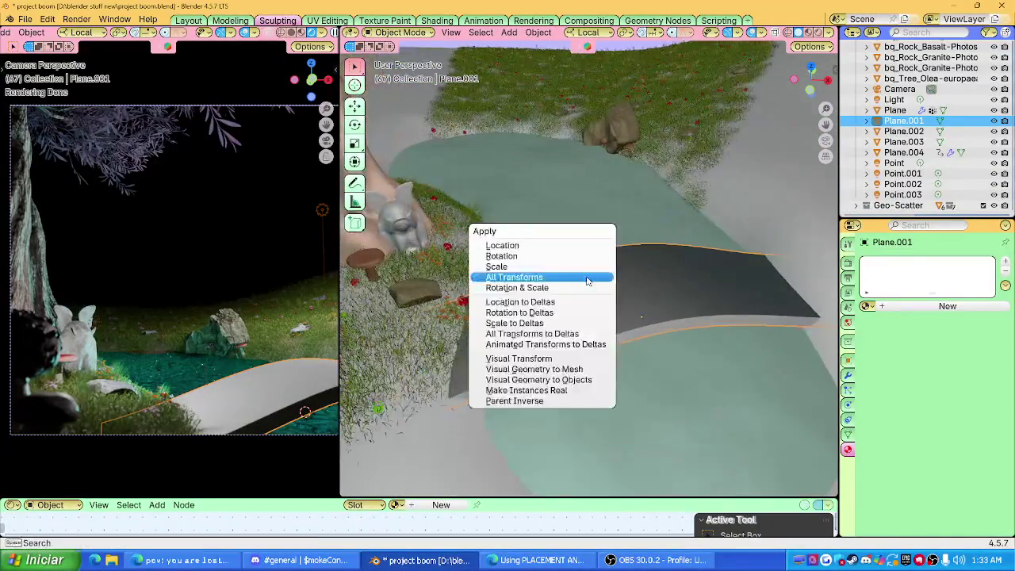
pyautogui.click(591, 276)
pyautogui.scroll(3, 605, 291)
pyautogui.rightClick(599, 301)
pyautogui.click(599, 307)
pyautogui.moveTo(594, 293)
pyautogui.mouseDown(button='middle')
pyautogui.moveTo(621, 252)
pyautogui.moveTo(666, 249)
pyautogui.mouseUp(button='middle')
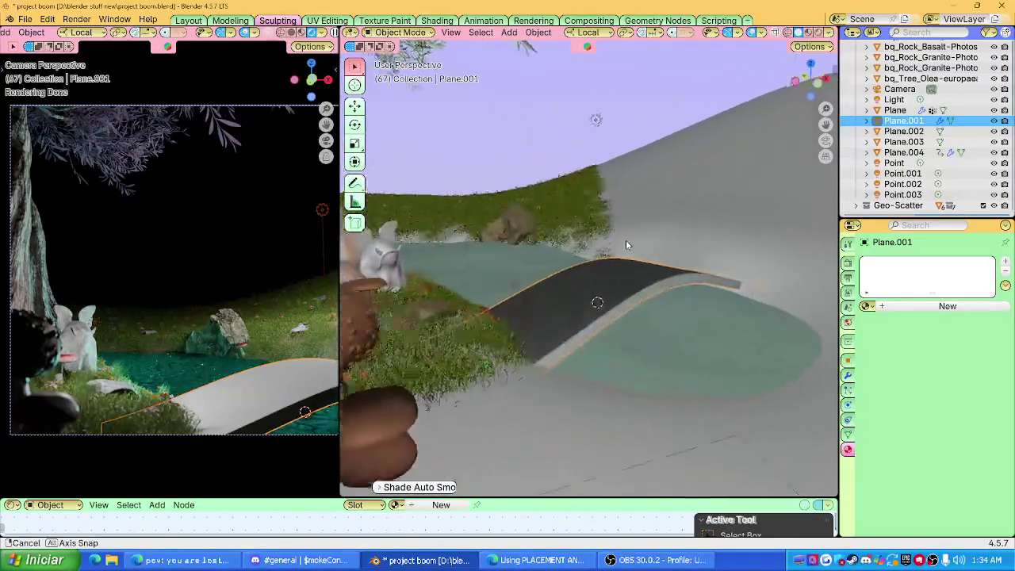
pyautogui.moveTo(667, 249); pyautogui.dragTo(596, 235, button='middle')
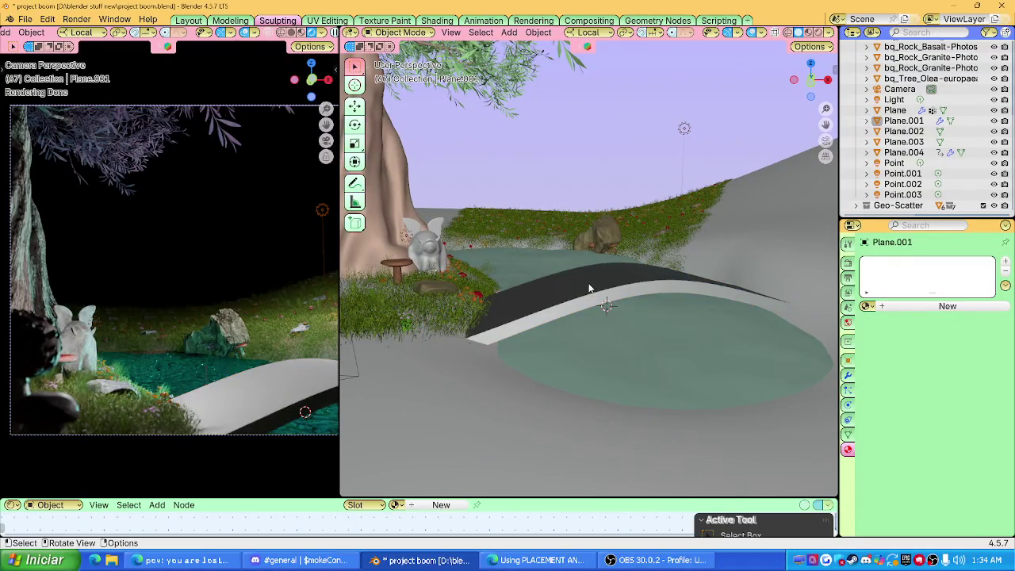
pyautogui.moveTo(577, 287); pyautogui.dragTo(576, 300, button='middle')
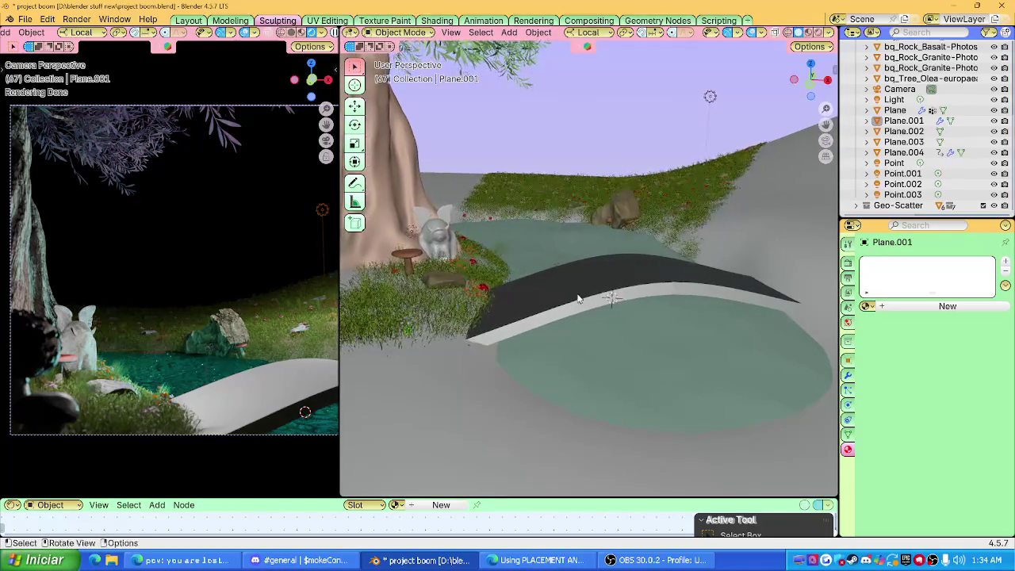
pyautogui.click(604, 279)
pyautogui.scroll(2, 605, 280)
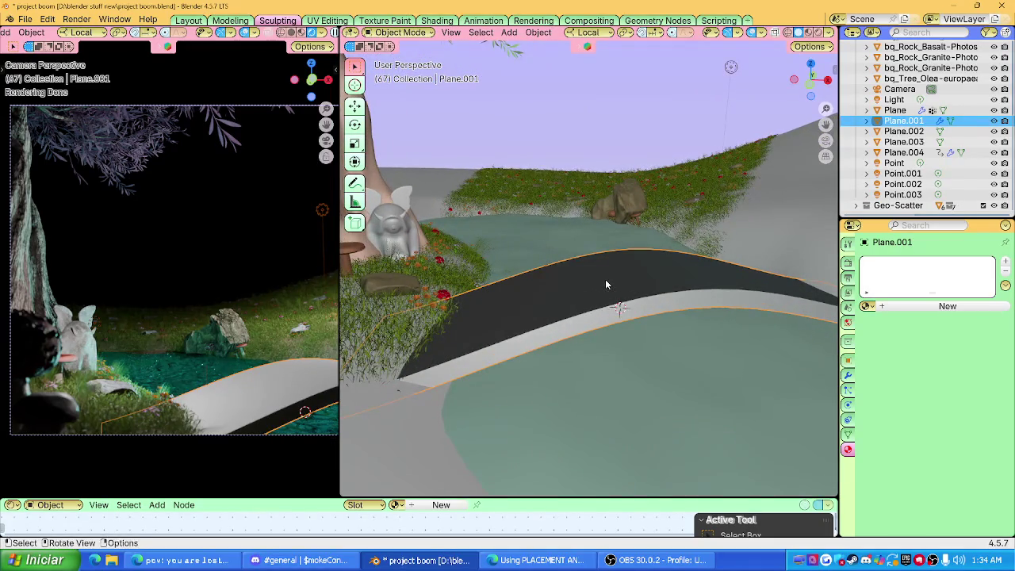
pyautogui.moveTo(605, 279)
pyautogui.mouseDown(button='middle')
pyautogui.moveTo(597, 337)
pyautogui.moveTo(601, 283)
pyautogui.mouseUp(button='middle')
# Turn on the Face Orientation overlay and inspect the bridge's red inward-facing faces.
pyautogui.click(829, 33)
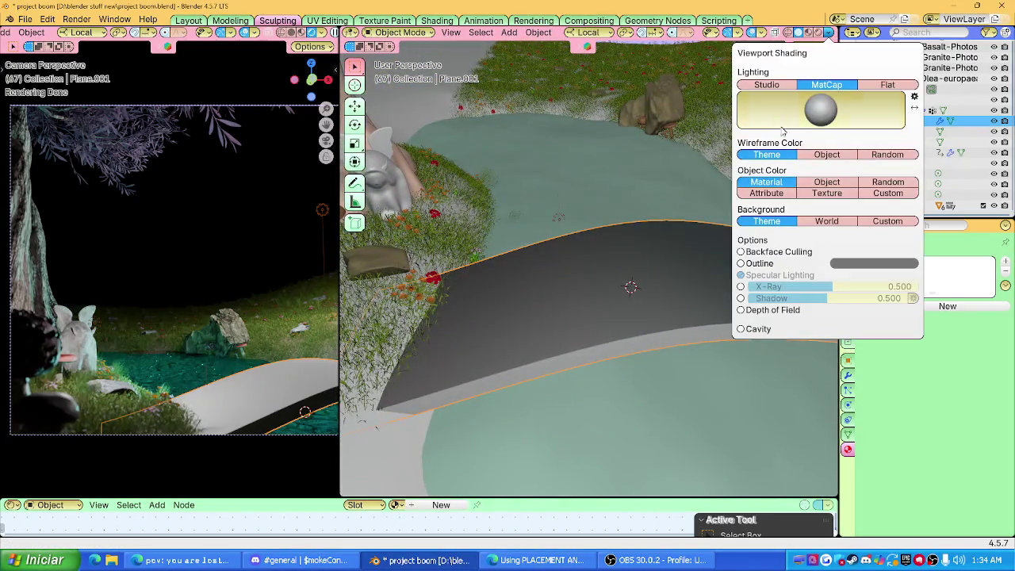
pyautogui.click(762, 34)
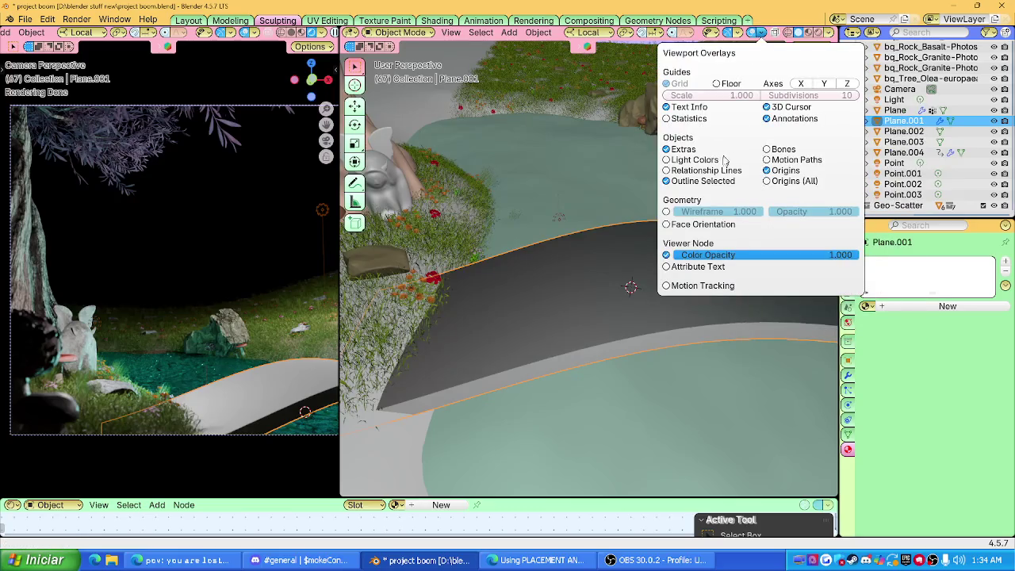
pyautogui.click(701, 226)
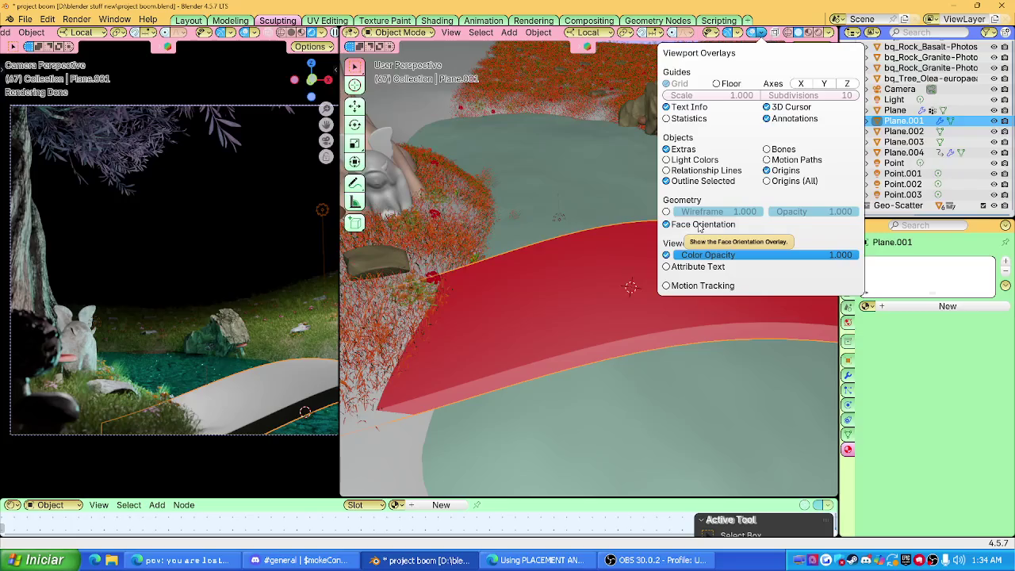
pyautogui.moveTo(606, 249)
pyautogui.mouseDown(button='middle')
pyautogui.moveTo(602, 189)
pyautogui.moveTo(600, 252)
pyautogui.mouseUp(button='middle')
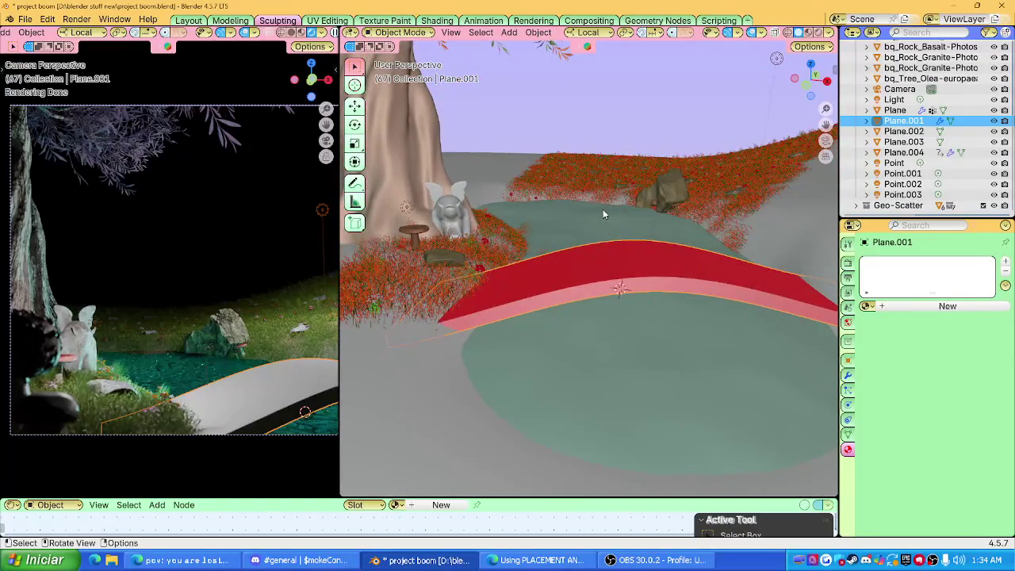
pyautogui.scroll(-3, 602, 210)
pyautogui.scroll(-3, 611, 215)
pyautogui.scroll(-3, 622, 223)
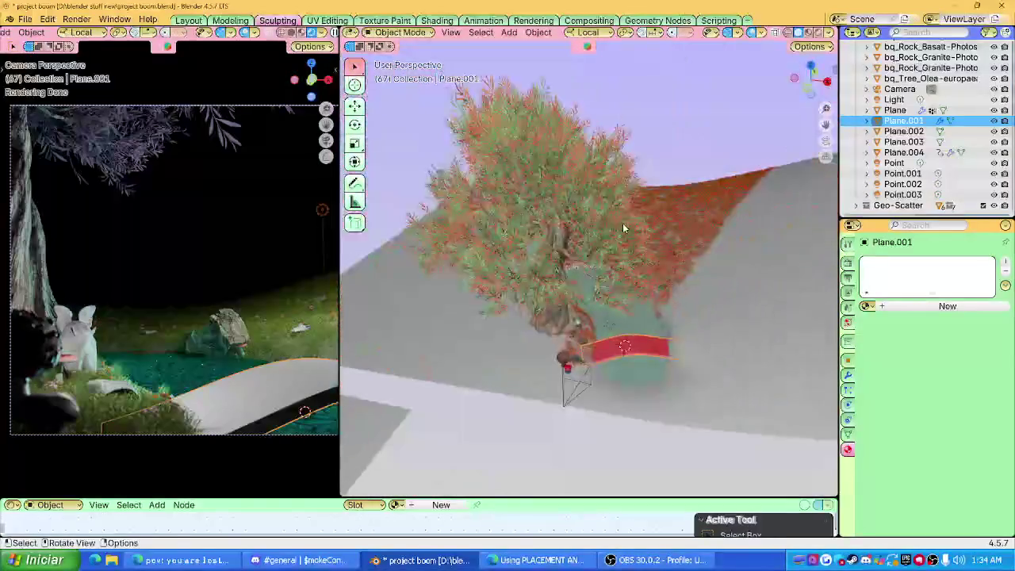
pyautogui.scroll(2, 615, 237)
pyautogui.scroll(2, 607, 262)
pyautogui.scroll(2, 595, 285)
# Select all bridge faces and recalculate normals outward with Shift+N, then revisit the overlay options.
pyautogui.press('Tab')
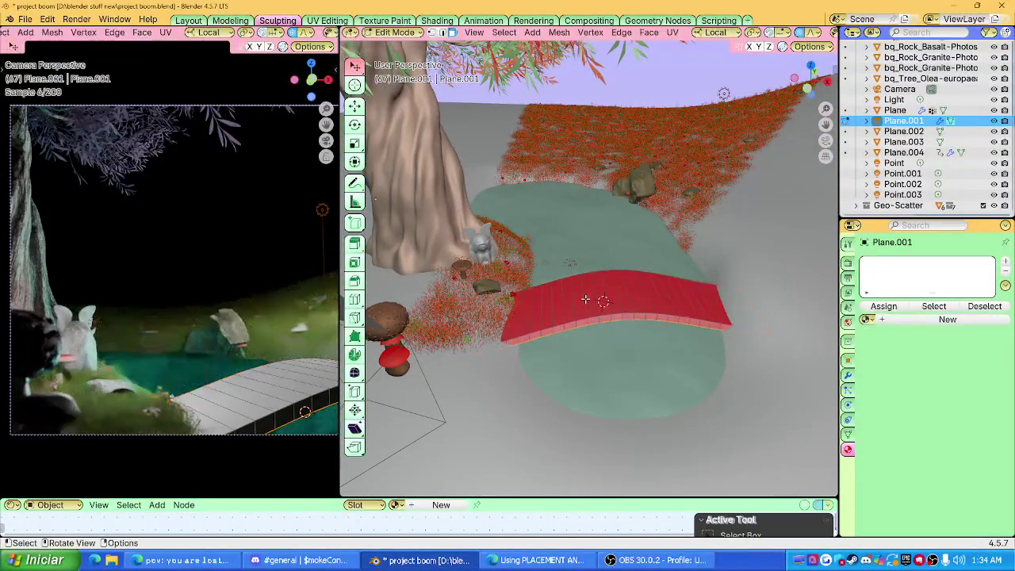
pyautogui.click(585, 299)
pyautogui.press('a')
pyautogui.hotkey('ctrl', 'n')
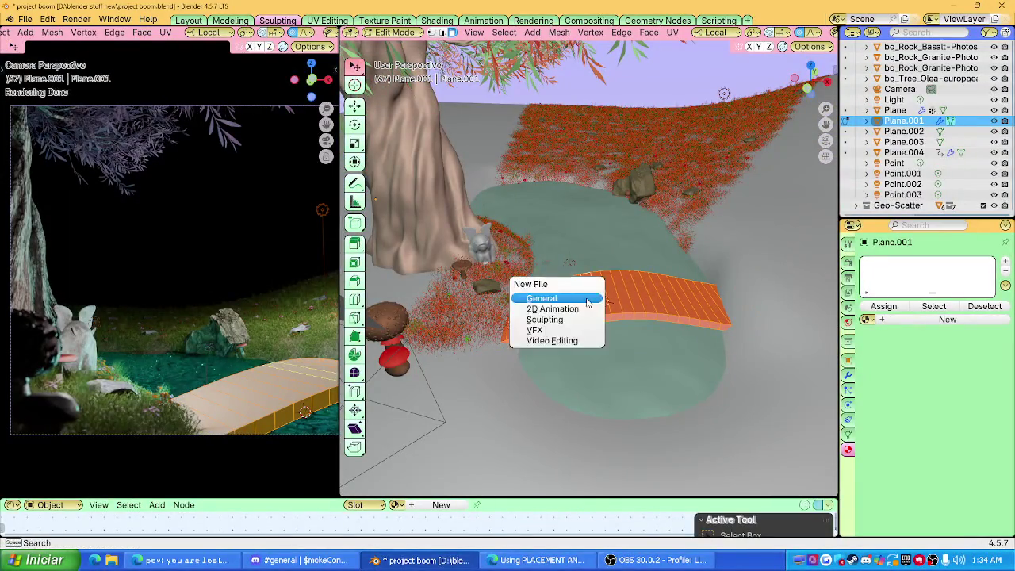
pyautogui.press('Escape')
pyautogui.hotkey('shift', 'n')
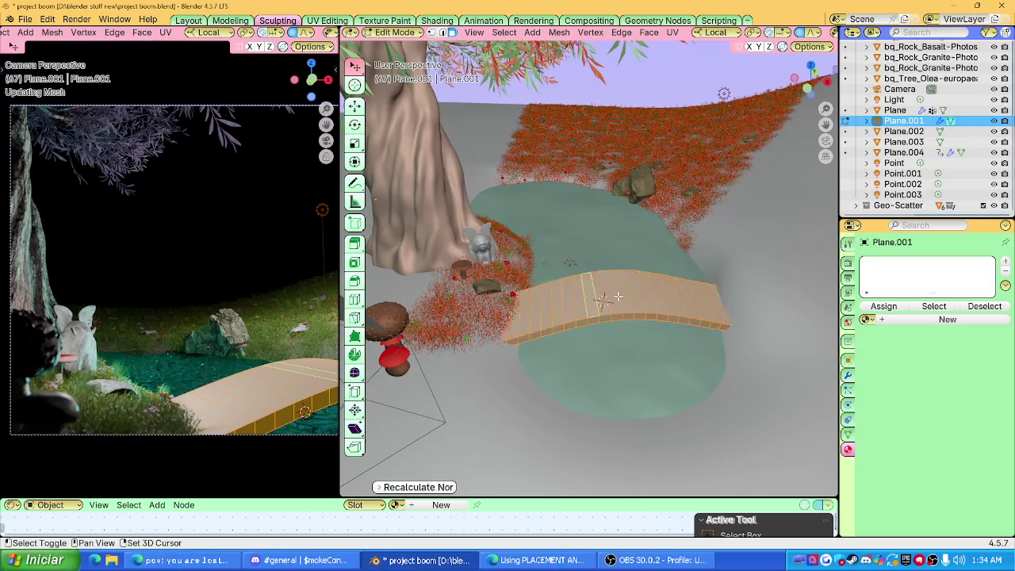
pyautogui.press('Tab')
pyautogui.moveTo(618, 296); pyautogui.dragTo(606, 246, button='middle')
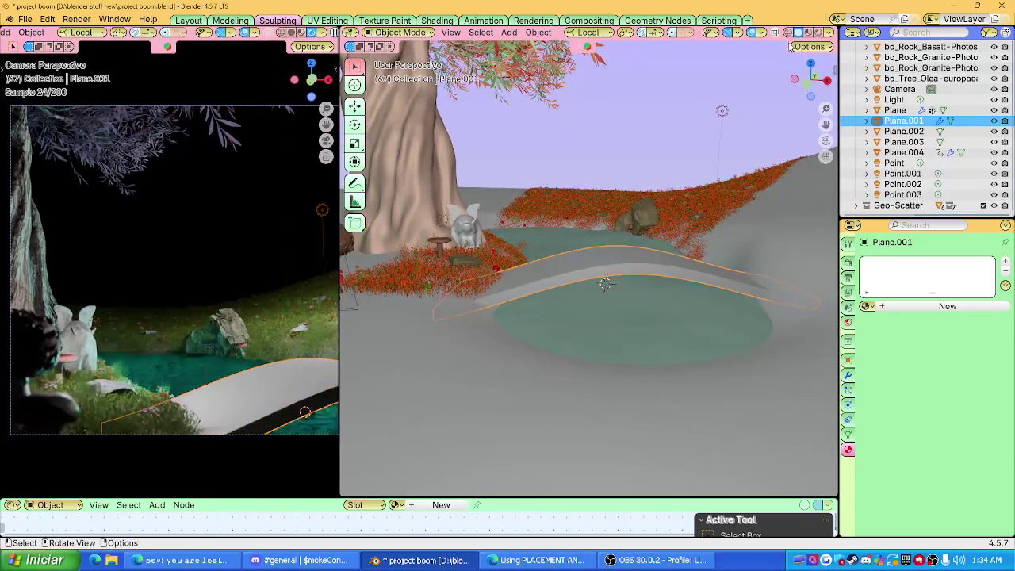
pyautogui.click(761, 33)
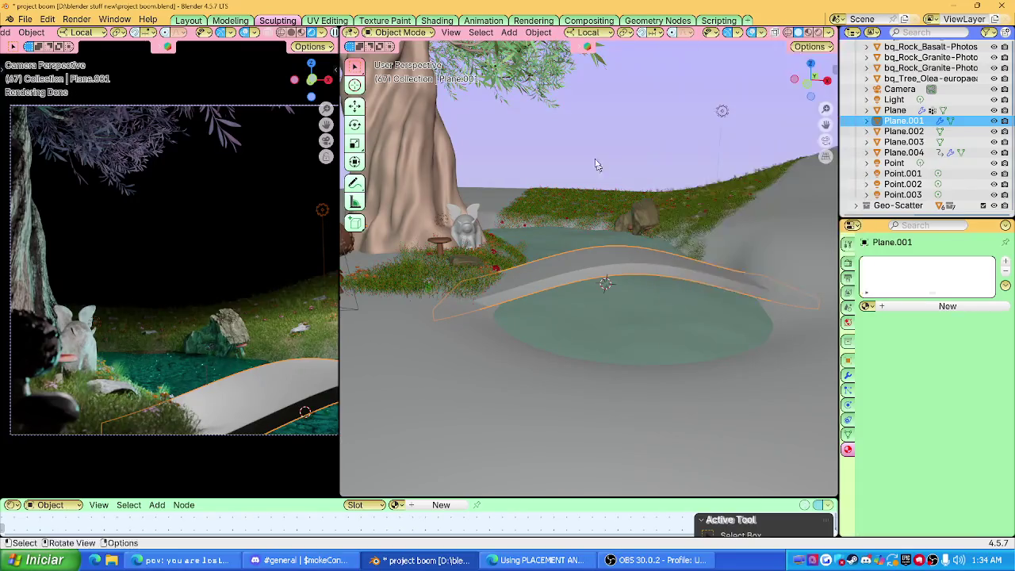
pyautogui.scroll(5, 636, 236)
pyautogui.moveTo(637, 238); pyautogui.dragTo(637, 276, button='middle')
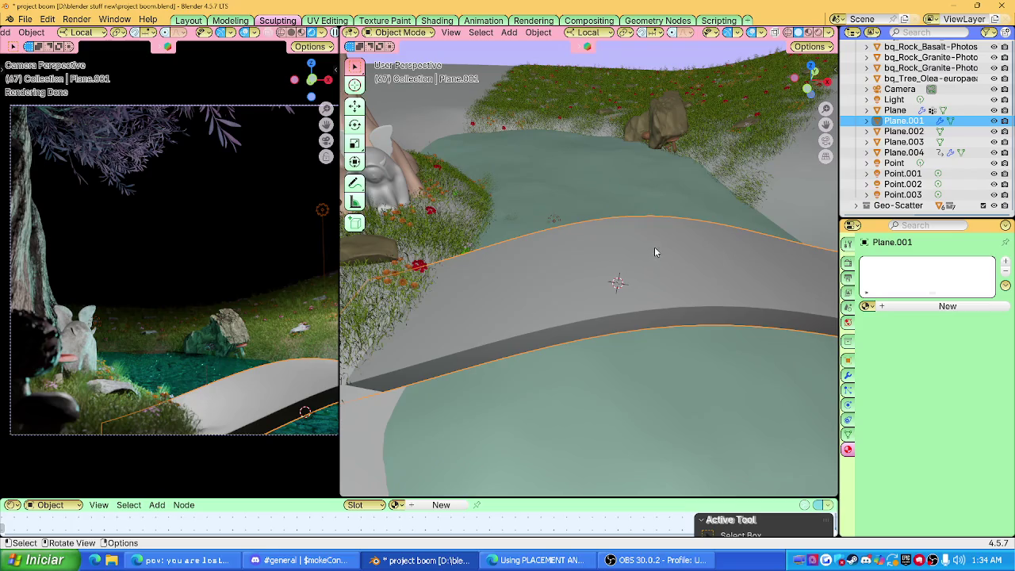
# Isolate the bridge slab in Local view and orbit to see its top.
pyautogui.press('Tab')
pyautogui.moveTo(724, 256); pyautogui.dragTo(537, 274, button='middle')
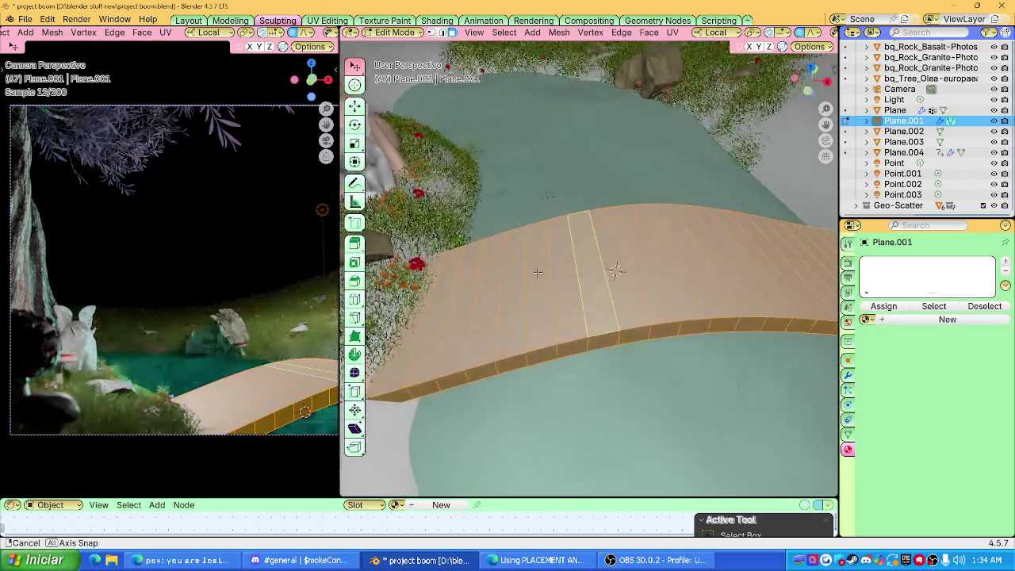
pyautogui.press('KP_Divide')
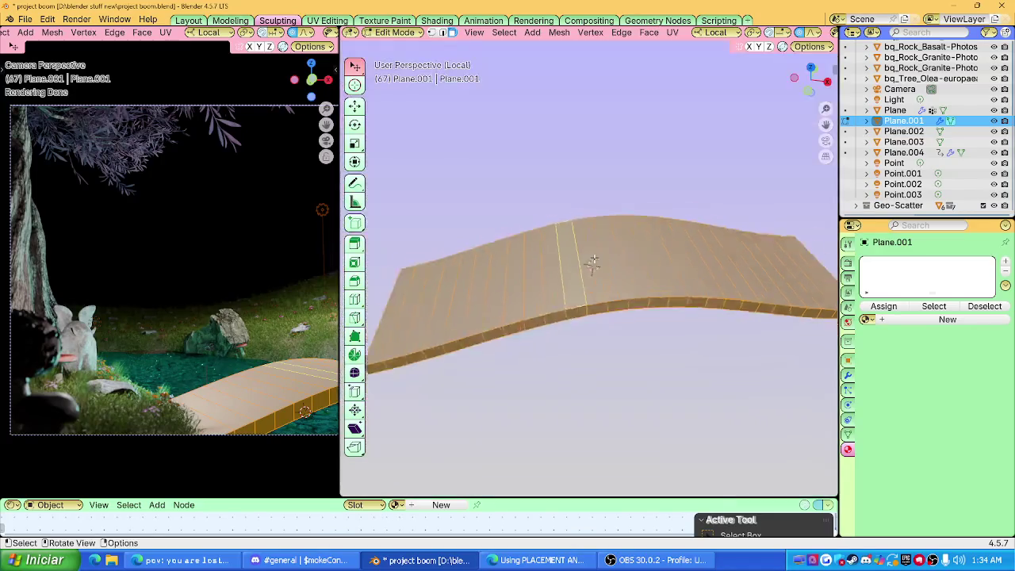
pyautogui.press('Tab')
pyautogui.moveTo(593, 257); pyautogui.dragTo(589, 276, button='middle')
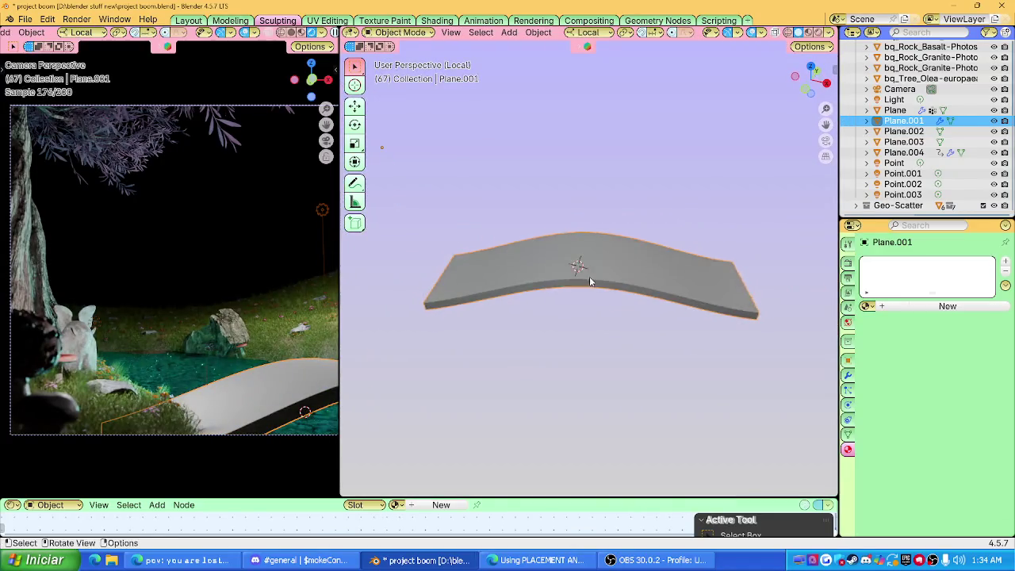
pyautogui.hotkey('shift', 'a')
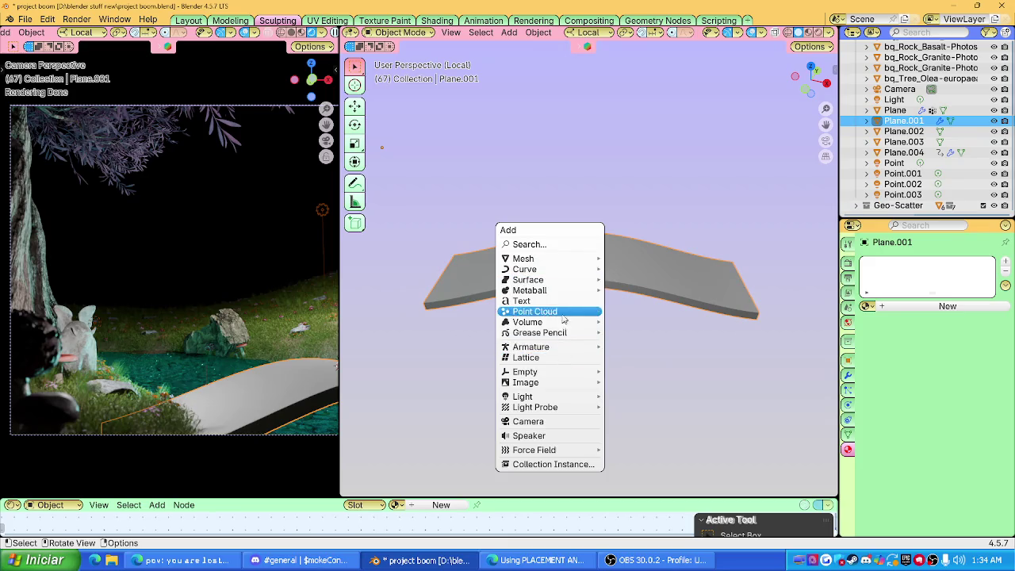
# Add a Bézier curve for the handrail and view the plank's transforms from the front.
pyautogui.moveTo(524, 268)
pyautogui.click(670, 268)
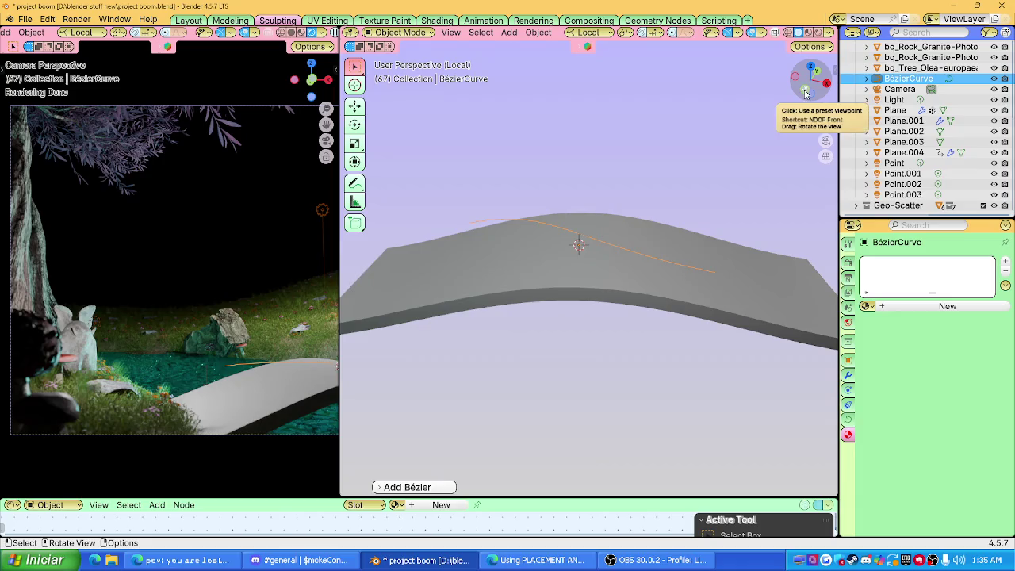
pyautogui.click(614, 279)
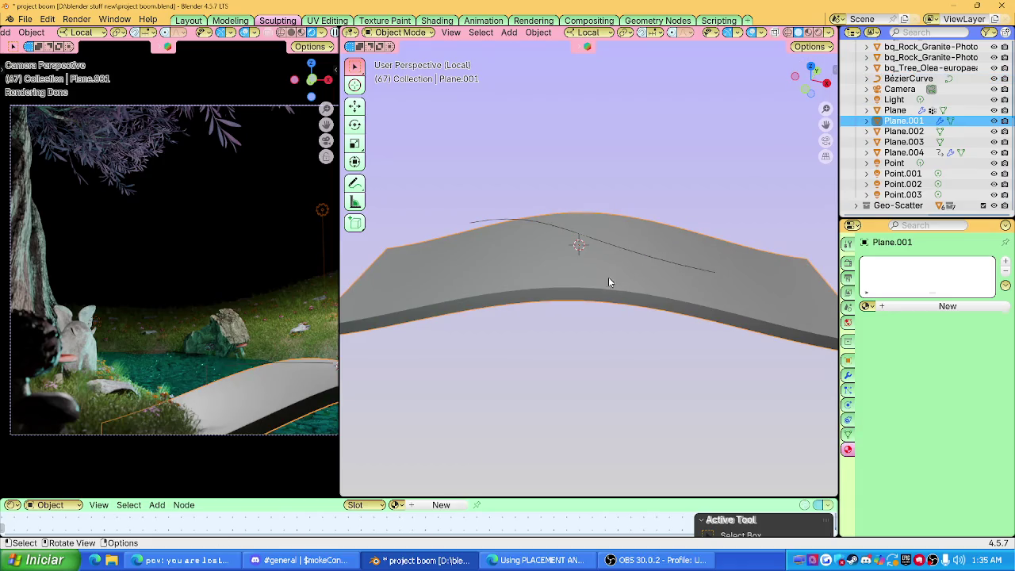
pyautogui.press('n')
pyautogui.click(831, 70)
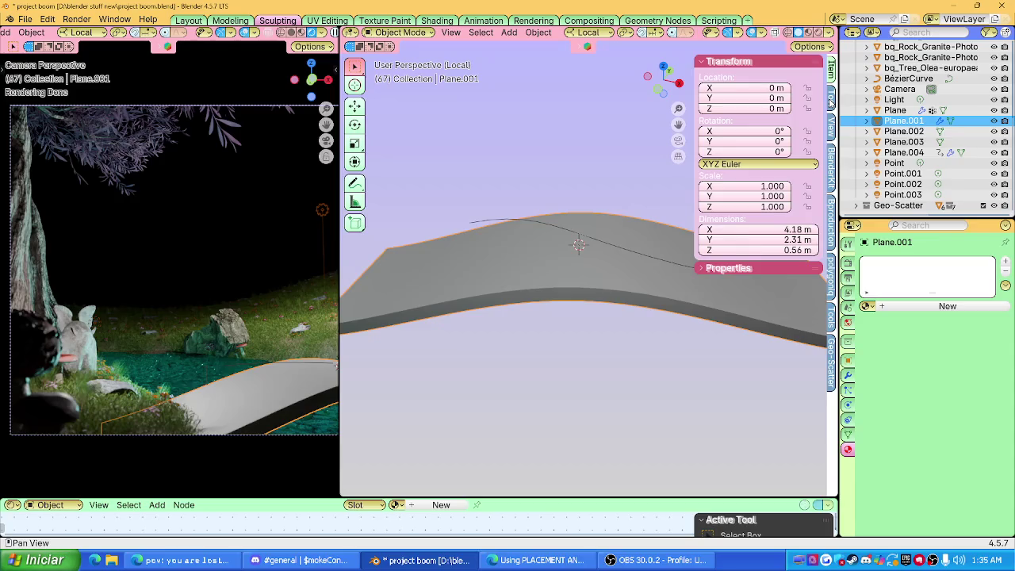
pyautogui.scroll(-4, 589, 267)
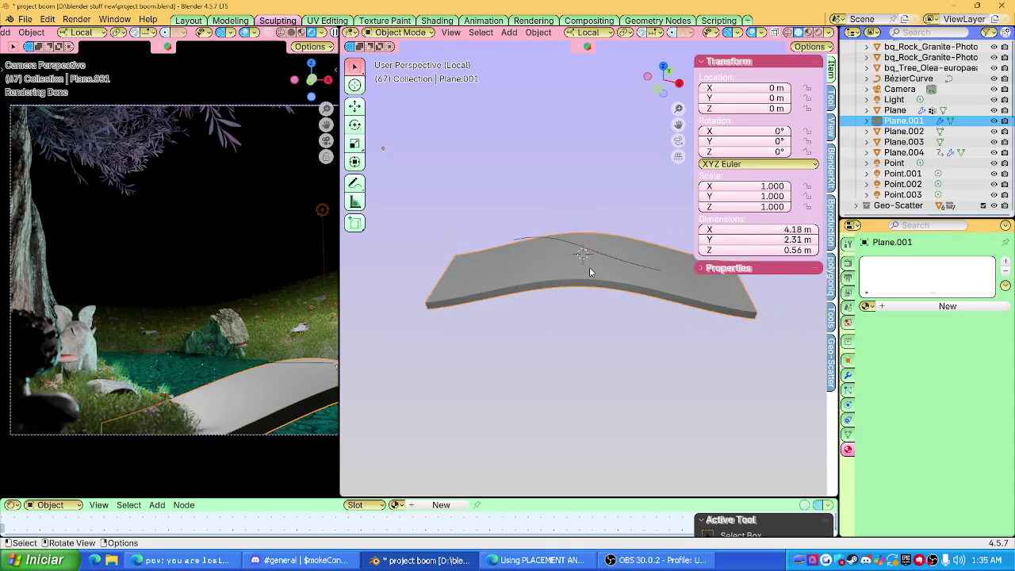
pyautogui.scroll(4, 591, 270)
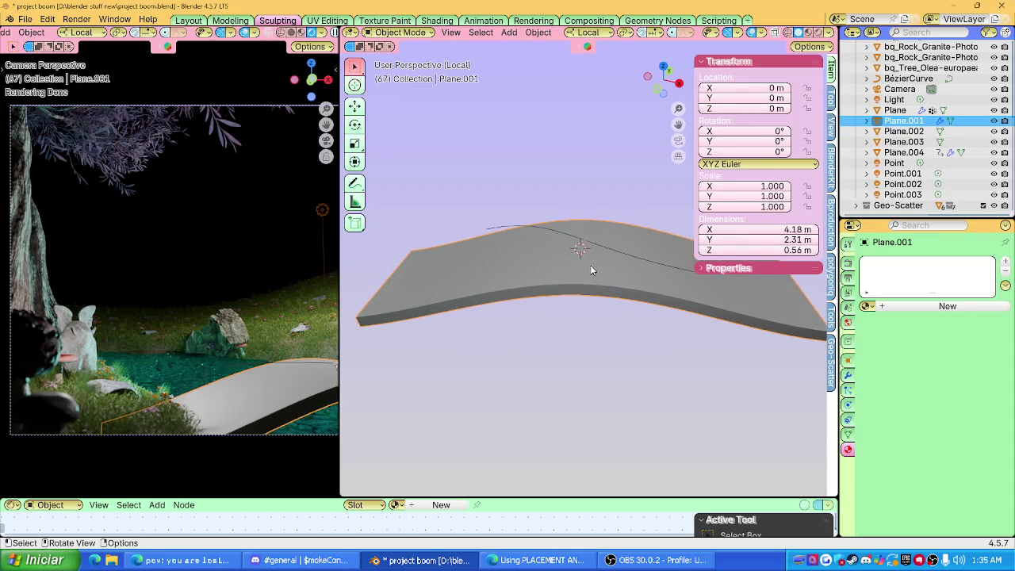
pyautogui.click(661, 92)
# Set the plank's origin to its surface centre of mass and raise the Bézier curve above it.
pyautogui.press('r')
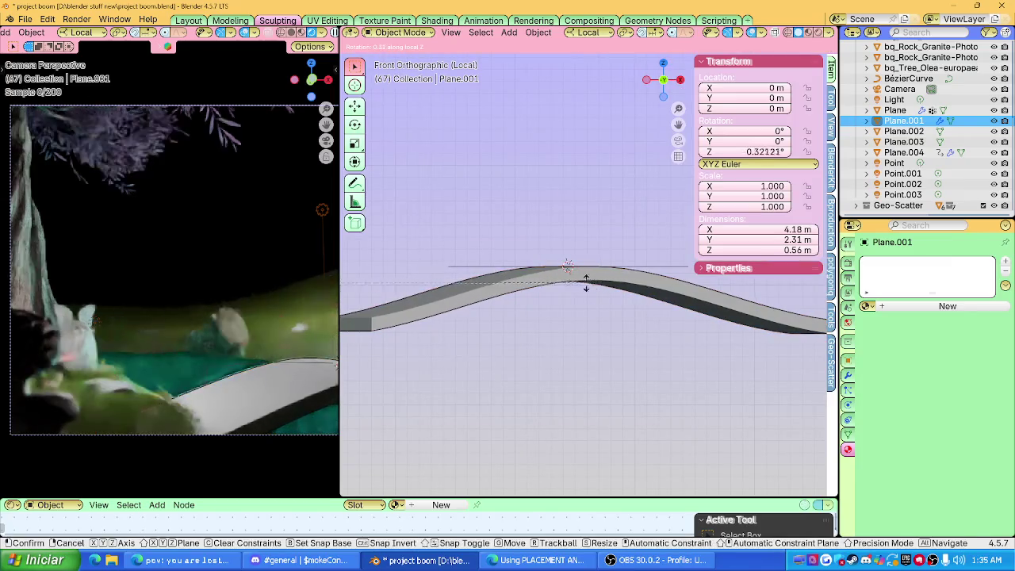
pyautogui.rightClick(539, 290)
pyautogui.rightClick(538, 289)
pyautogui.moveTo(427, 315)
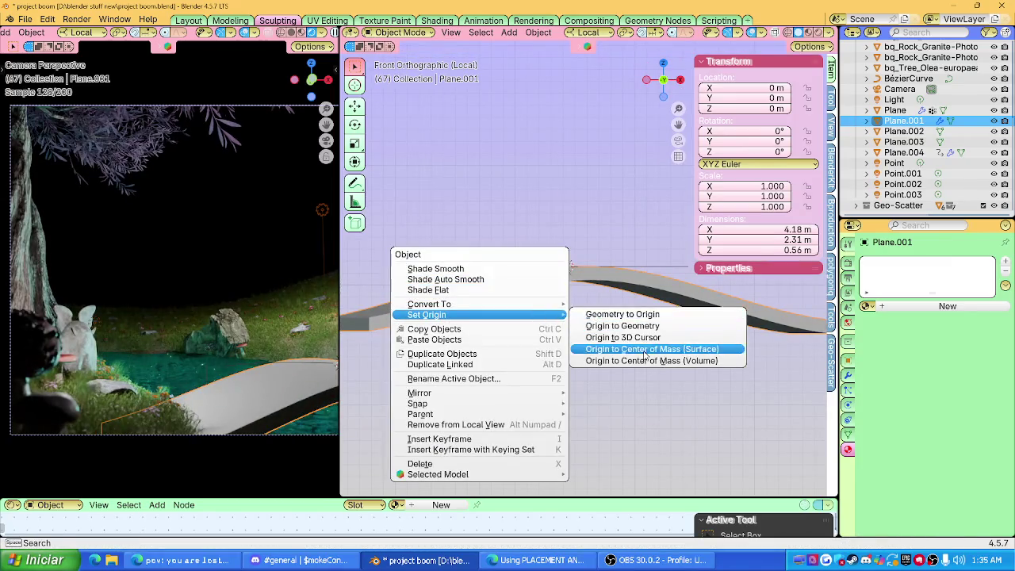
pyautogui.click(635, 347)
pyautogui.press('r')
pyautogui.press('z')
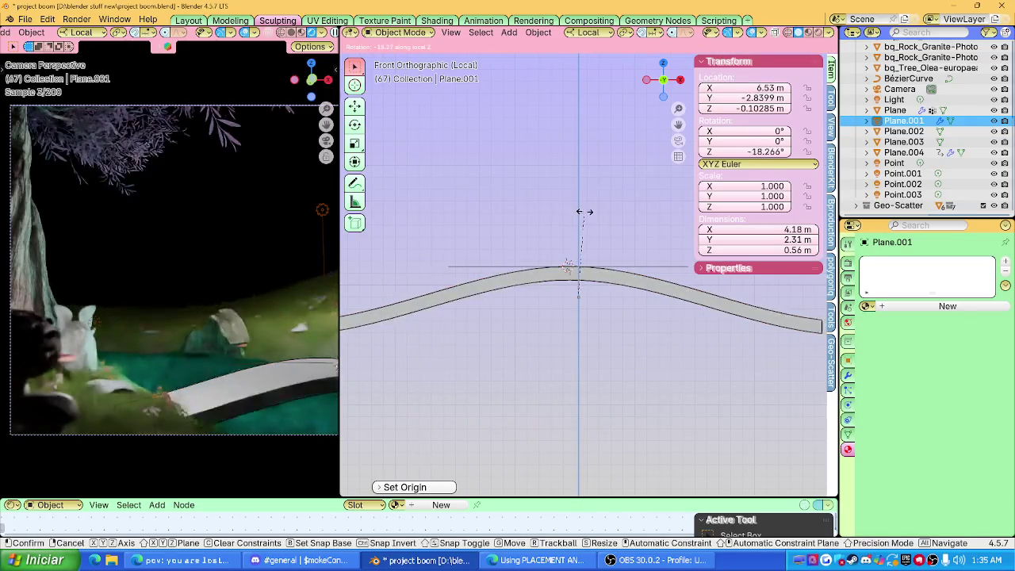
pyautogui.press('Escape')
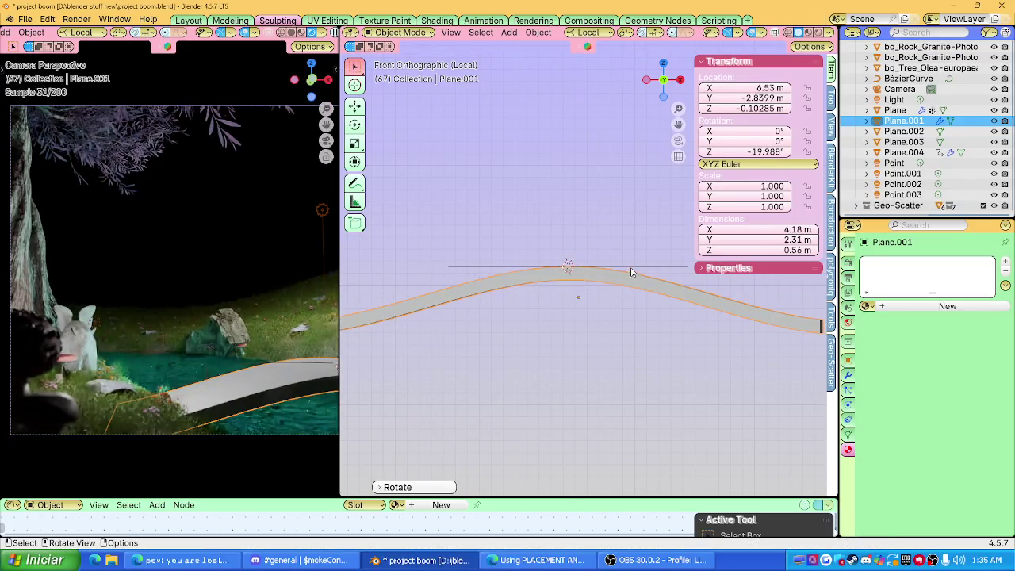
pyautogui.click(626, 266)
pyautogui.press('g')
pyautogui.click(627, 247)
# Set the curve just above the plank and bend its left end and middle points along the arch.
pyautogui.press('g')
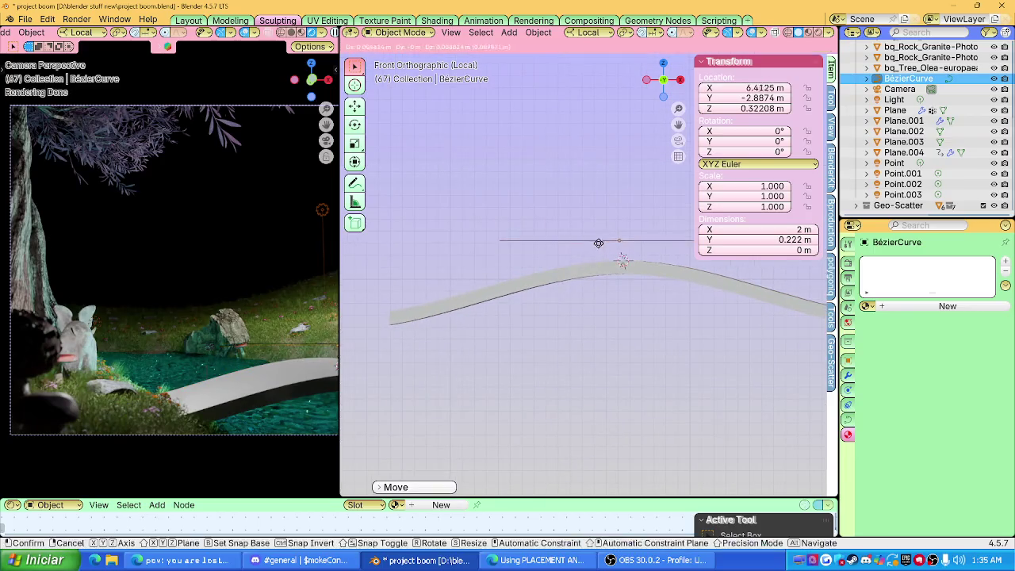
pyautogui.click(493, 265)
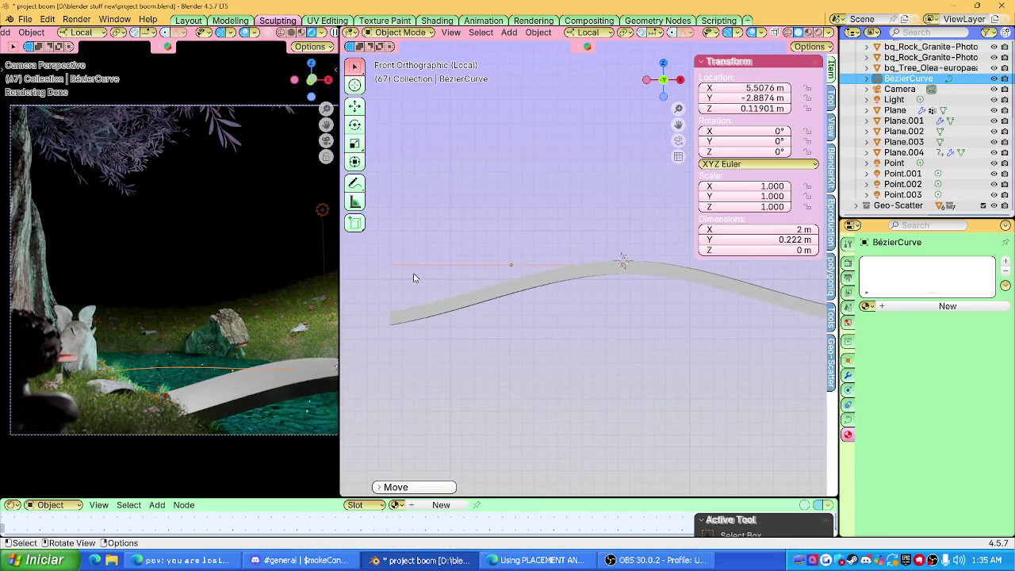
pyautogui.press('Tab')
pyautogui.click(388, 267)
pyautogui.press('g')
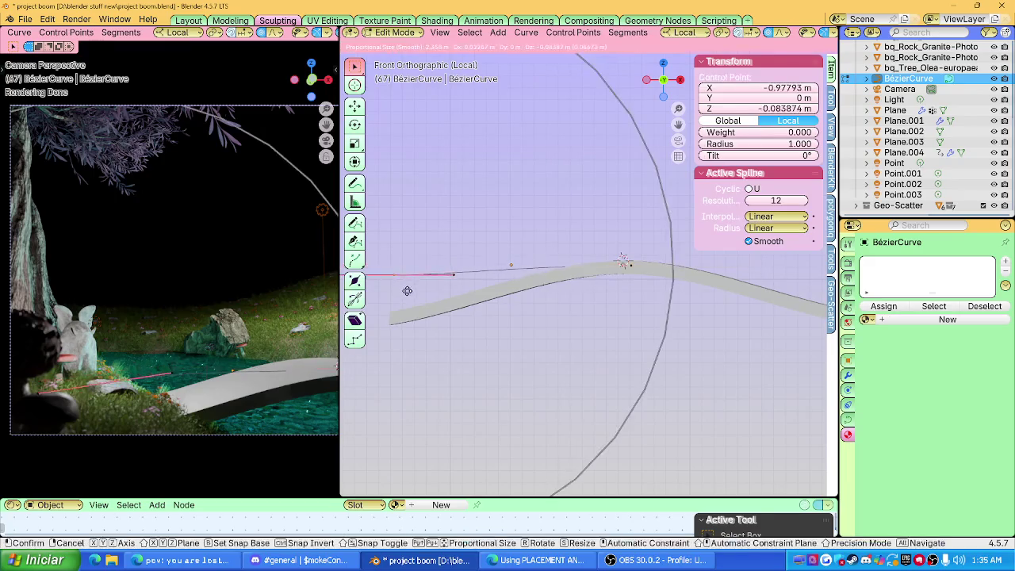
pyautogui.click(407, 289)
pyautogui.click(612, 290)
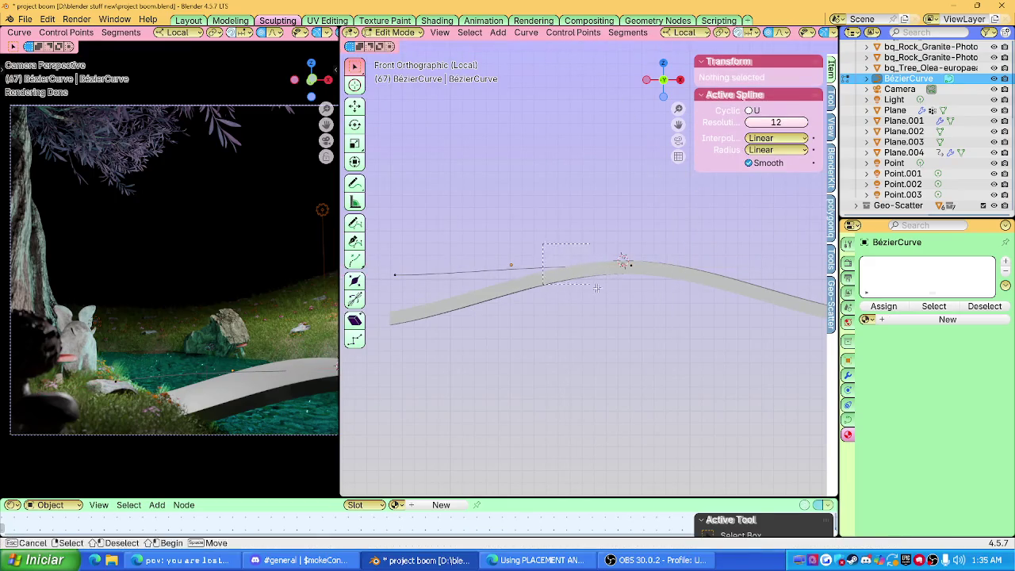
pyautogui.moveTo(580, 276); pyautogui.dragTo(579, 276)
pyautogui.press('g')
pyautogui.press('x')
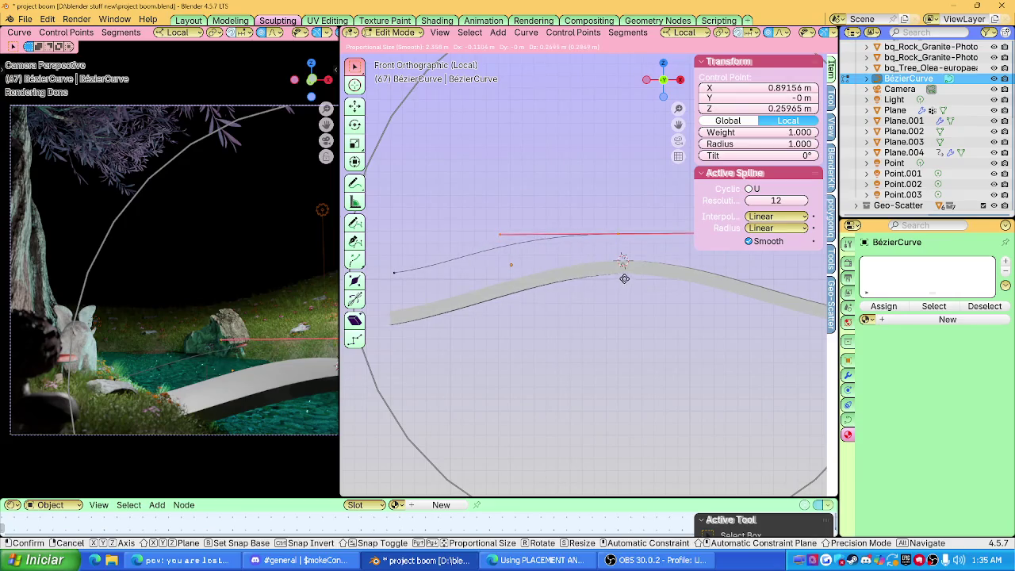
pyautogui.click(624, 278)
# Reposition the right end, extrude a new end point, adjust the left end, and leave Edit Mode.
pyautogui.click(582, 276)
pyautogui.press('g')
pyautogui.press('x')
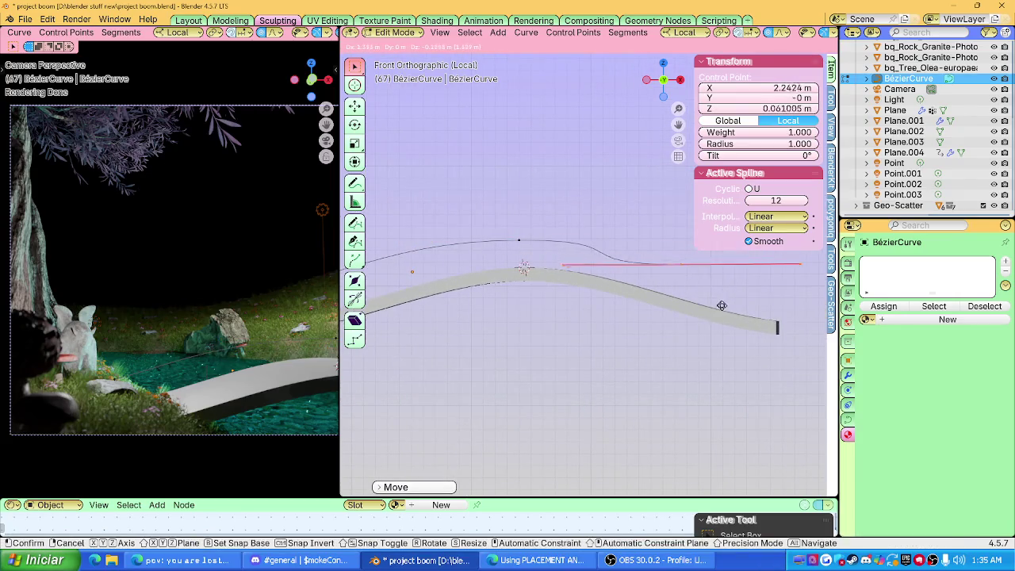
pyautogui.click(343, 326)
pyautogui.press('e')
pyautogui.rightClick(552, 296)
pyautogui.moveTo(413, 252); pyautogui.dragTo(429, 270)
pyautogui.press('g')
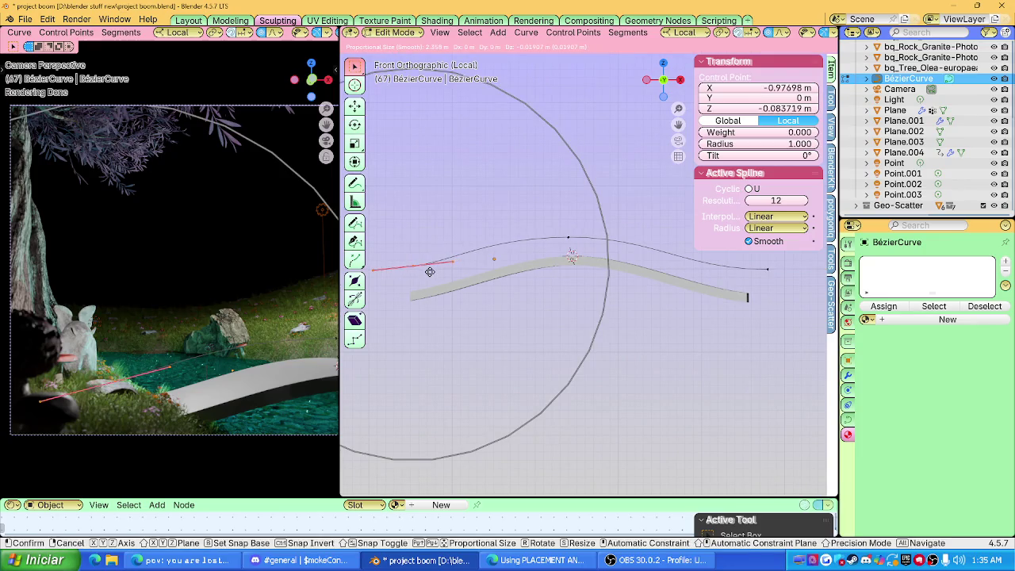
pyautogui.click(429, 272)
pyautogui.moveTo(429, 272)
pyautogui.mouseDown(button='middle')
pyautogui.moveTo(521, 264)
pyautogui.moveTo(528, 367)
pyautogui.moveTo(553, 334)
pyautogui.moveTo(644, 305)
pyautogui.mouseUp(button='middle')
pyautogui.press('Tab')
pyautogui.moveTo(491, 294)
pyautogui.keyDown('shift'); pyautogui.mouseDown(button='middle')
pyautogui.moveTo(521, 322)
pyautogui.moveTo(601, 288)
pyautogui.mouseUp(button='middle'); pyautogui.keyUp('shift')
# In Edit Mode and Top view, move the curve's left end point onto the plank edge.
pyautogui.press('Tab')
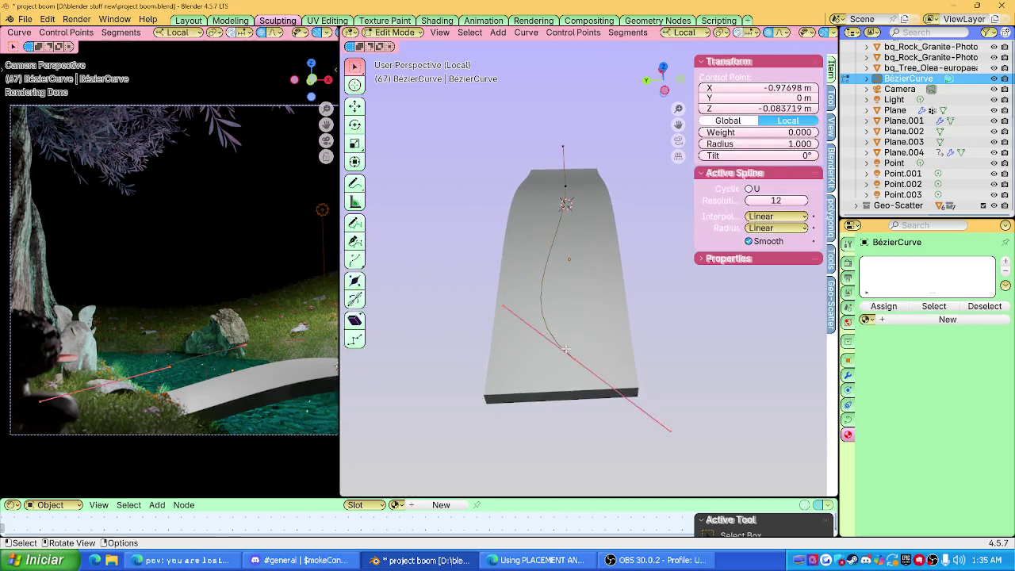
pyautogui.press('g')
pyautogui.press('Escape')
pyautogui.click(664, 68)
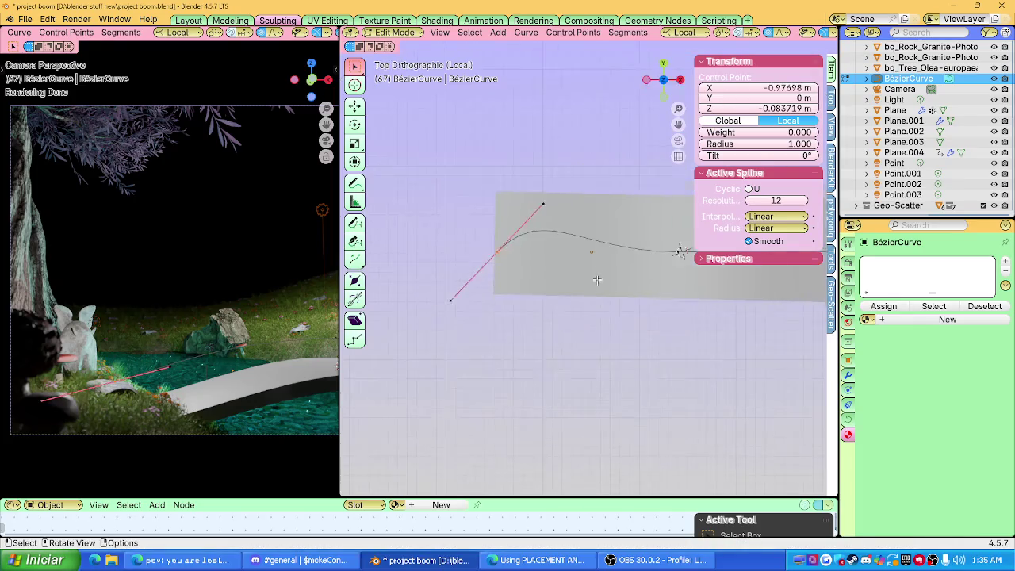
pyautogui.press('g')
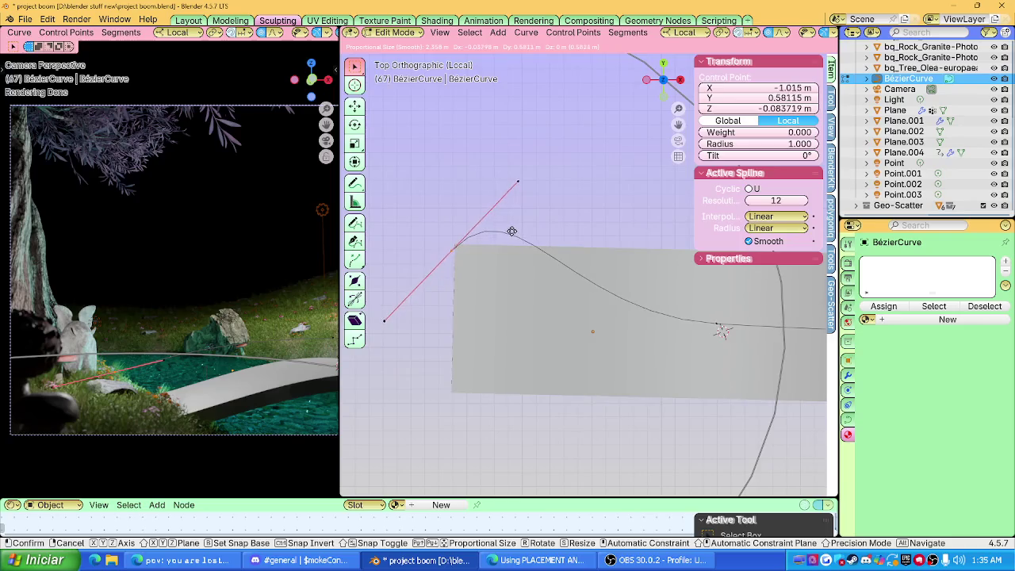
pyautogui.click(514, 228)
# Swing the left end point's handle to flatten the curve's sideways bend.
pyautogui.click(521, 178)
pyautogui.press('g')
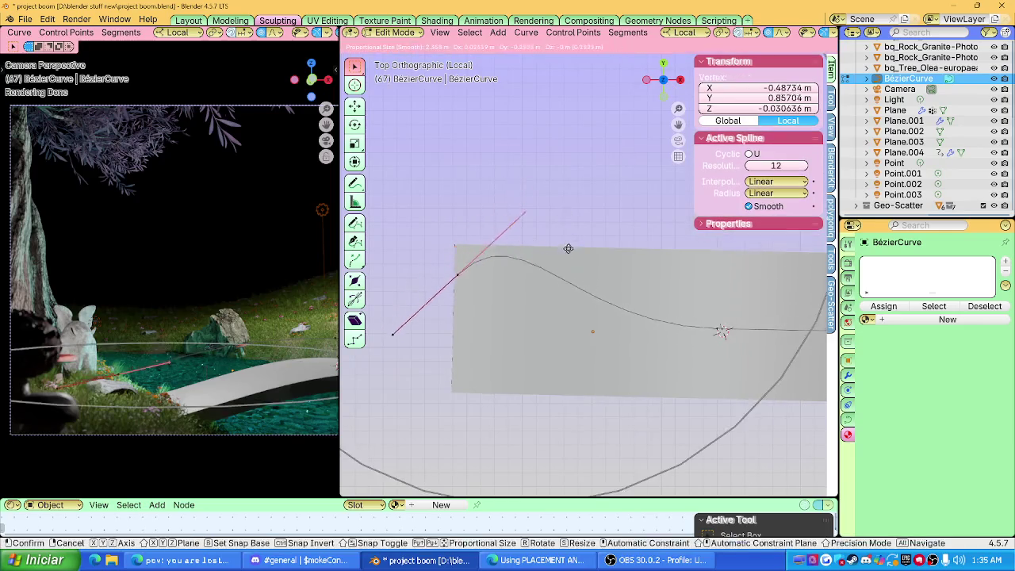
pyautogui.press('Escape')
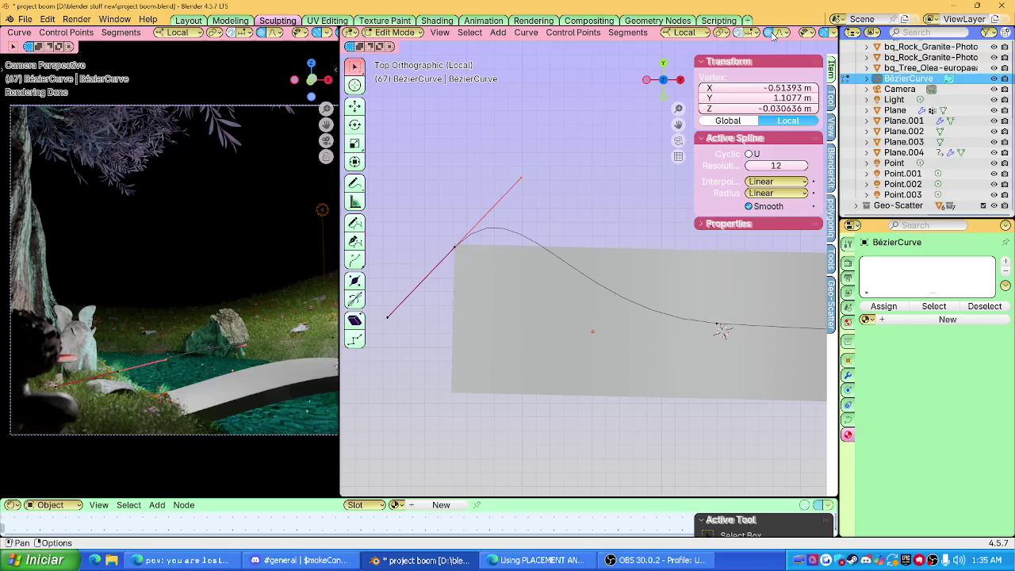
pyautogui.press('g')
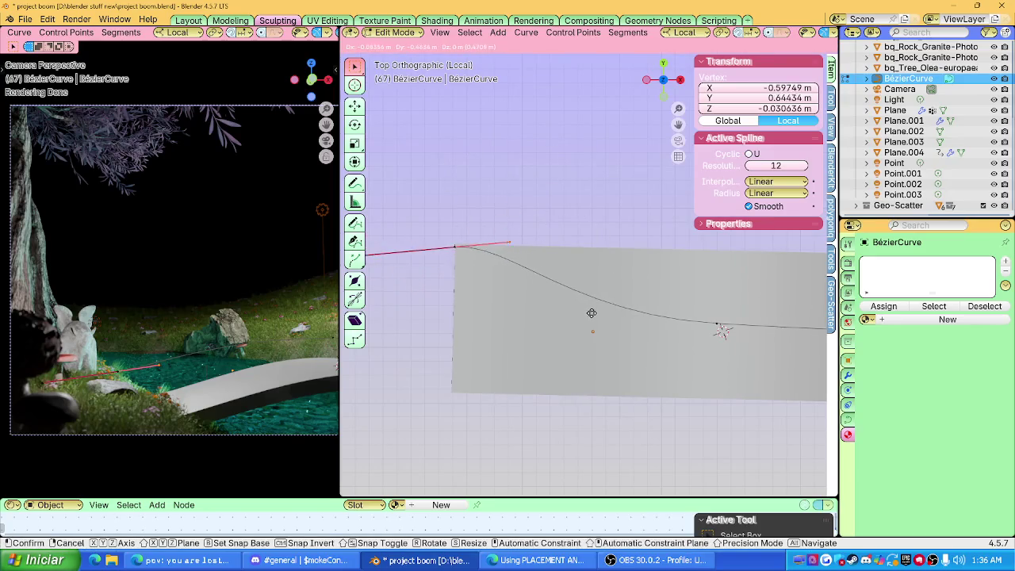
pyautogui.click(611, 318)
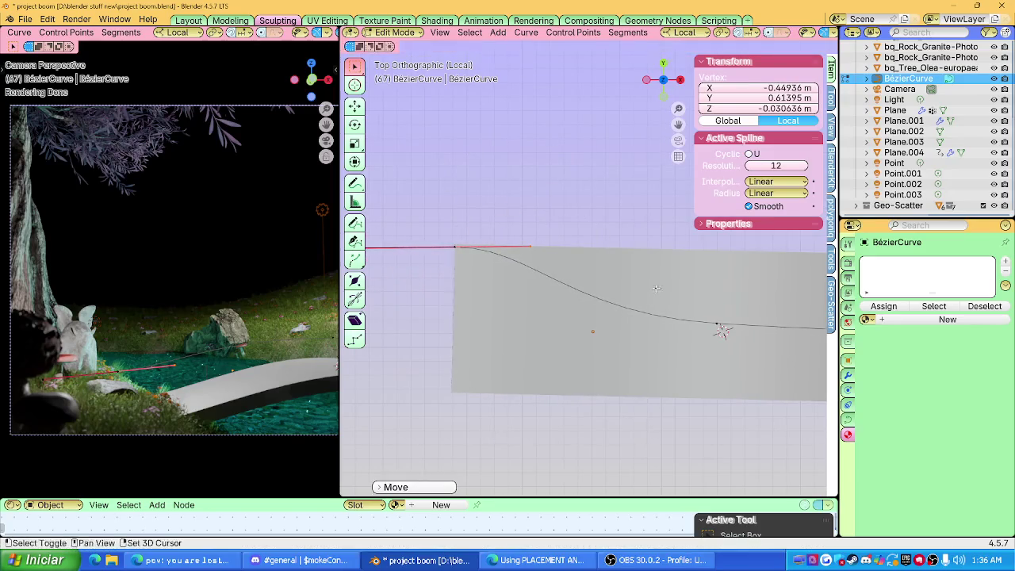
# Line up the middle point and its handle along the plank edge.
pyautogui.keyDown('shift'); pyautogui.moveTo(612, 318); pyautogui.dragTo(402, 311, button='middle'); pyautogui.keyUp('shift')
pyautogui.click(539, 253)
pyautogui.press('g')
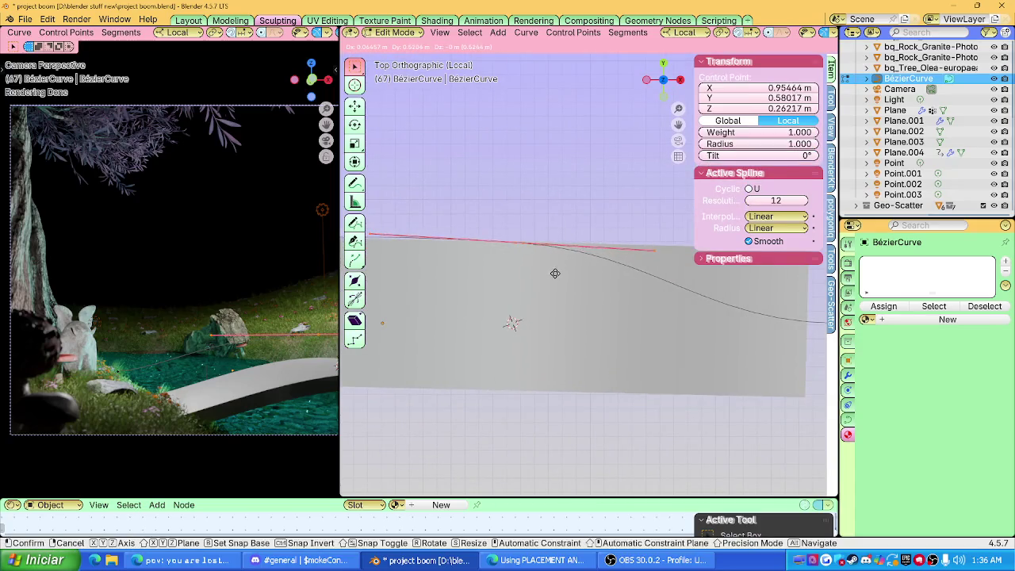
pyautogui.click(555, 277)
pyautogui.keyDown('shift'); pyautogui.moveTo(555, 277); pyautogui.dragTo(671, 279, button='middle'); pyautogui.keyUp('shift')
pyautogui.click(535, 266)
pyautogui.press('g')
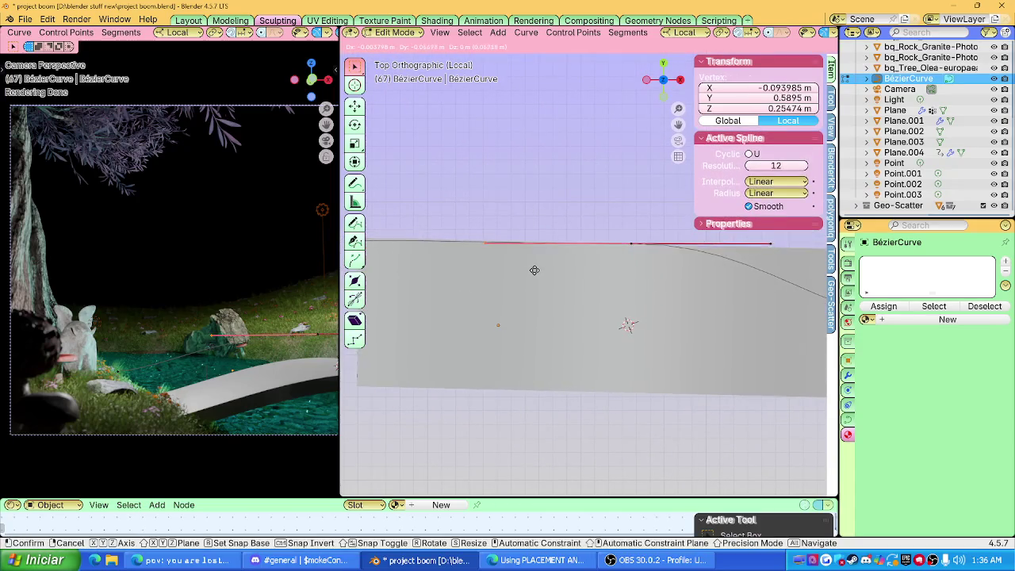
pyautogui.click(533, 269)
# Move the curve's right end point into line with the plank edge.
pyautogui.keyDown('shift'); pyautogui.moveTo(534, 269); pyautogui.dragTo(306, 269, button='middle'); pyautogui.keyUp('shift')
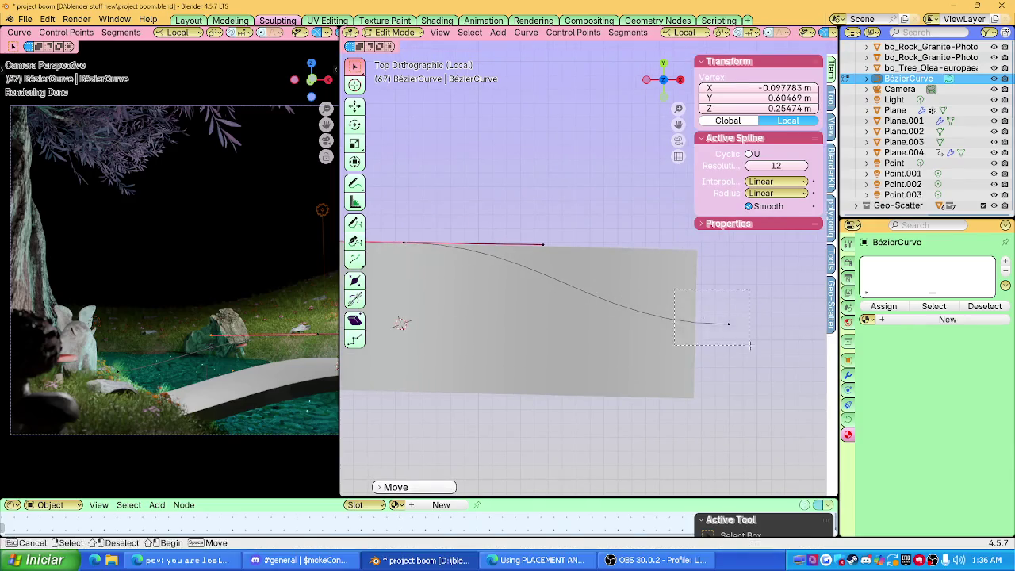
pyautogui.moveTo(749, 345); pyautogui.dragTo(749, 345)
pyautogui.press('g')
pyautogui.click(621, 319)
pyautogui.keyDown('shift'); pyautogui.moveTo(621, 319); pyautogui.dragTo(530, 329, button='middle'); pyautogui.keyUp('shift')
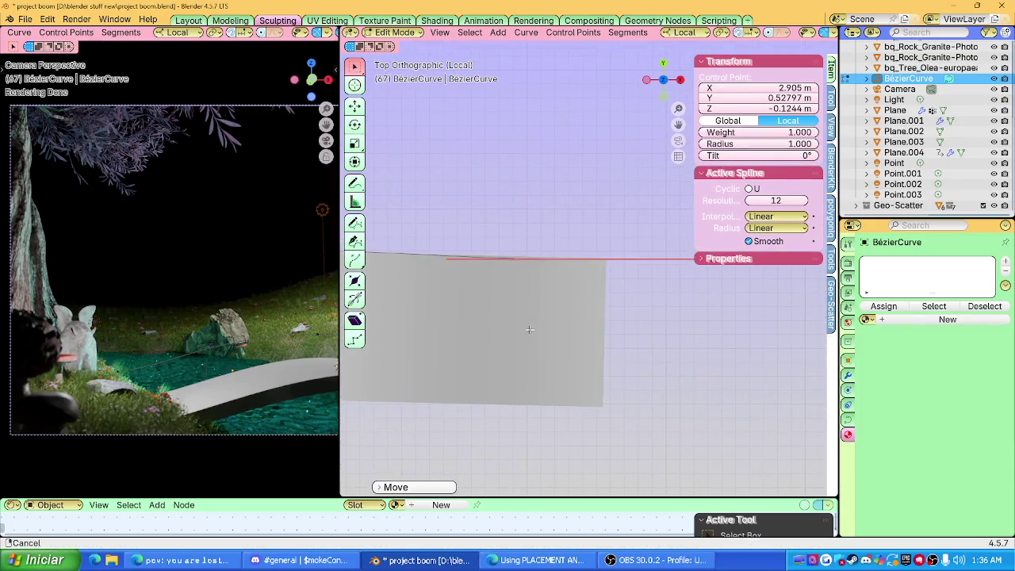
pyautogui.press('g')
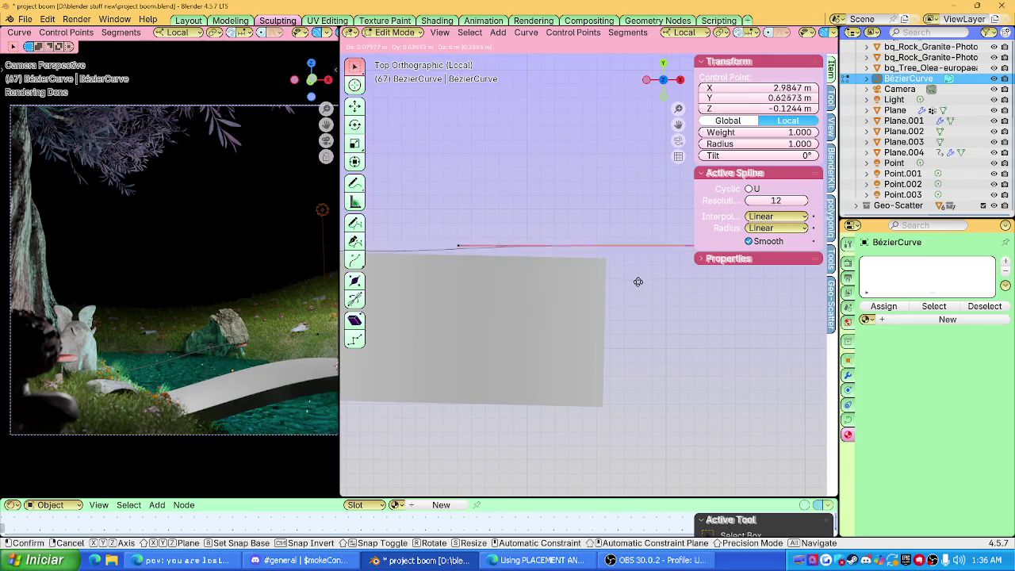
pyautogui.click(646, 292)
pyautogui.click(647, 291)
# In Front view, lower the right end to the plank's end and raise the middle point above the arch's peak.
pyautogui.moveTo(646, 292)
pyautogui.mouseDown(button='middle')
pyautogui.moveTo(602, 251)
pyautogui.moveTo(624, 217)
pyautogui.mouseUp(button='middle')
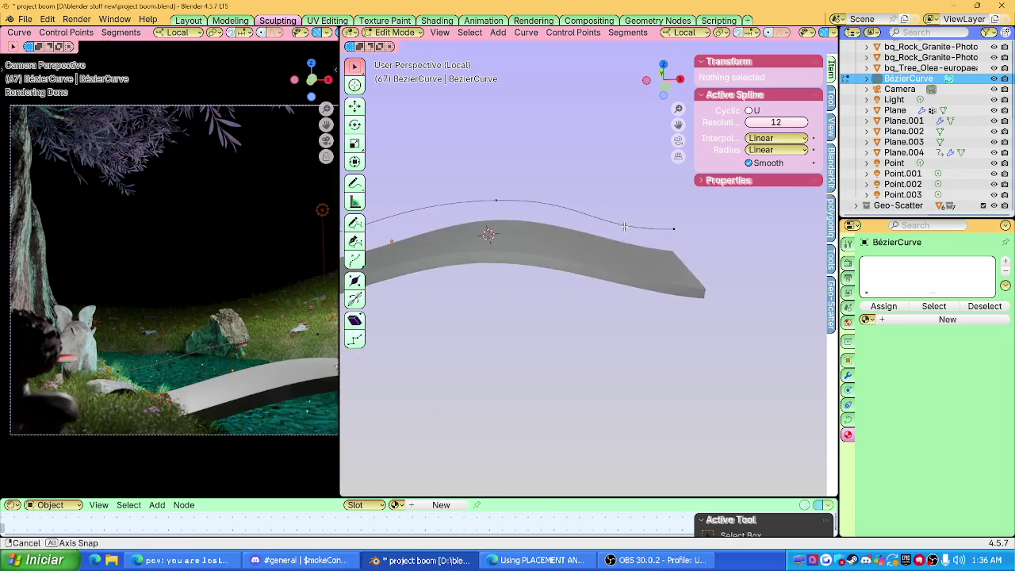
pyautogui.click(673, 228)
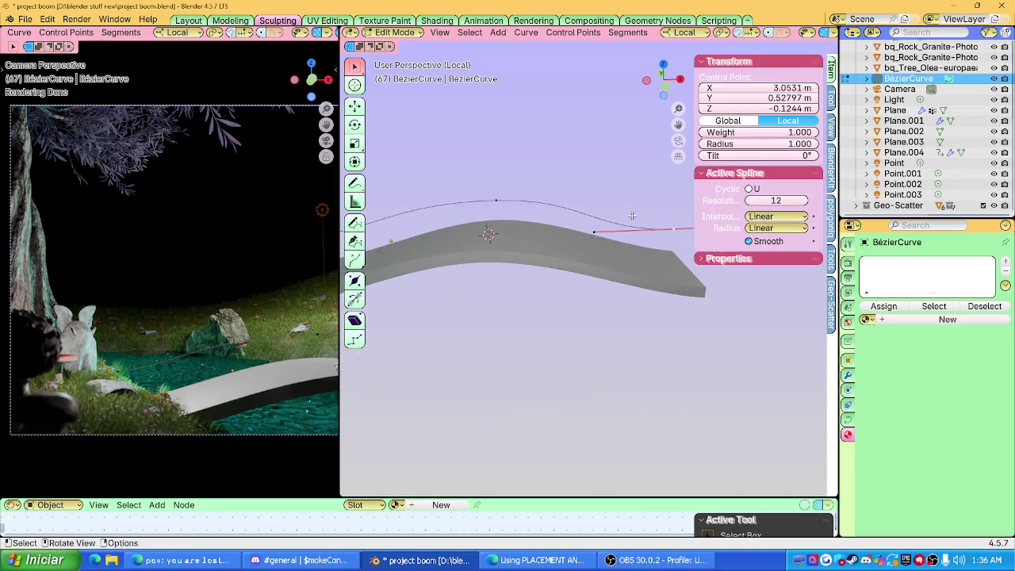
pyautogui.click(667, 90)
pyautogui.press('g')
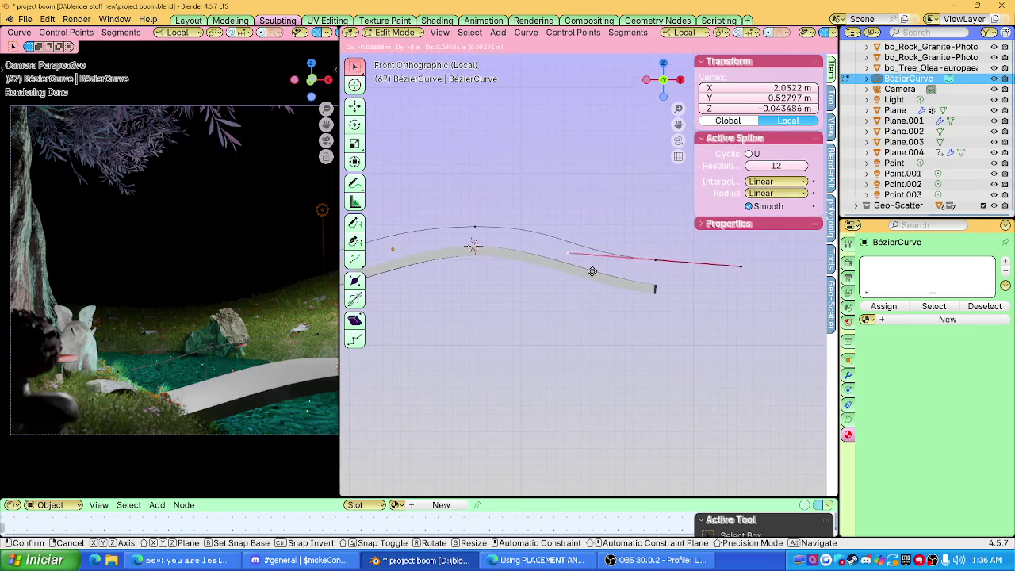
pyautogui.click(593, 271)
pyautogui.keyDown('shift'); pyautogui.scroll(3, 599, 268); pyautogui.keyUp('shift')
pyautogui.click(571, 229)
pyautogui.press('g')
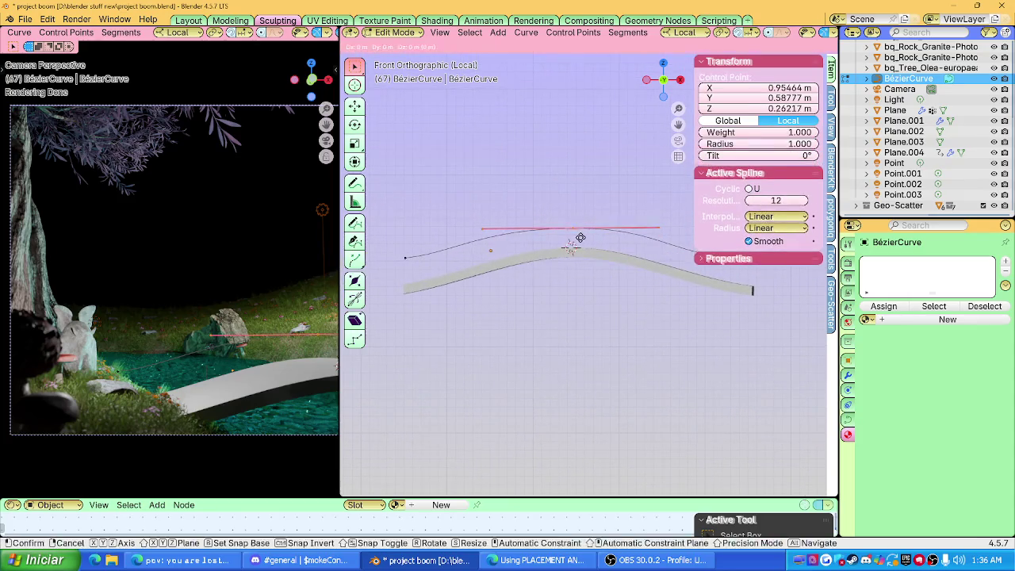
pyautogui.click(581, 235)
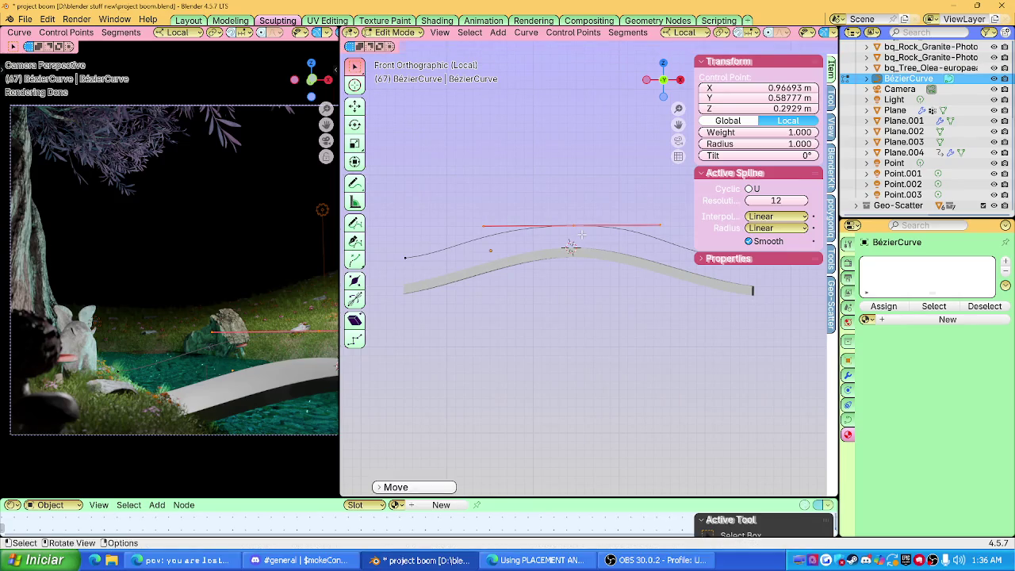
# Return to Object Mode, hide the sidebar, and orbit to inspect the curve over the bridge.
pyautogui.press('Tab')
pyautogui.moveTo(456, 342); pyautogui.dragTo(513, 193, button='middle')
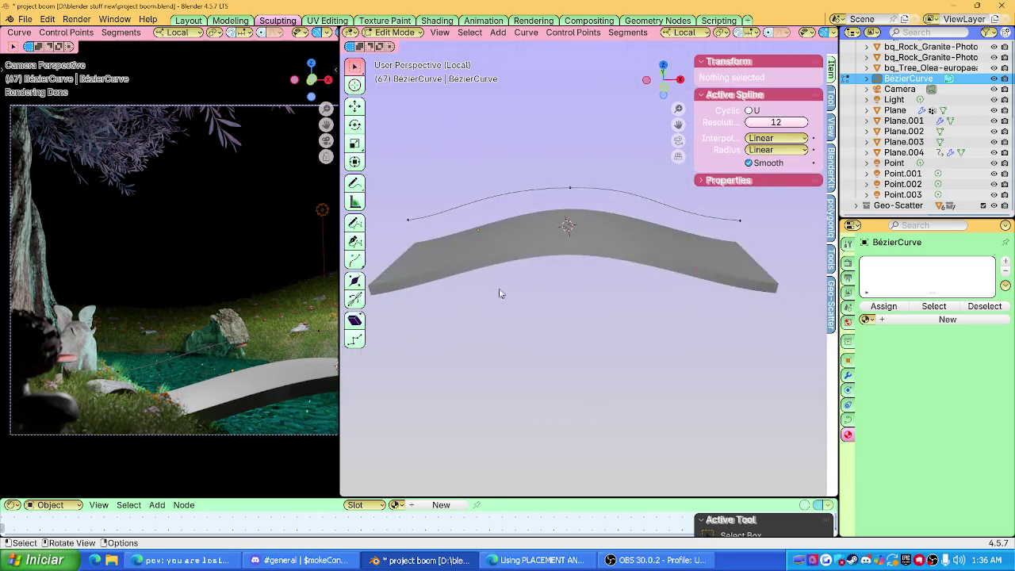
pyautogui.press('n')
pyautogui.moveTo(588, 252); pyautogui.dragTo(738, 222, button='middle')
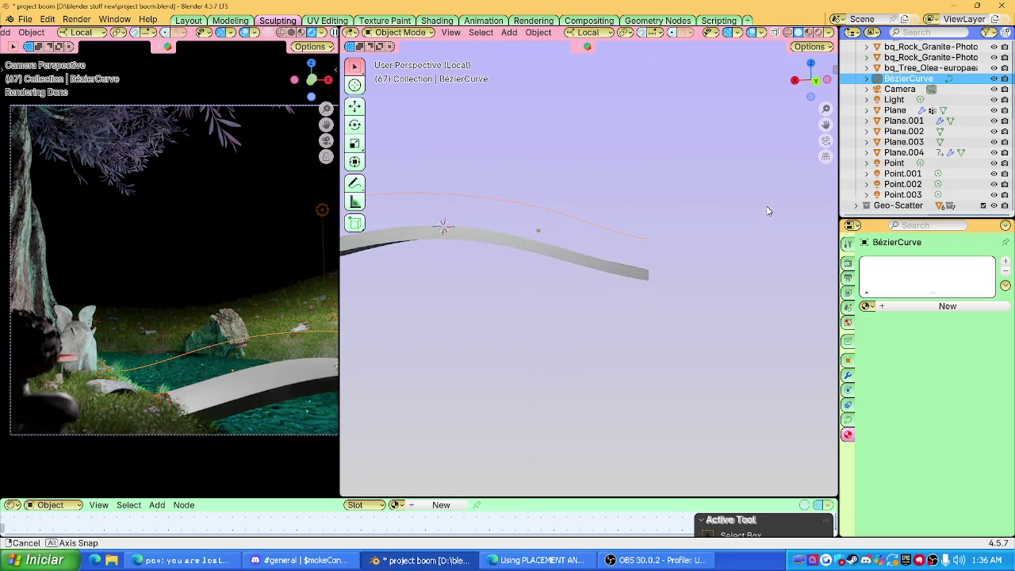
pyautogui.moveTo(738, 221); pyautogui.dragTo(661, 225, button='middle')
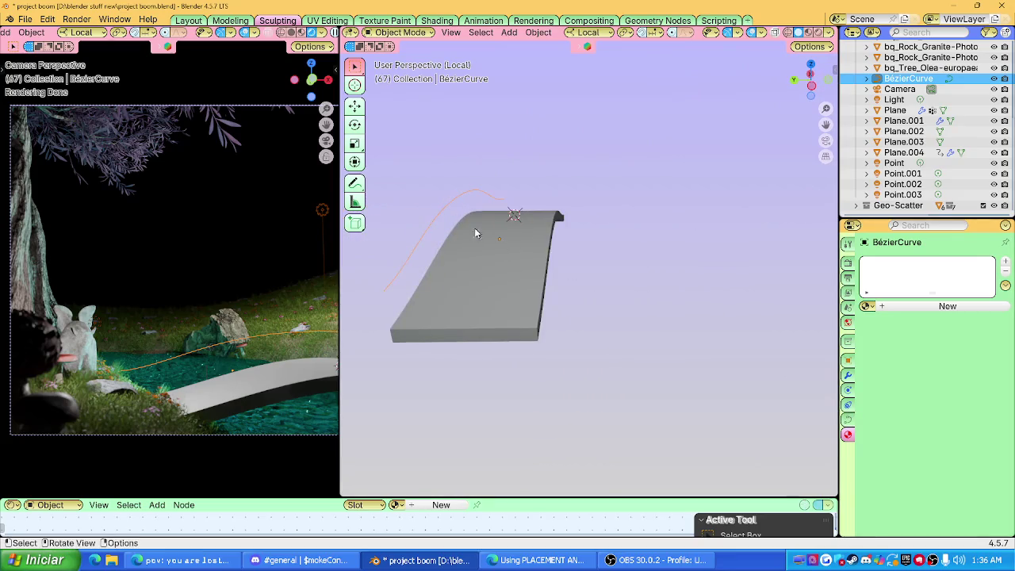
# Set the curve's Geometry Bevel Depth to 0.03 m to make a round tube.
pyautogui.moveTo(602, 254); pyautogui.dragTo(539, 254, button='middle')
pyautogui.click(847, 419)
pyautogui.scroll(-1, 916, 376)
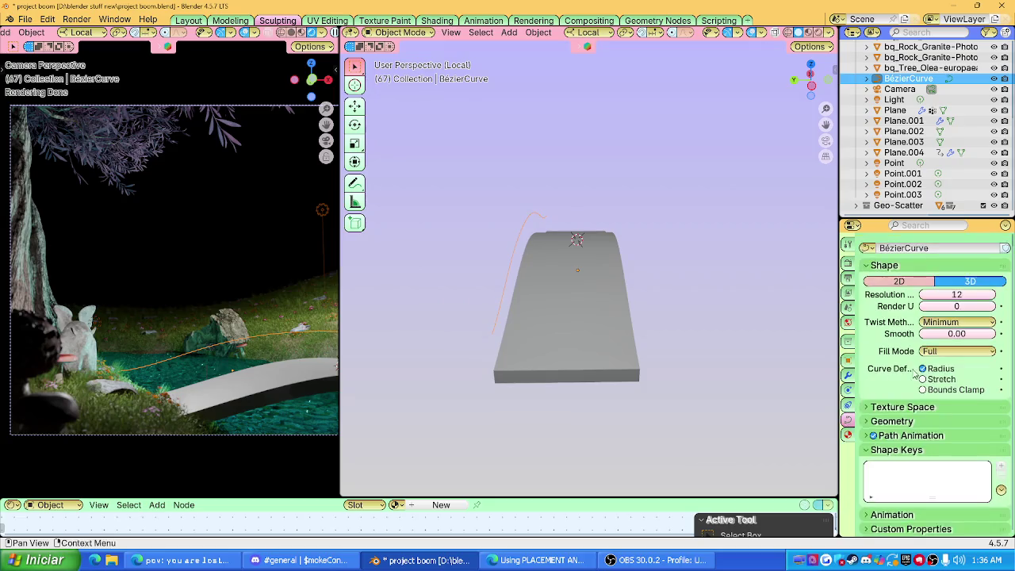
pyautogui.click(871, 421)
pyautogui.scroll(-2, 888, 396)
pyautogui.scroll(-1, 912, 405)
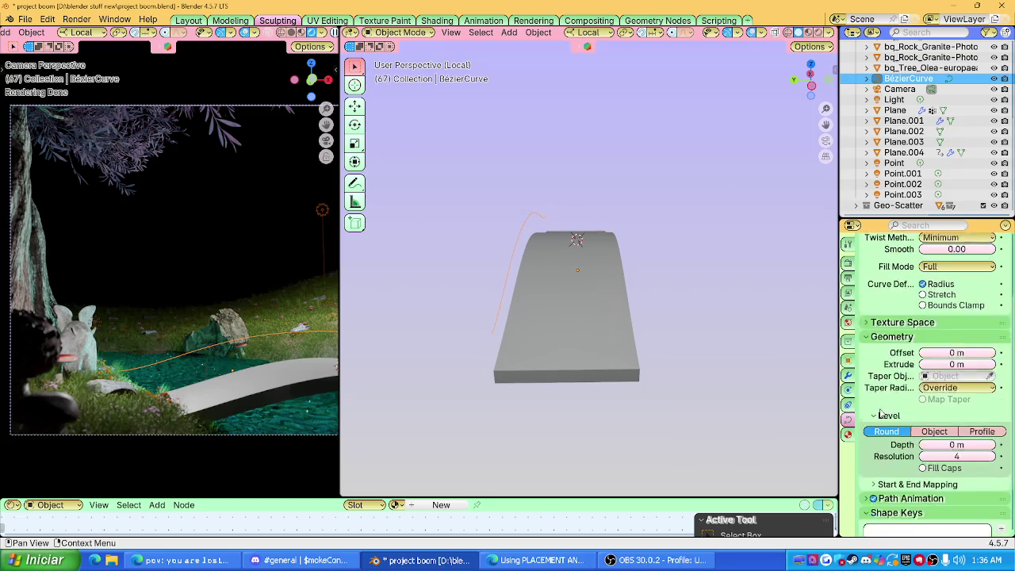
pyautogui.scroll(-2, 944, 416)
pyautogui.moveTo(957, 402)
pyautogui.mouseDown()
pyautogui.moveTo(976, 402)
pyautogui.moveTo(947, 402)
pyautogui.moveTo(964, 402)
pyautogui.mouseUp()
pyautogui.moveTo(673, 333)
pyautogui.mouseDown(button='middle')
pyautogui.moveTo(563, 299)
pyautogui.moveTo(621, 306)
pyautogui.moveTo(669, 287)
pyautogui.moveTo(559, 297)
pyautogui.mouseUp(button='middle')
# In Top view, duplicate the tube curve and move the copy along Y to the bridge's opposite edge.
pyautogui.click(808, 65)
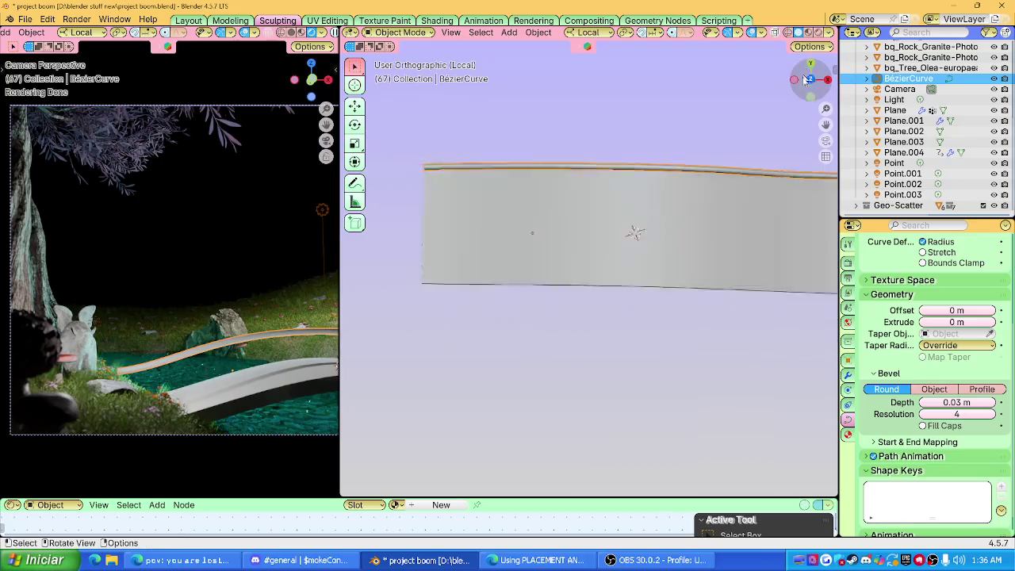
pyautogui.hotkey('ctrl', 'c')
pyautogui.hotkey('ctrl', 'v')
pyautogui.press('g')
pyautogui.press('x')
pyautogui.press('y')
pyautogui.press('y')
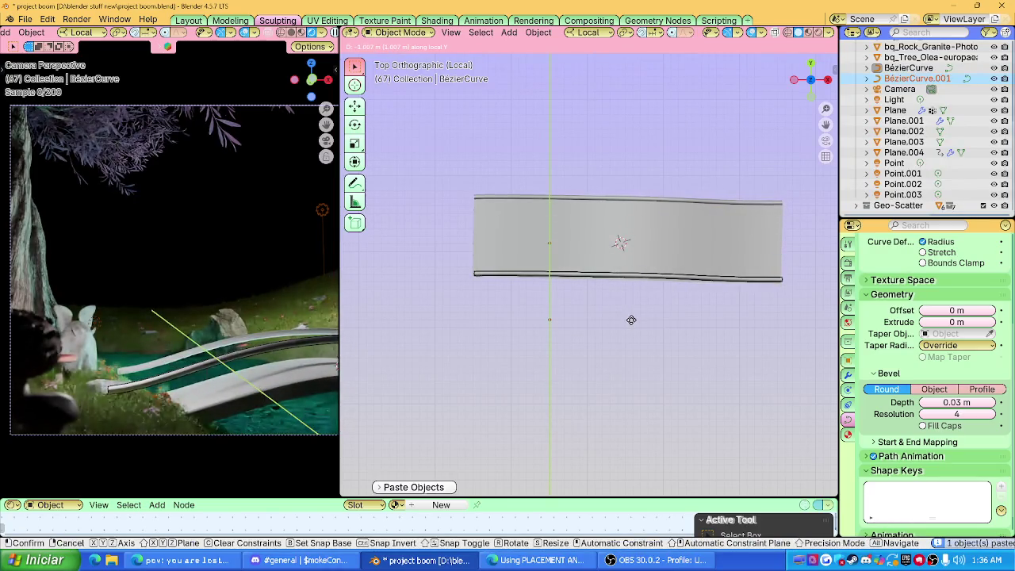
pyautogui.click(632, 328)
# Try Object and Profile bevel modes on the front handrail, then undo back to Round.
pyautogui.moveTo(563, 333)
pyautogui.mouseDown(button='middle')
pyautogui.moveTo(655, 230)
pyautogui.moveTo(743, 246)
pyautogui.mouseUp(button='middle')
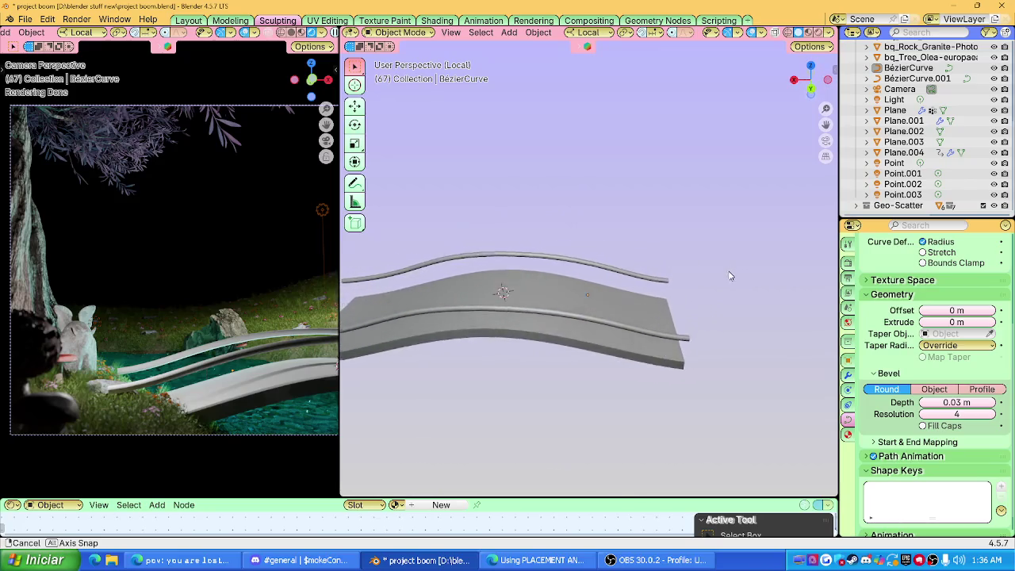
pyautogui.moveTo(743, 245); pyautogui.dragTo(724, 283, button='middle')
pyautogui.click(613, 337)
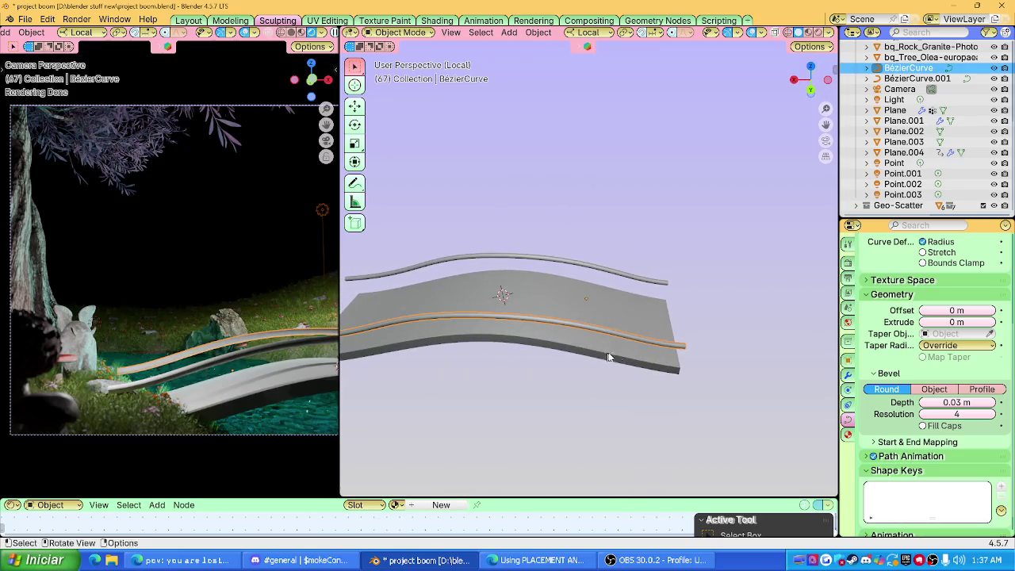
pyautogui.click(916, 390)
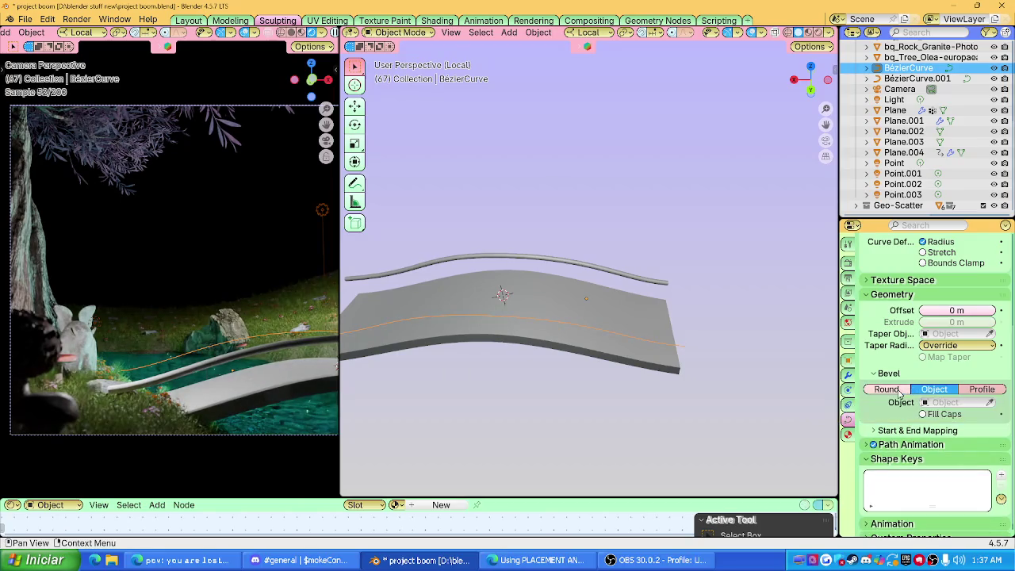
pyautogui.click(968, 390)
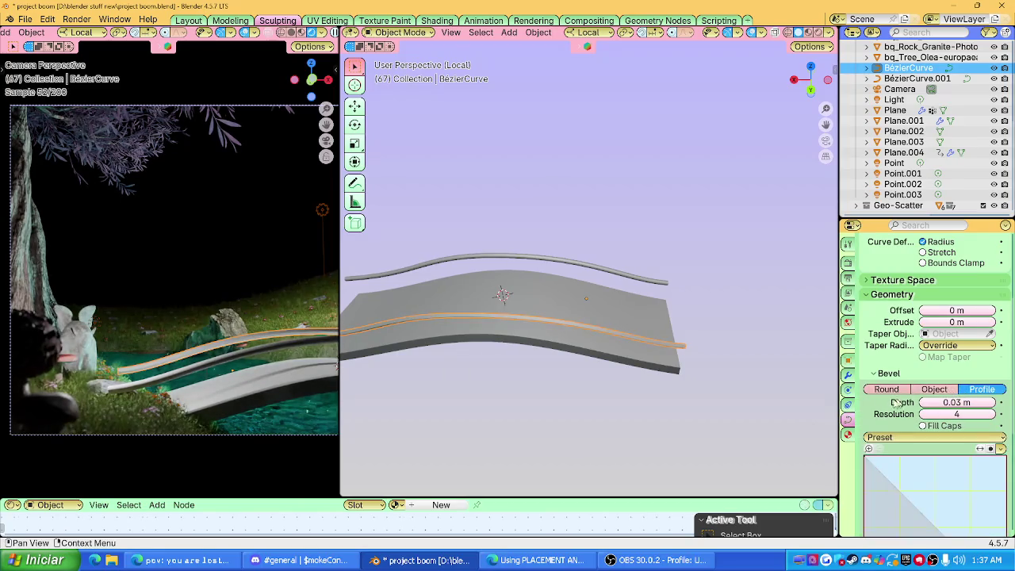
pyautogui.moveTo(611, 353); pyautogui.dragTo(516, 307, button='middle')
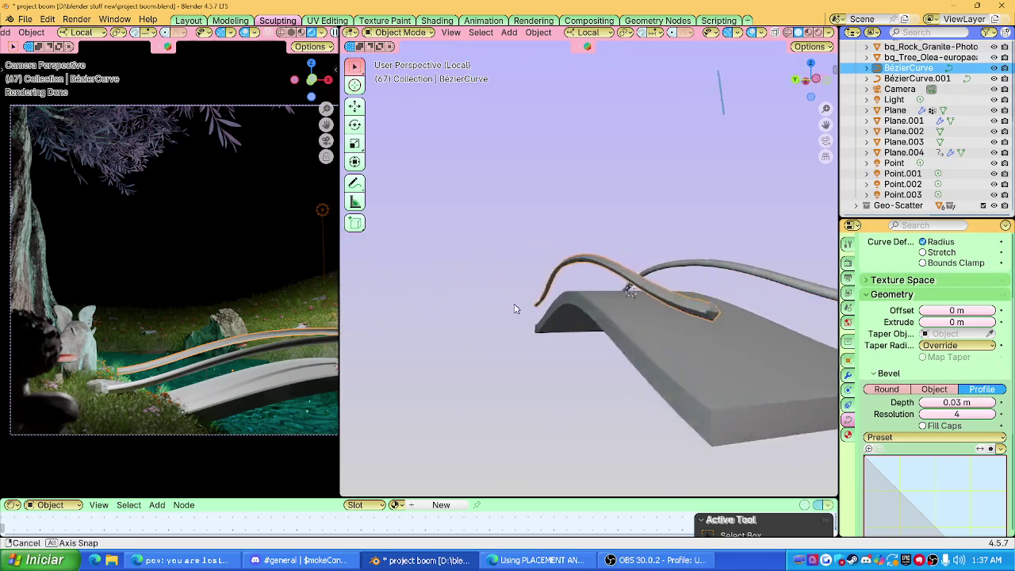
pyautogui.moveTo(515, 308)
pyautogui.mouseDown(button='middle')
pyautogui.moveTo(549, 334)
pyautogui.moveTo(556, 311)
pyautogui.mouseUp(button='middle')
pyautogui.hotkey('ctrl', 'z')
pyautogui.hotkey('ctrl', 'z')
# Convert the first handrail, BézierCurve, to a mesh via Convert To > Mesh.
pyautogui.press('Tab')
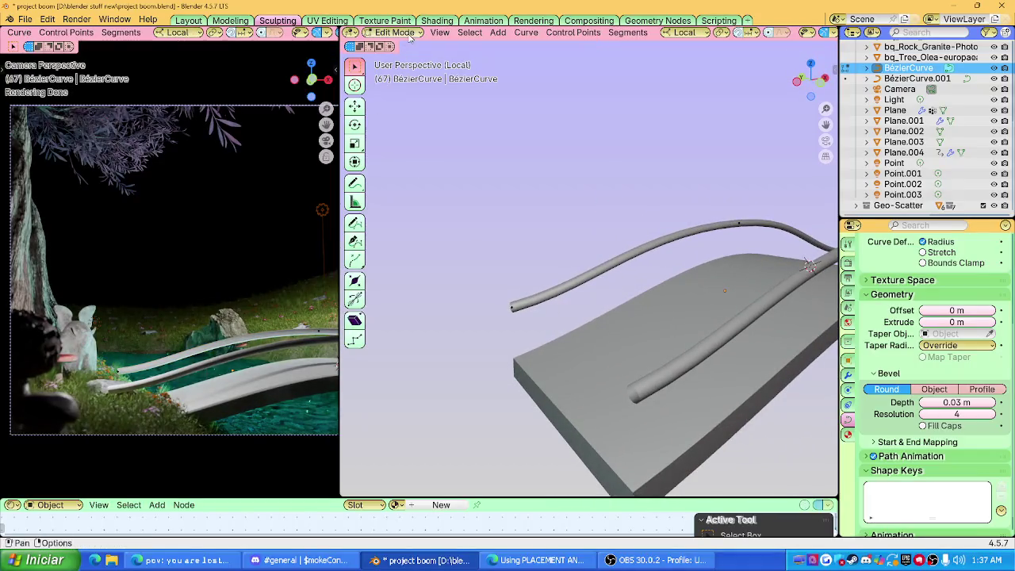
pyautogui.press('Tab')
pyautogui.moveTo(543, 261)
pyautogui.mouseDown(button='middle')
pyautogui.moveTo(553, 250)
pyautogui.moveTo(586, 264)
pyautogui.mouseUp(button='middle')
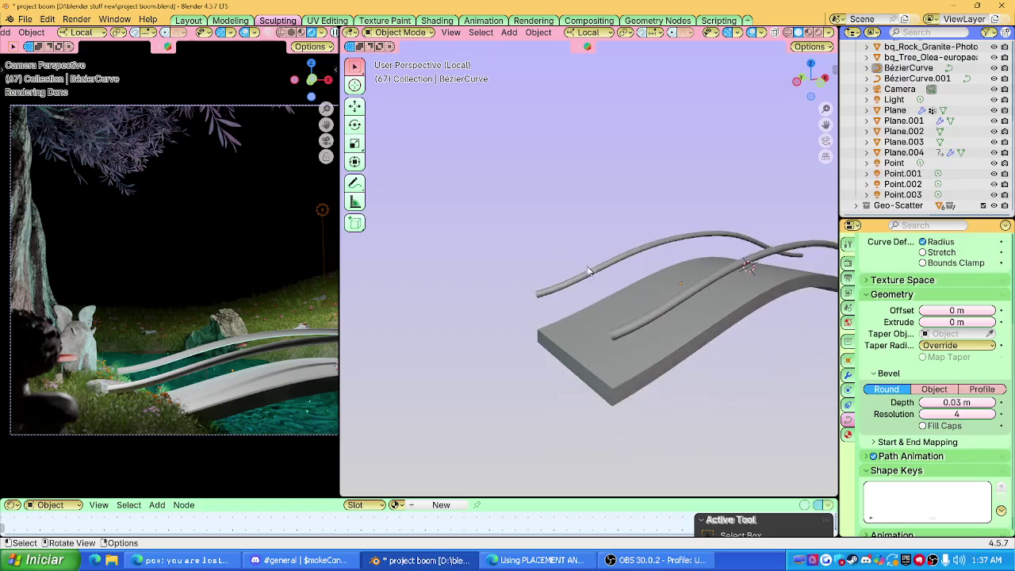
pyautogui.rightClick(590, 267)
pyautogui.click(687, 277)
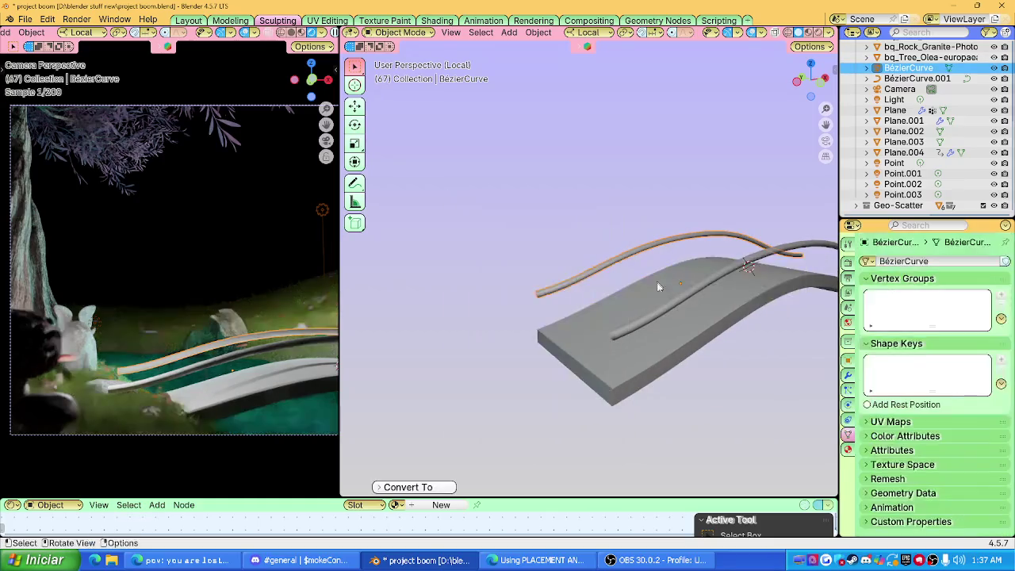
pyautogui.click(675, 304)
# Convert BézierCurve.001 to a mesh and exit local view to show the full scene.
pyautogui.rightClick(674, 303)
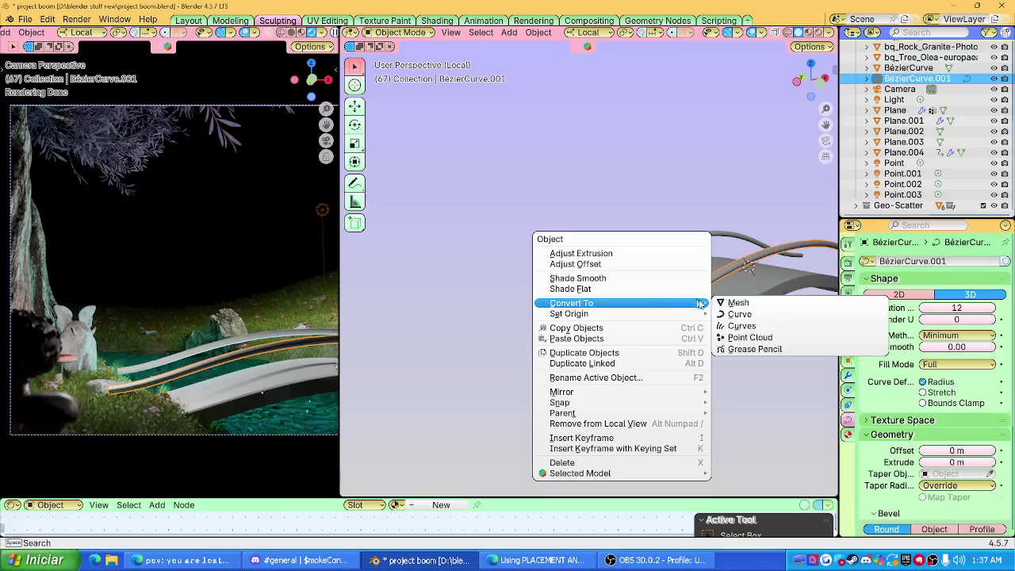
pyautogui.moveTo(571, 303)
pyautogui.click(725, 302)
pyautogui.press('KP_Divide')
pyautogui.moveTo(671, 302)
pyautogui.mouseDown(button='middle')
pyautogui.moveTo(602, 415)
pyautogui.moveTo(624, 298)
pyautogui.moveTo(669, 281)
pyautogui.mouseUp(button='middle')
# Inspect the second handrail's geometry briefly in Edit Mode.
pyautogui.click(615, 337)
pyautogui.press('Tab')
pyautogui.moveTo(615, 337); pyautogui.dragTo(557, 342, button='middle')
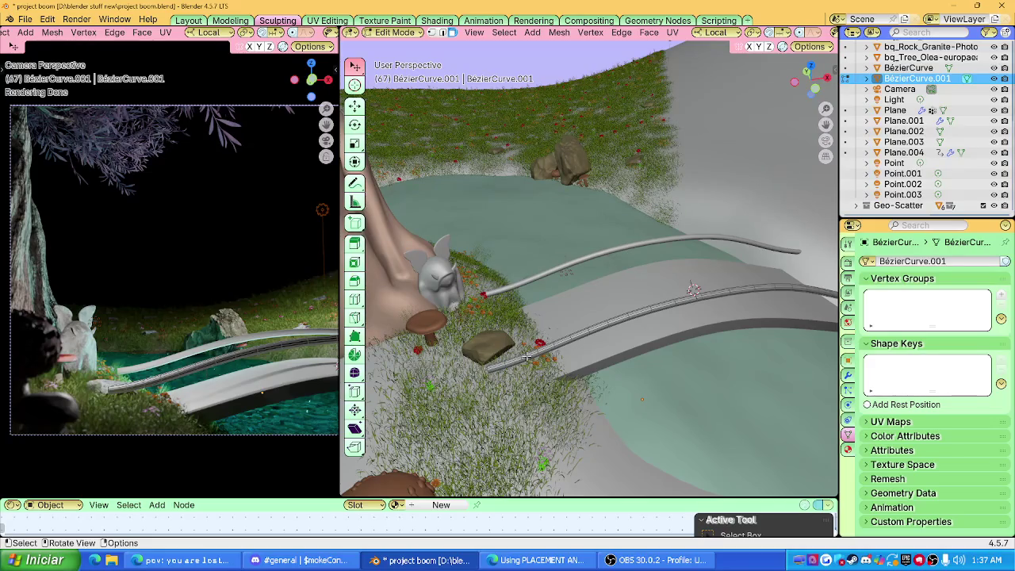
pyautogui.press('Tab')
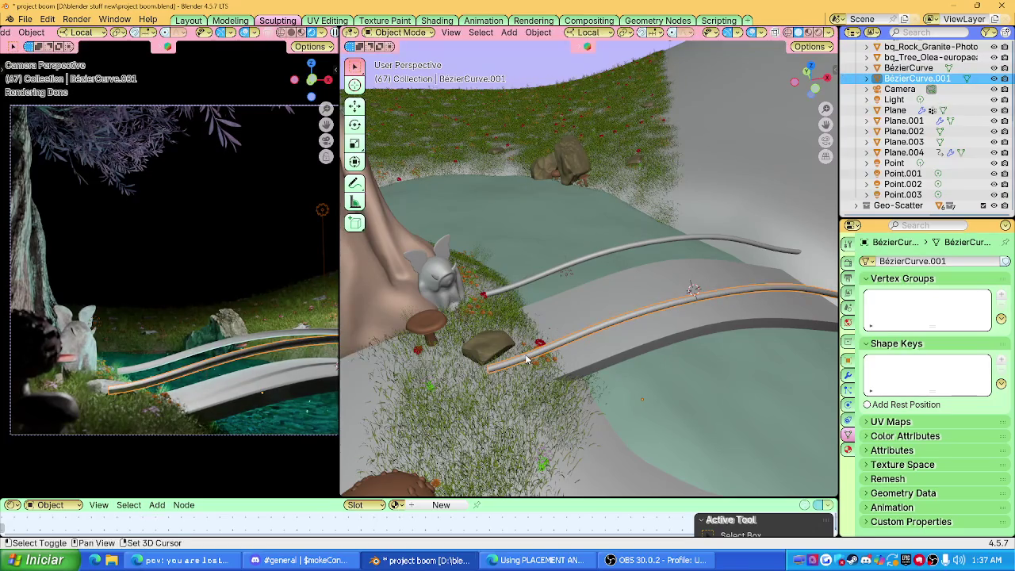
# Select both handrails with deck Plane.001 and rotate them around the Z axis.
pyautogui.keyDown('shift'); pyautogui.click(588, 326); pyautogui.keyUp('shift')
pyautogui.keyDown('shift'); pyautogui.click(588, 327); pyautogui.keyUp('shift')
pyautogui.keyDown('shift'); pyautogui.click(588, 327); pyautogui.keyUp('shift')
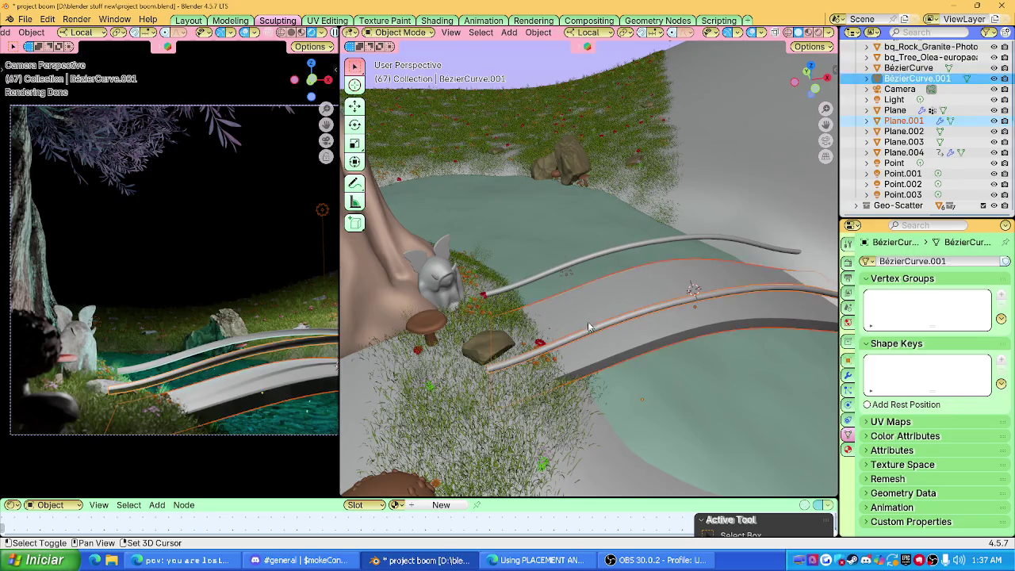
pyautogui.keyDown('shift'); pyautogui.click(577, 257); pyautogui.keyUp('shift')
pyautogui.press('r')
pyautogui.press('z')
pyautogui.press('z')
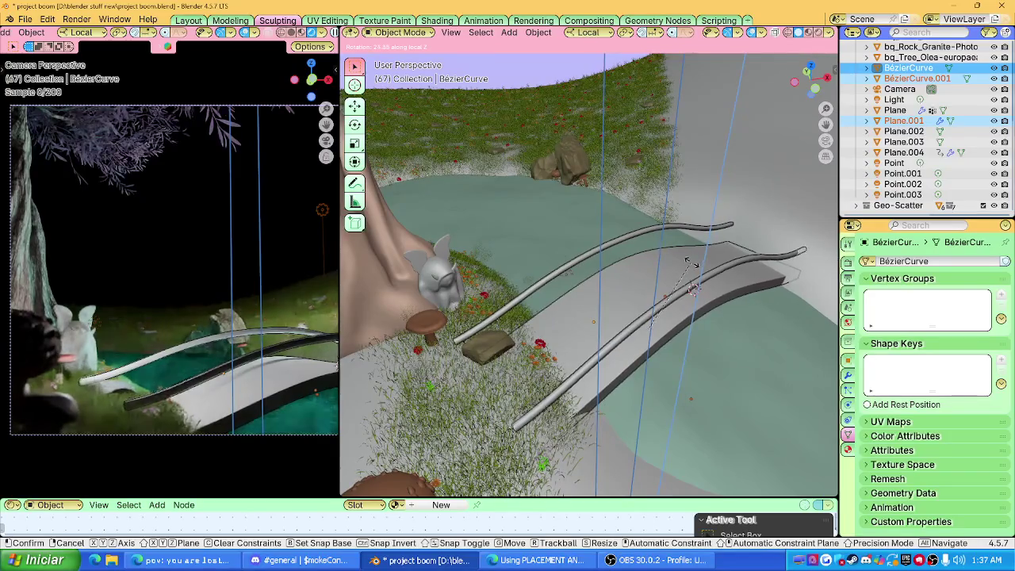
pyautogui.click(690, 264)
# Try moving the selection into place, undoing and cancelling the attempts, then reselect the second handrail.
pyautogui.moveTo(691, 264); pyautogui.dragTo(637, 308, button='middle')
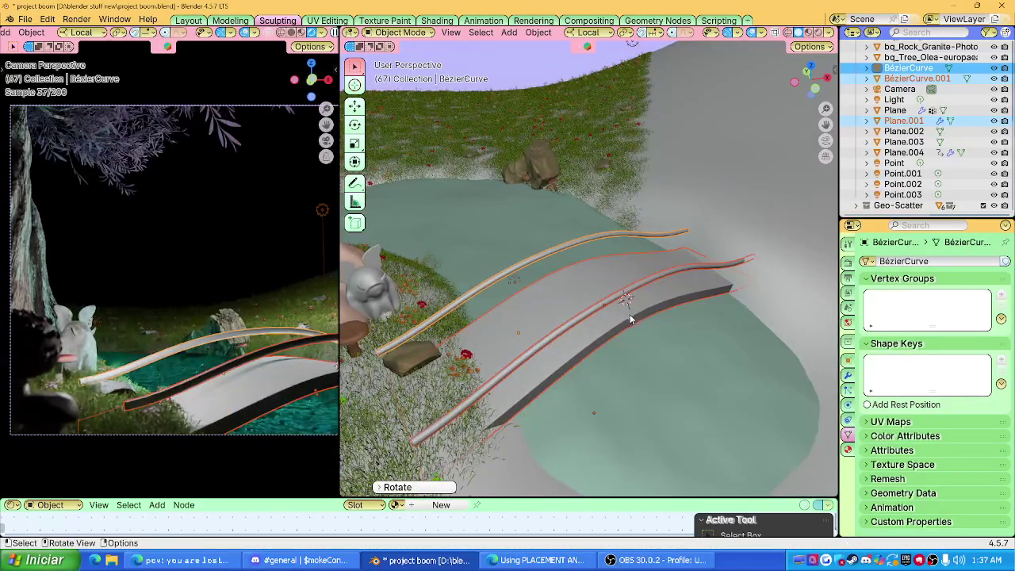
pyautogui.press('g')
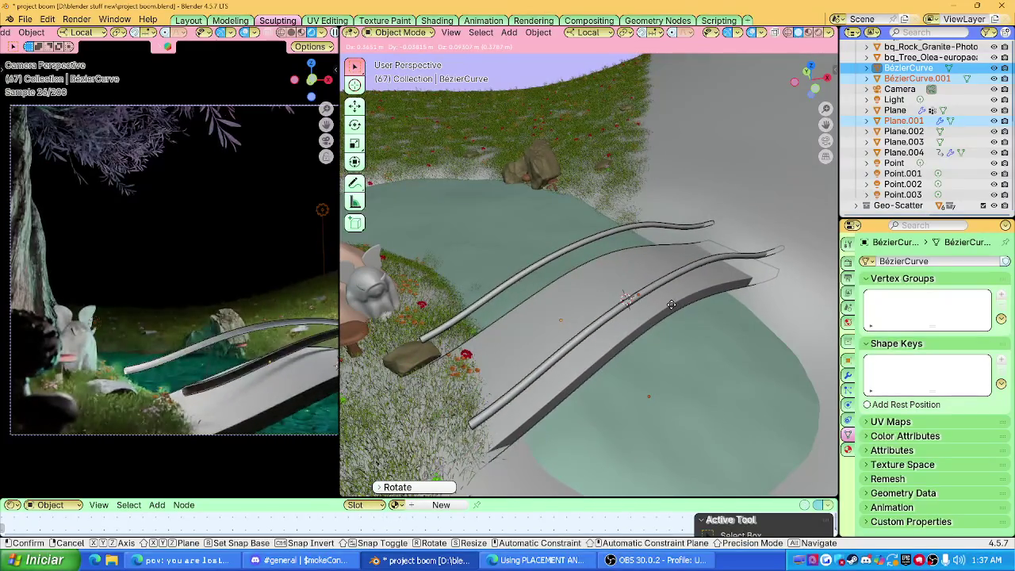
pyautogui.click(672, 307)
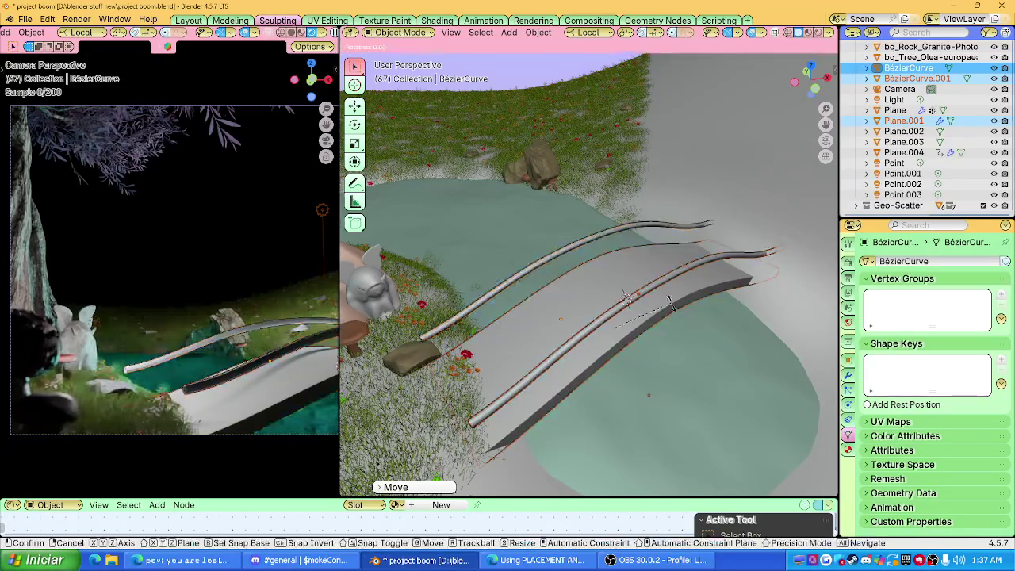
pyautogui.hotkey('ctrl', 'z')
pyautogui.press('g')
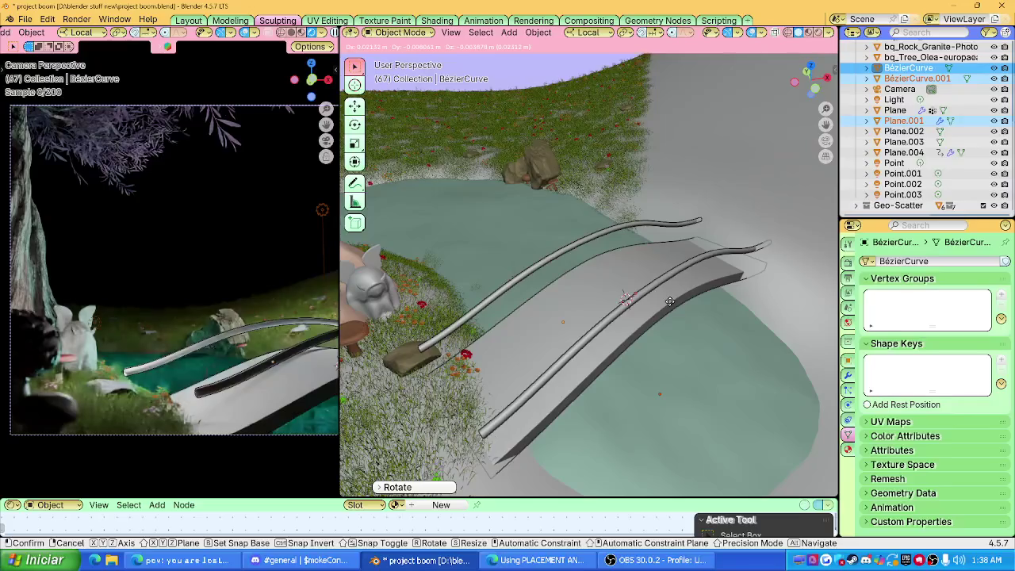
pyautogui.rightClick(670, 301)
pyautogui.moveTo(666, 303); pyautogui.dragTo(573, 357, button='middle')
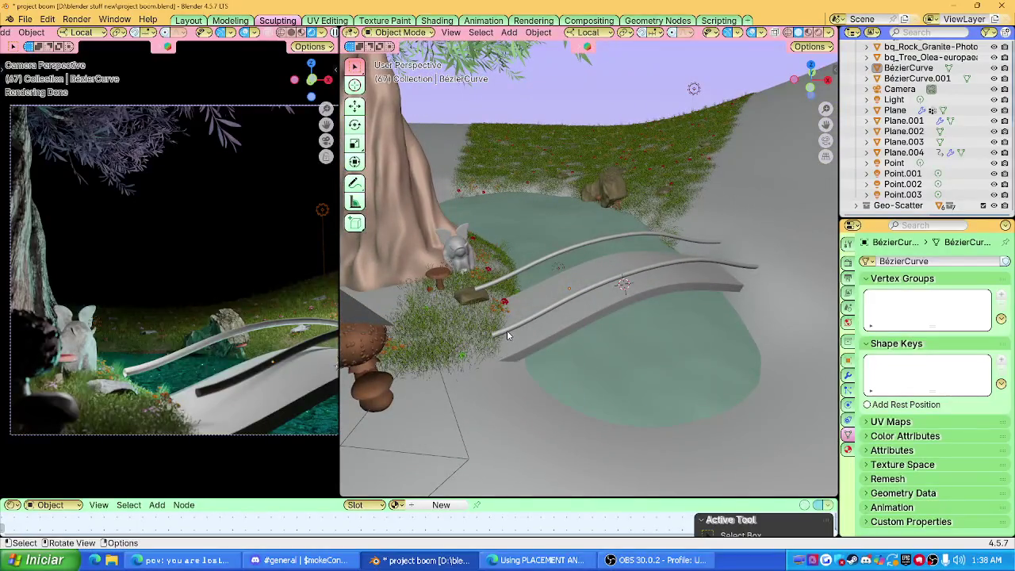
pyautogui.click(508, 332)
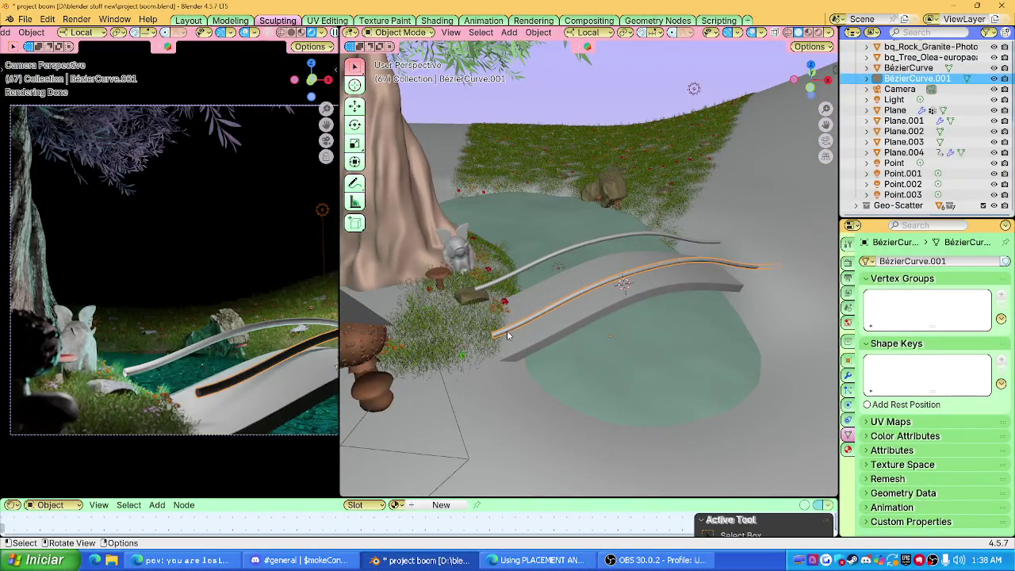
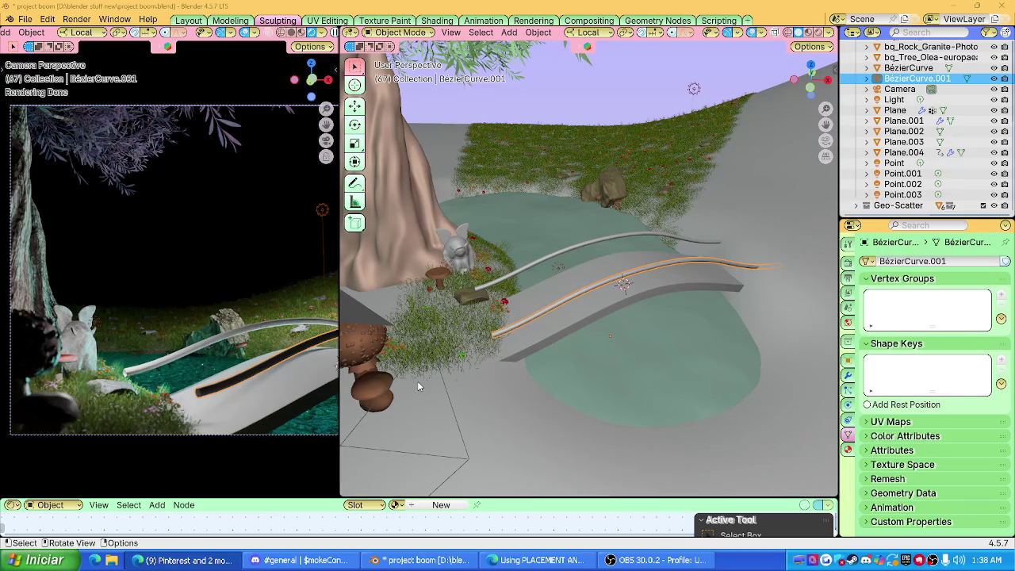
# Delete the old bridge plank and both Bézier curves.
pyautogui.click(526, 320)
pyautogui.press('x')
pyautogui.click(507, 304)
pyautogui.click(549, 309)
pyautogui.press('Delete')
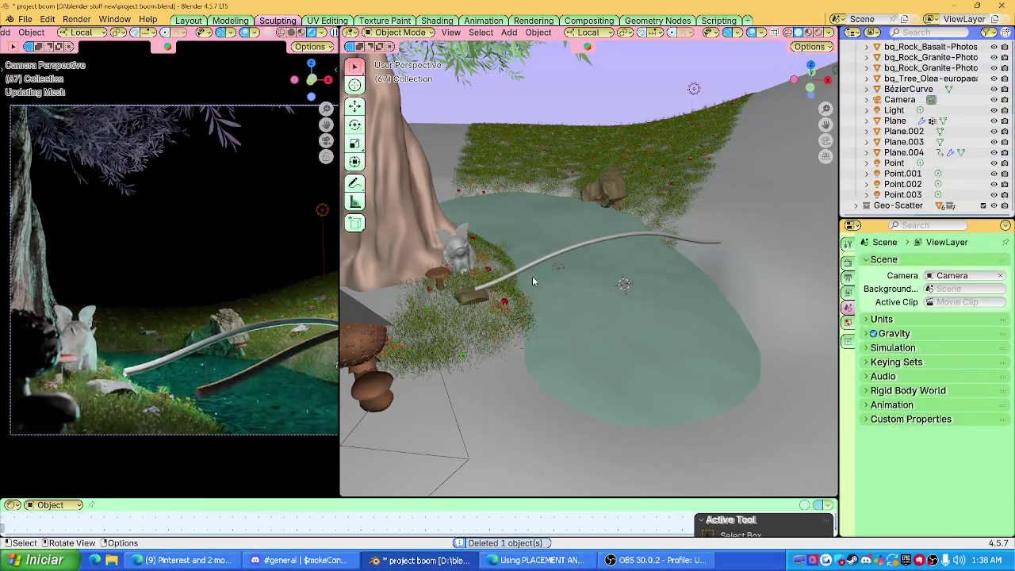
pyautogui.click(533, 273)
pyautogui.press('x')
pyautogui.click(503, 266)
# Add a new cube mesh over the pond, undoing an accidental plane.
pyautogui.hotkey('shift', 'a')
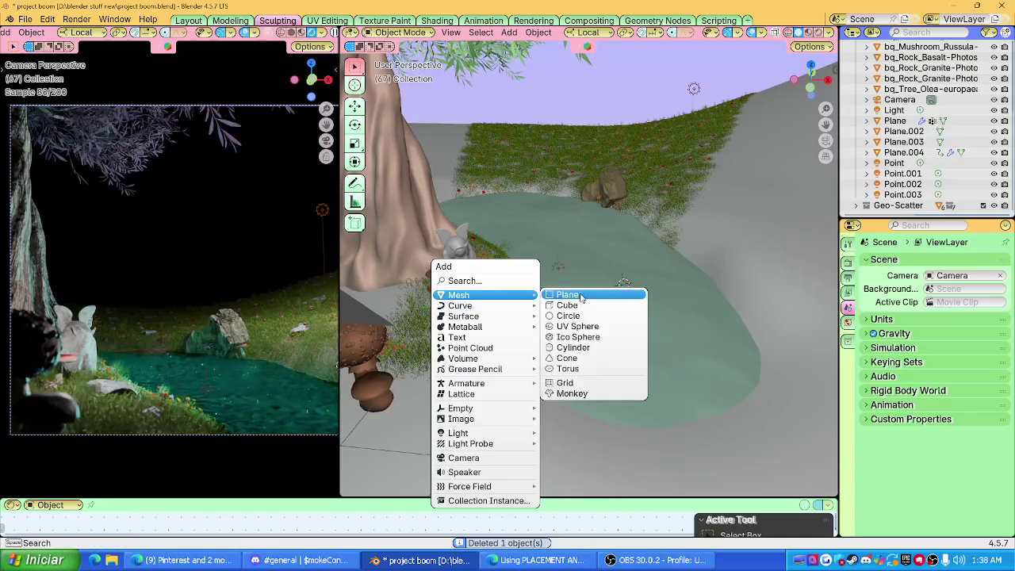
pyautogui.click(570, 294)
pyautogui.hotkey('ctrl', 'z')
pyautogui.hotkey('shift', 'a')
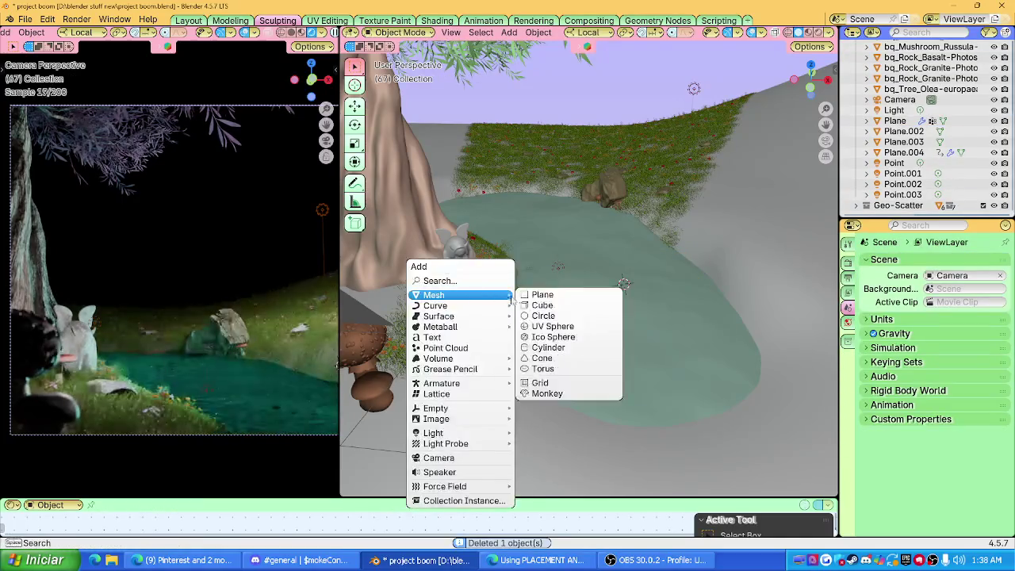
pyautogui.click(555, 305)
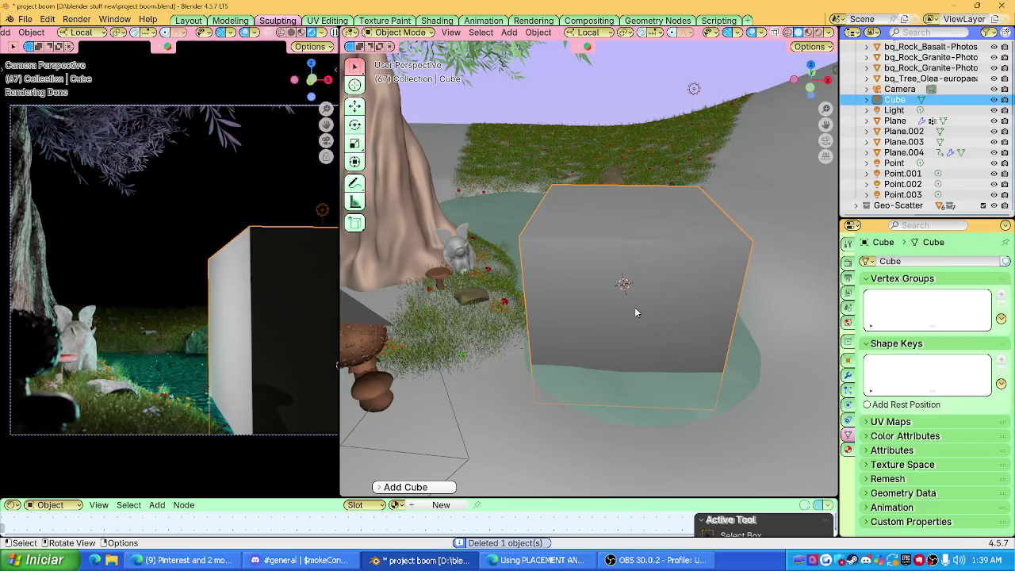
# Shrink the new cube and hide the olive tree.
pyautogui.press('s')
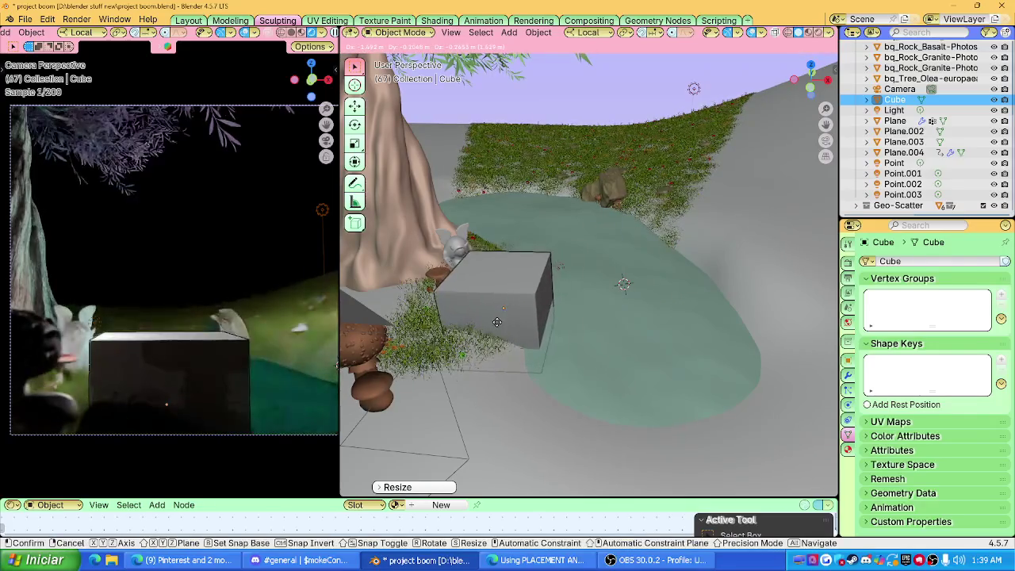
pyautogui.click(488, 315)
pyautogui.click(477, 307)
pyautogui.press('h')
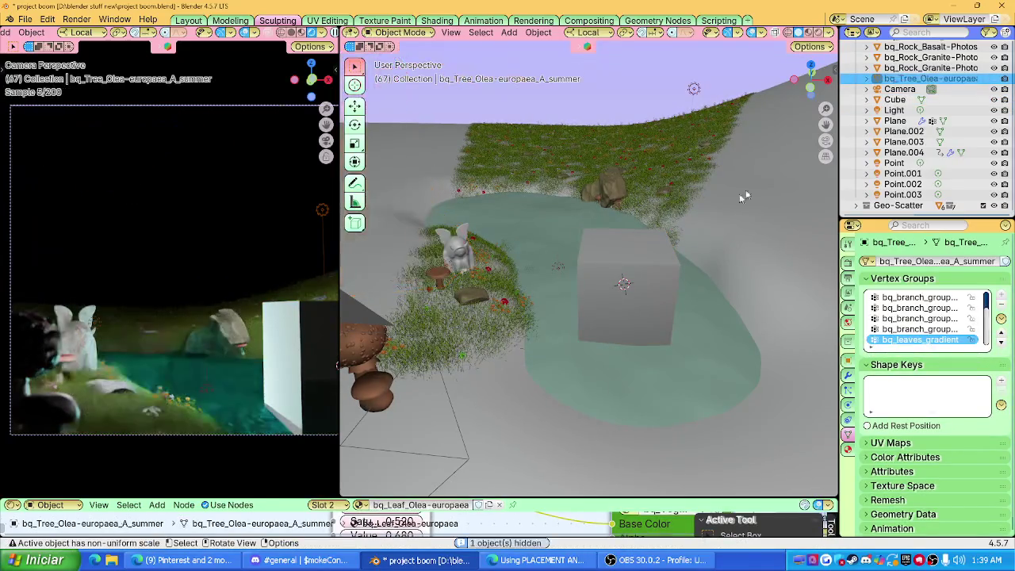
# From top view, move the cube toward the grassy pond edge and angle it.
pyautogui.click(811, 64)
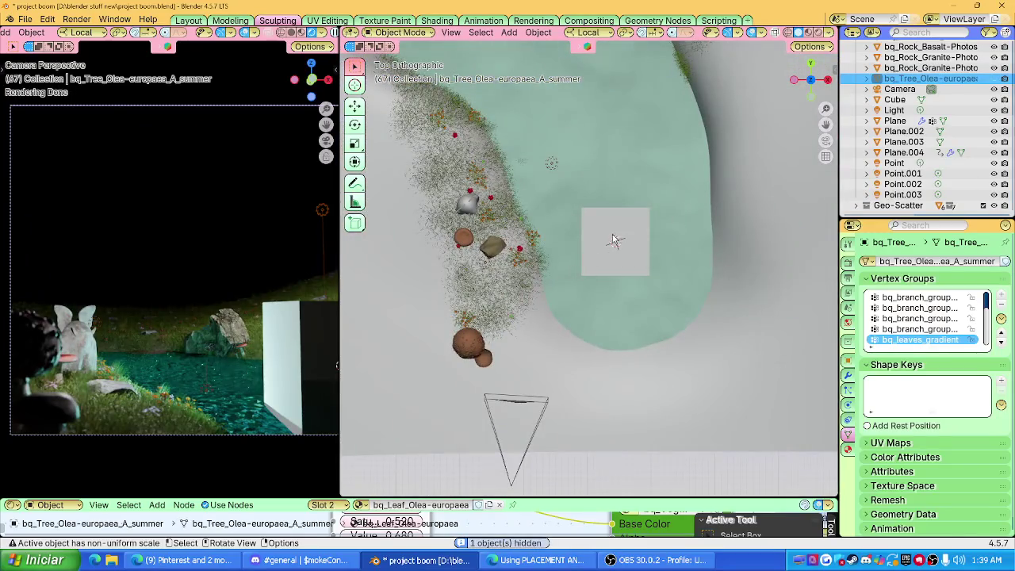
pyautogui.click(612, 240)
pyautogui.moveTo(612, 240); pyautogui.dragTo(542, 266)
pyautogui.press('r')
pyautogui.click(575, 263)
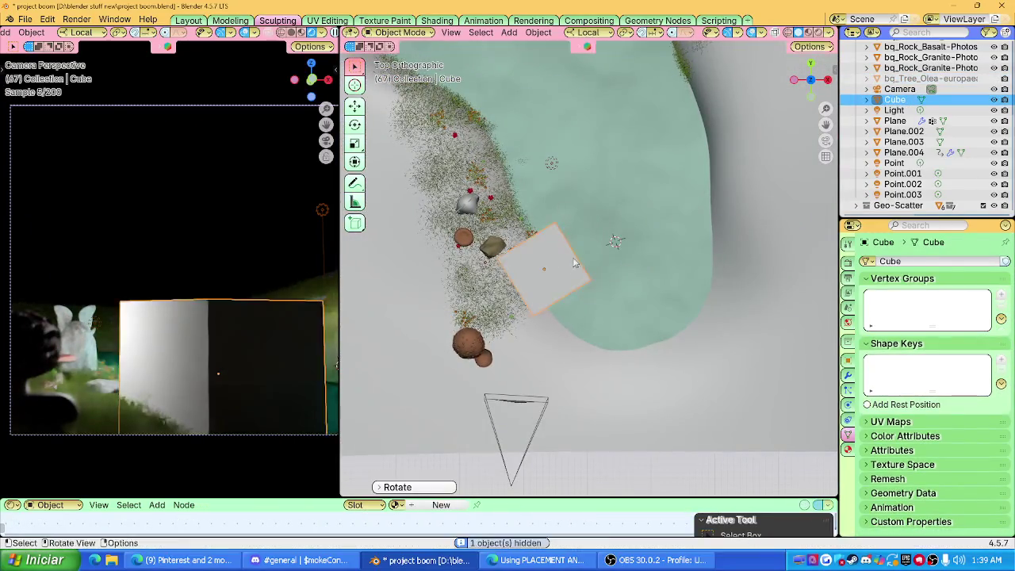
pyautogui.moveTo(575, 263); pyautogui.dragTo(645, 267, button='middle')
# Shift the cube along X, turn it about local Z, and settle its position.
pyautogui.press('g')
pyautogui.press('x')
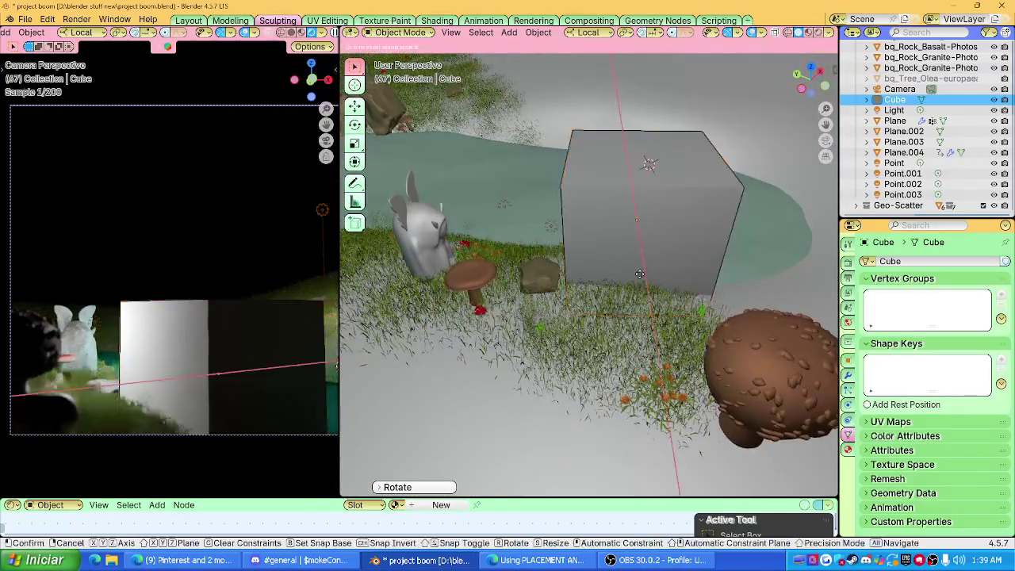
pyautogui.click(639, 268)
pyautogui.press('g')
pyautogui.press('z')
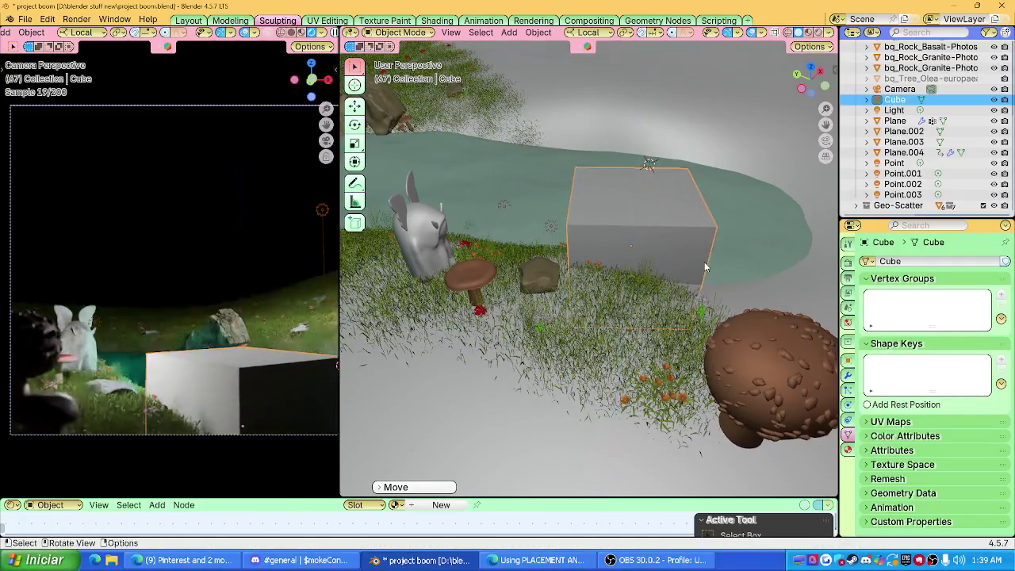
pyautogui.press('r')
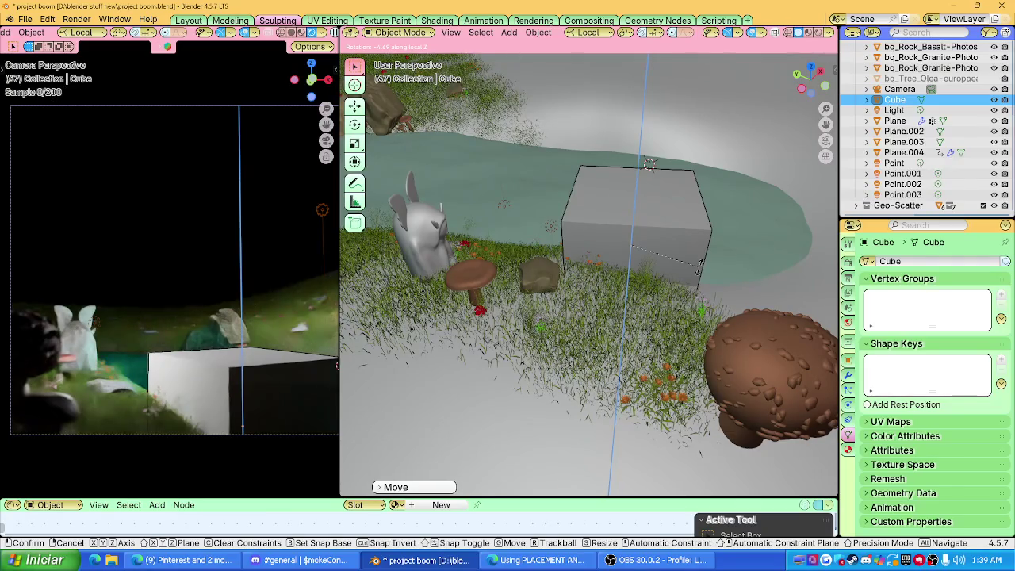
pyautogui.click(697, 267)
pyautogui.press('g')
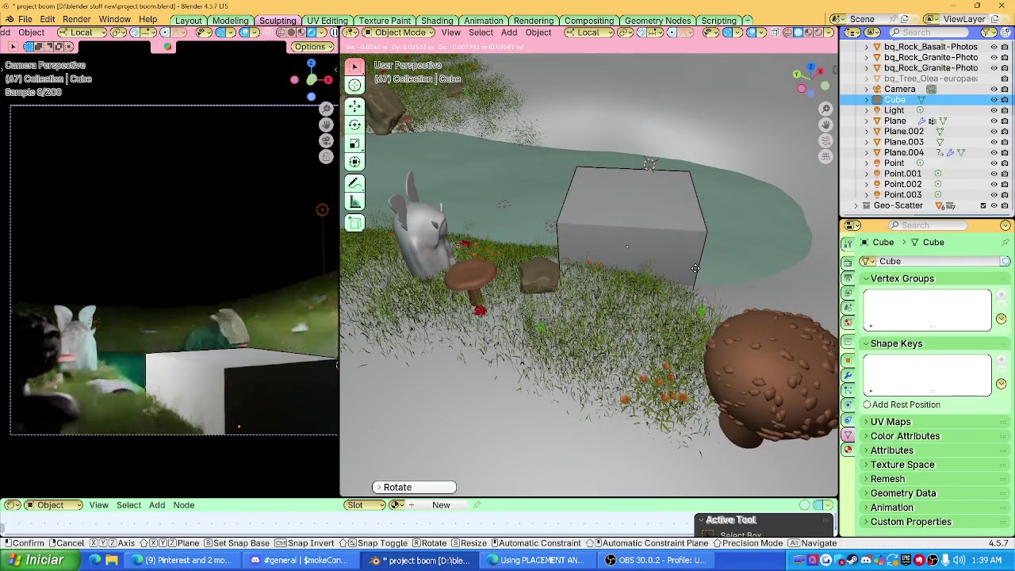
pyautogui.click(676, 254)
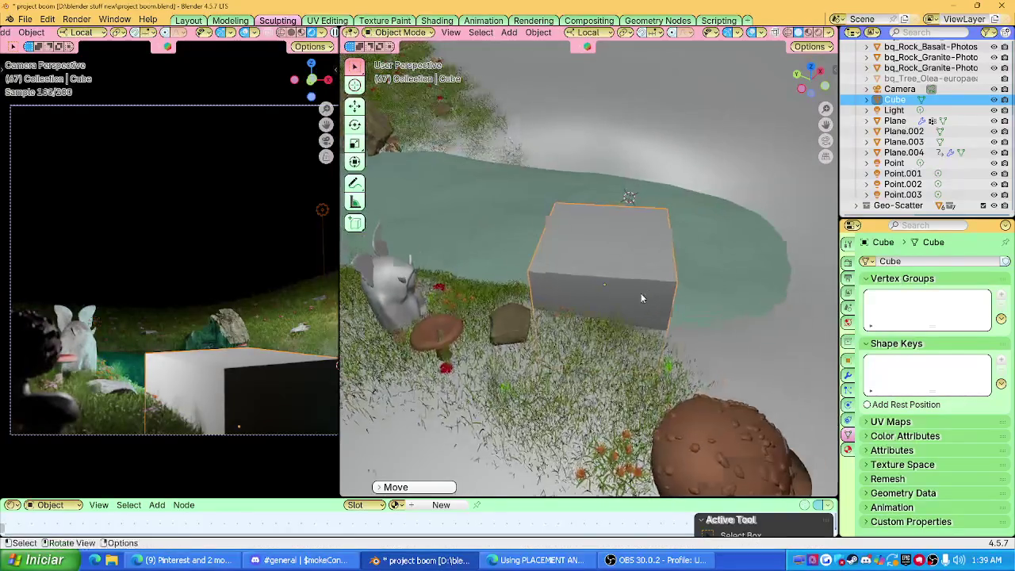
# Test subdivision levels 1 and 2 on the cube, undo, and show the modifier stack.
pyautogui.scroll(3, 646, 274)
pyautogui.moveTo(652, 257); pyautogui.dragTo(652, 298, button='middle')
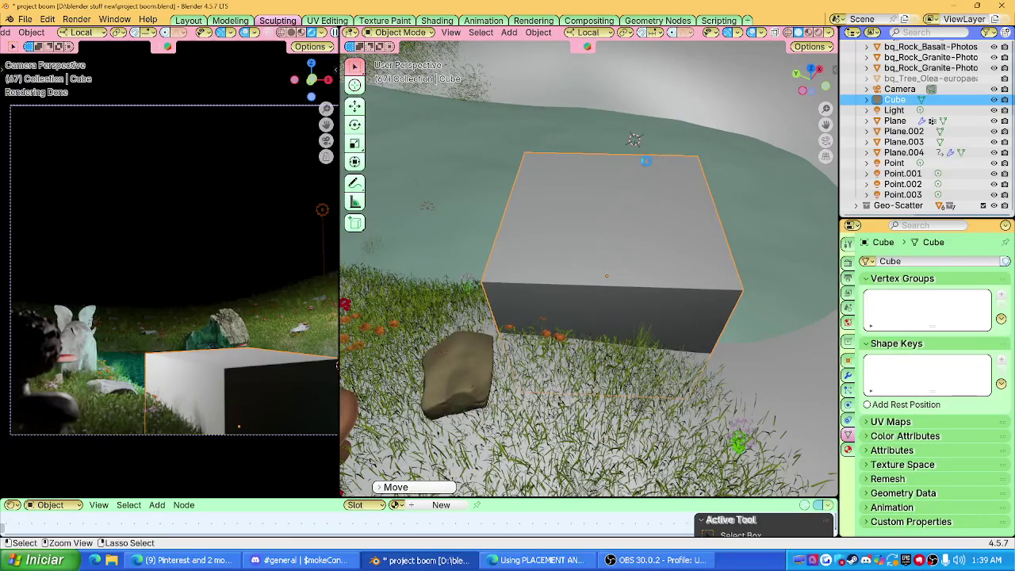
pyautogui.hotkey('ctrl', '1')
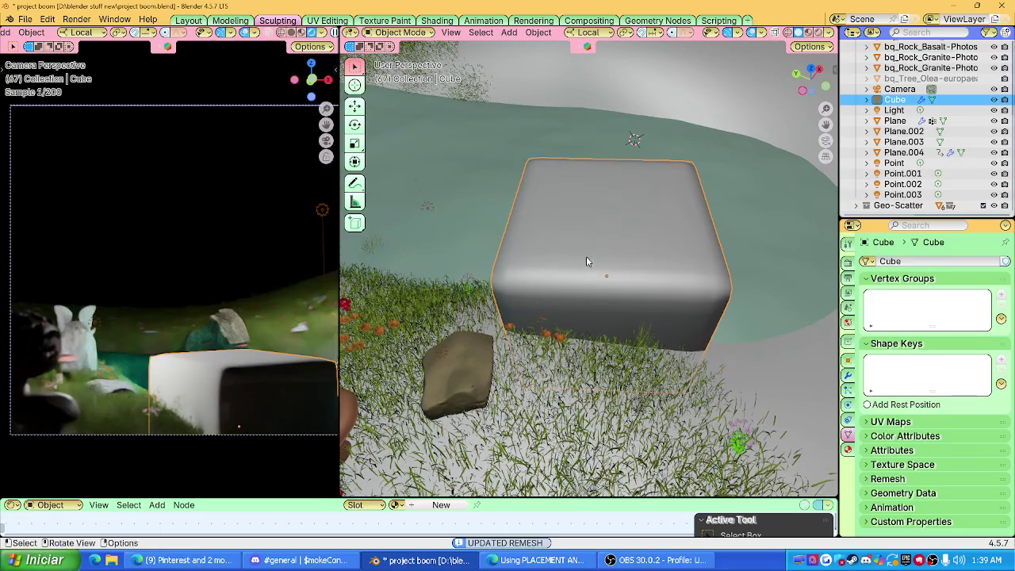
pyautogui.hotkey('ctrl', '2')
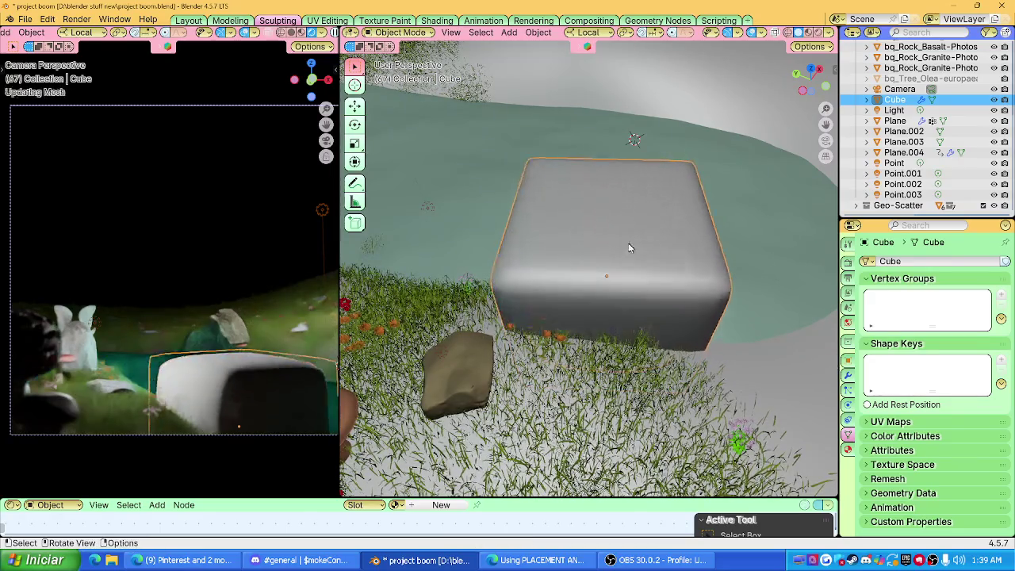
pyautogui.hotkey('ctrl', 'z')
pyautogui.click(849, 377)
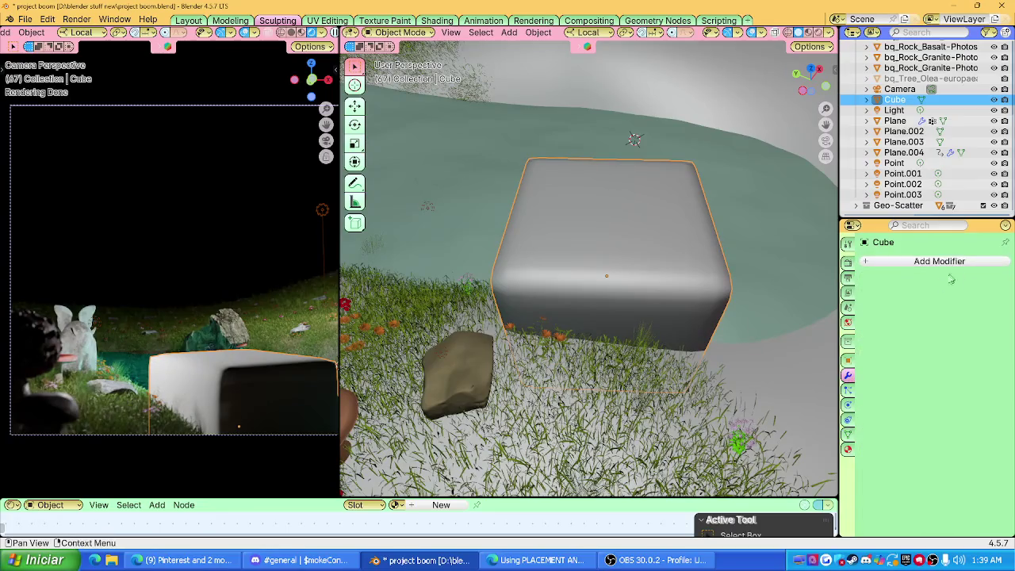
# Turn the cube about its local Z axis.
pyautogui.moveTo(688, 299); pyautogui.dragTo(671, 275, button='middle')
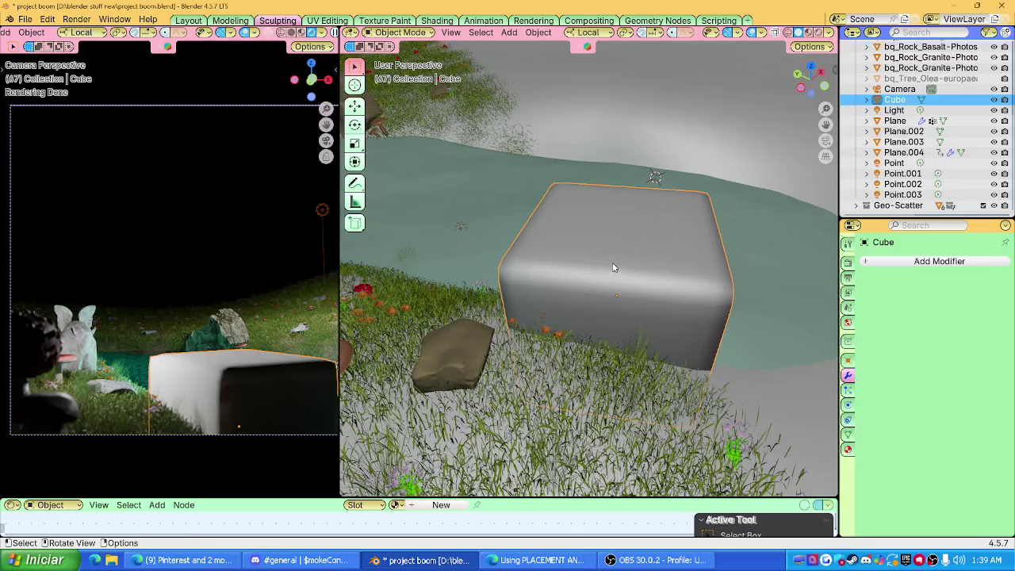
pyautogui.moveTo(613, 268); pyautogui.dragTo(577, 257, button='middle')
pyautogui.hotkey('ctrl', 'z')
pyautogui.hotkey('ctrl', 'z')
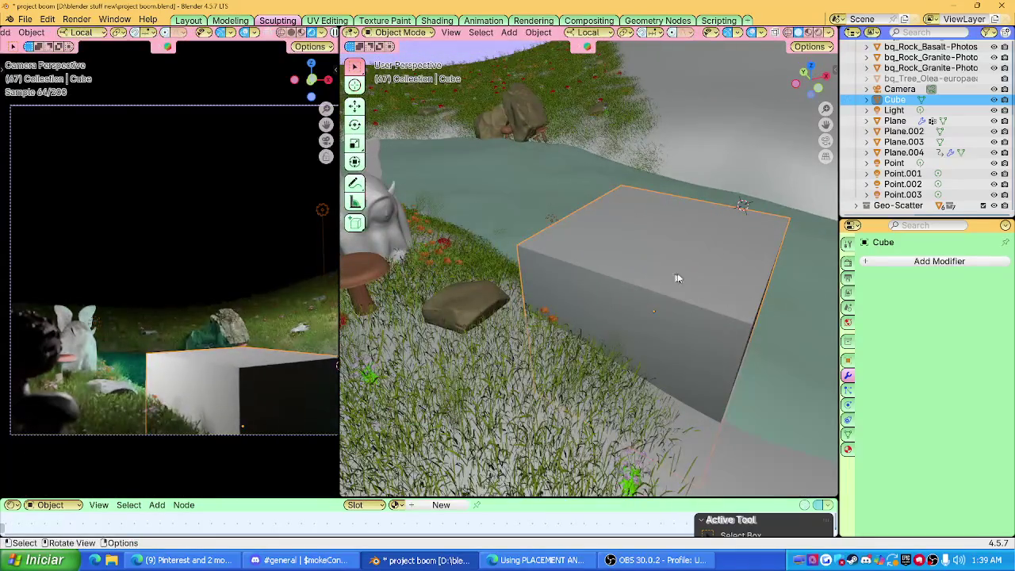
pyautogui.press('r')
pyautogui.press('z')
pyautogui.press('z')
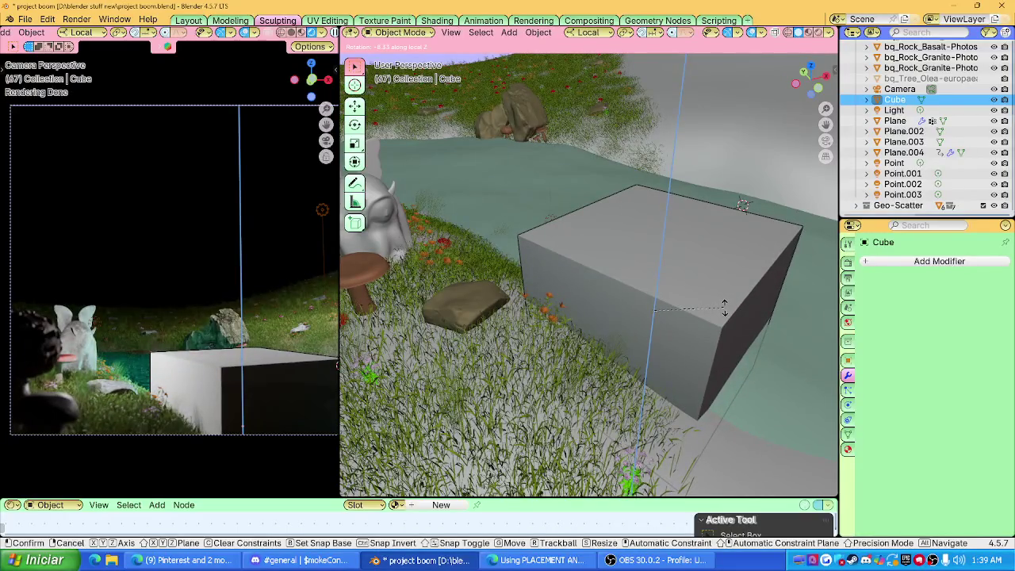
pyautogui.click(724, 307)
# Sink the cube along local Z into the ground and re-angle the slab.
pyautogui.moveTo(724, 306); pyautogui.dragTo(578, 304, button='middle')
pyautogui.press('g')
pyautogui.press('z')
pyautogui.press('z')
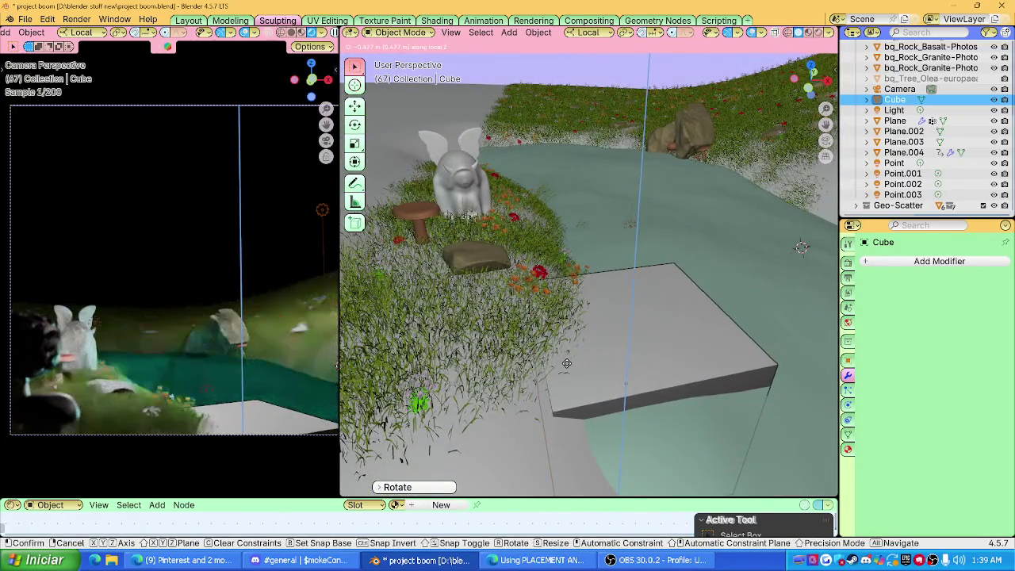
pyautogui.click(567, 364)
pyautogui.press('r')
pyautogui.press('z')
pyautogui.press('z')
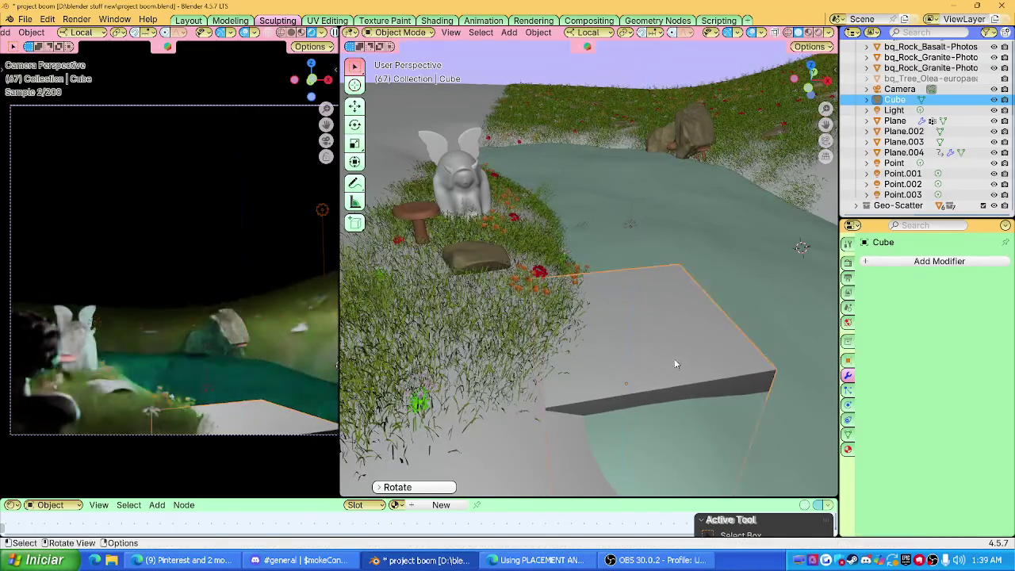
pyautogui.click(670, 361)
# In top view, rotate the slab to follow the pond's shoreline.
pyautogui.click(812, 70)
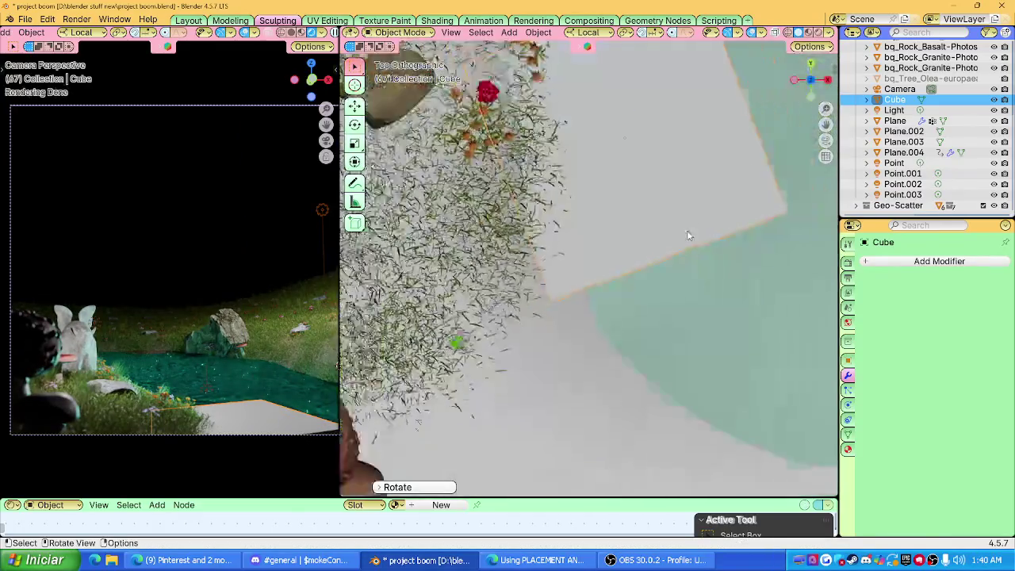
pyautogui.press('r')
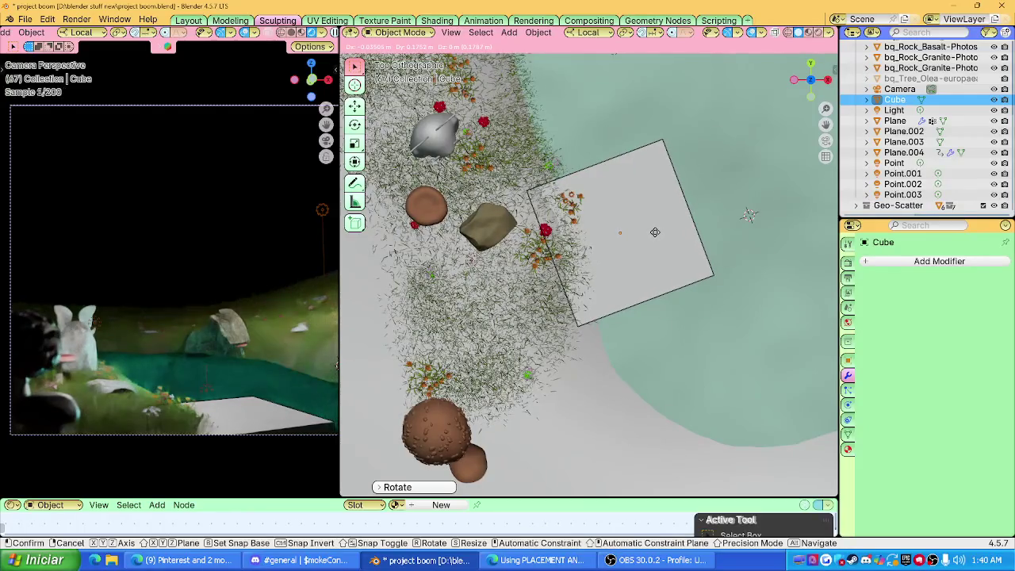
pyautogui.click(654, 229)
pyautogui.moveTo(653, 229)
pyautogui.mouseDown(button='middle')
pyautogui.moveTo(687, 219)
pyautogui.moveTo(541, 281)
pyautogui.mouseUp(button='middle')
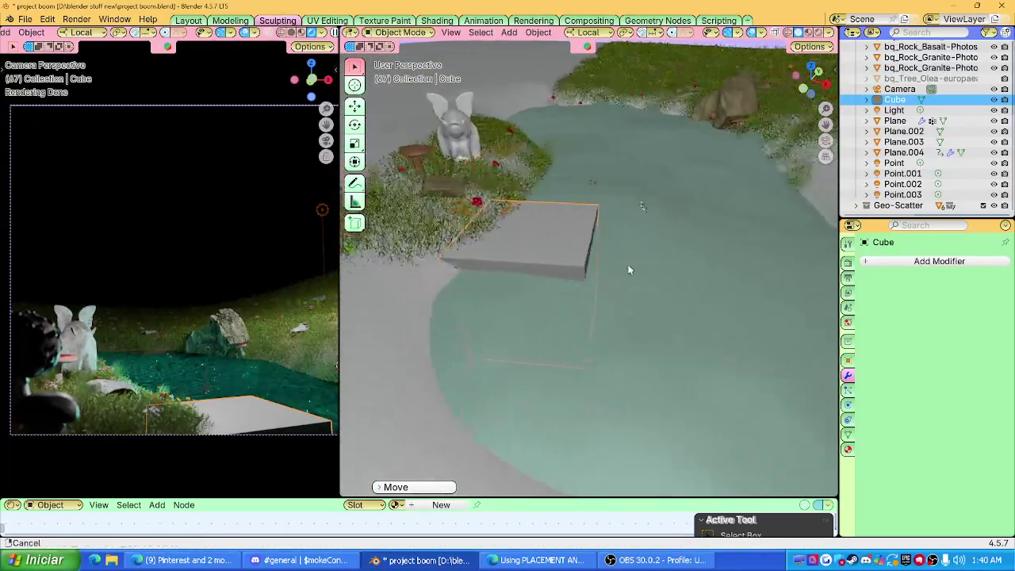
# Try a smoothing modifier on the slab, remove it, and begin a loop cut in Edit Mode.
pyautogui.hotkey('ctrl', '1')
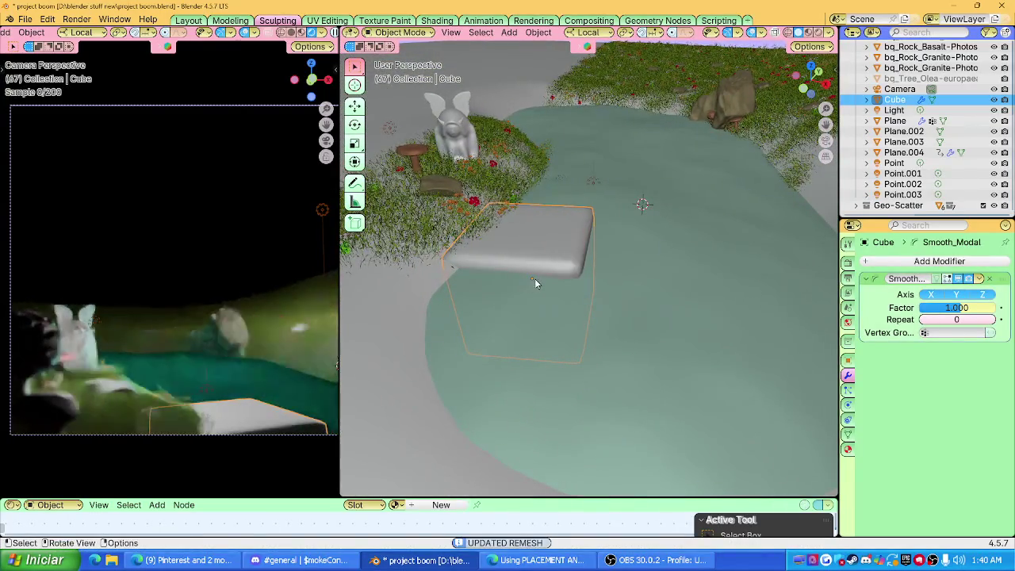
pyautogui.click(988, 280)
pyautogui.click(987, 280)
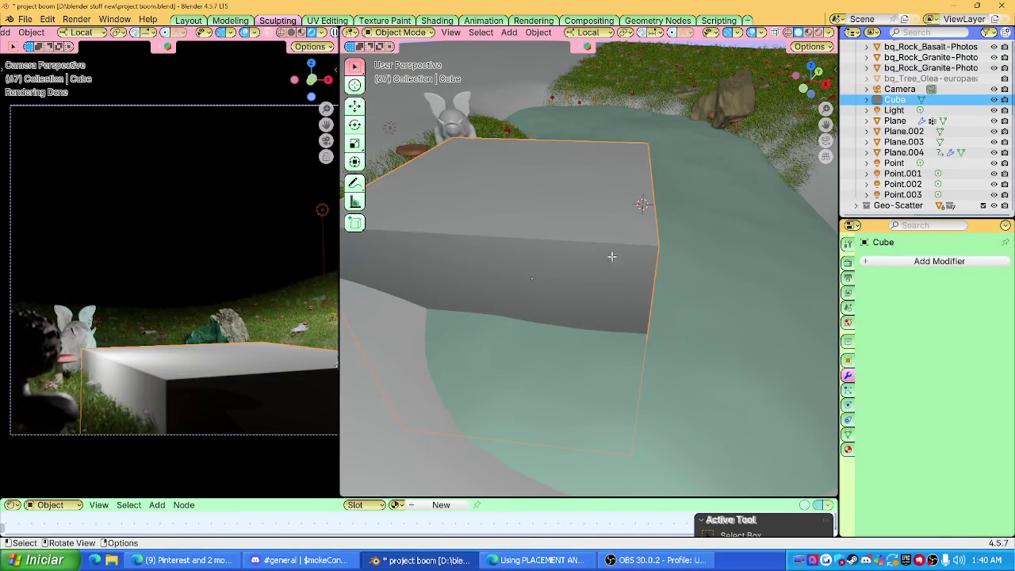
pyautogui.press('Tab')
pyautogui.hotkey('ctrl', 'r')
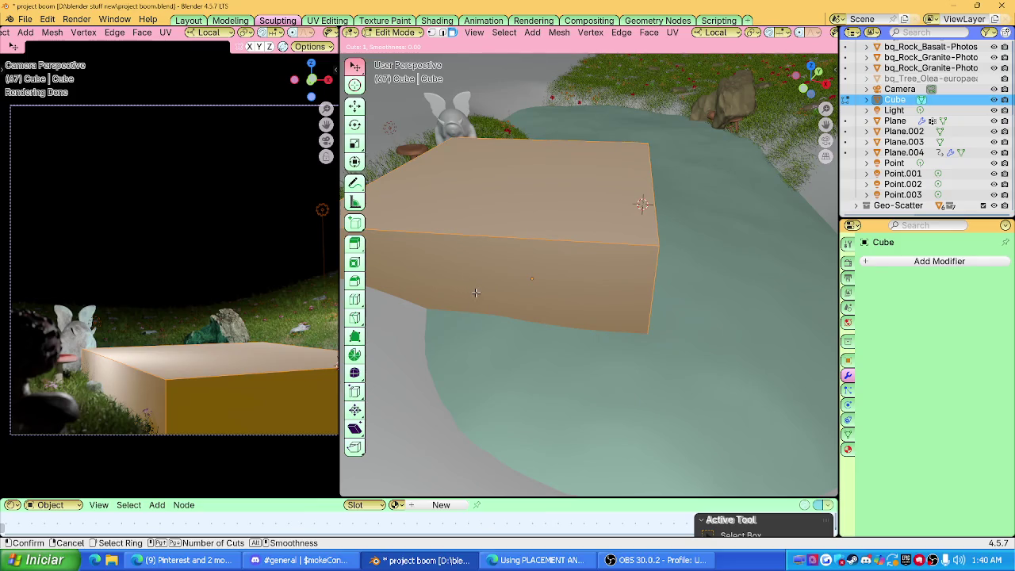
# Place the edge loop low on the isolated block, then return to the full pond scene in Object Mode.
pyautogui.press('KP_Divide')
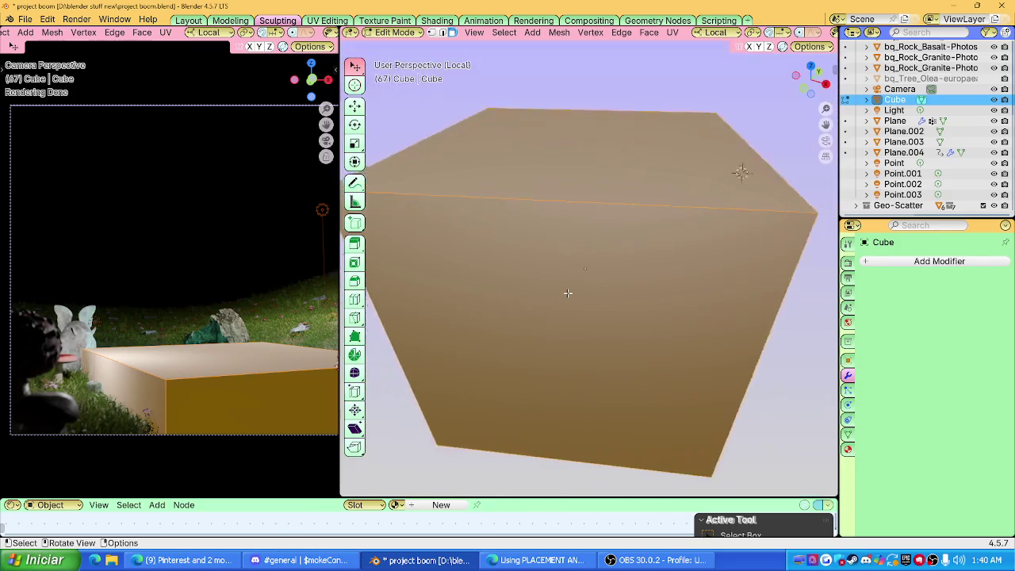
pyautogui.click(494, 280)
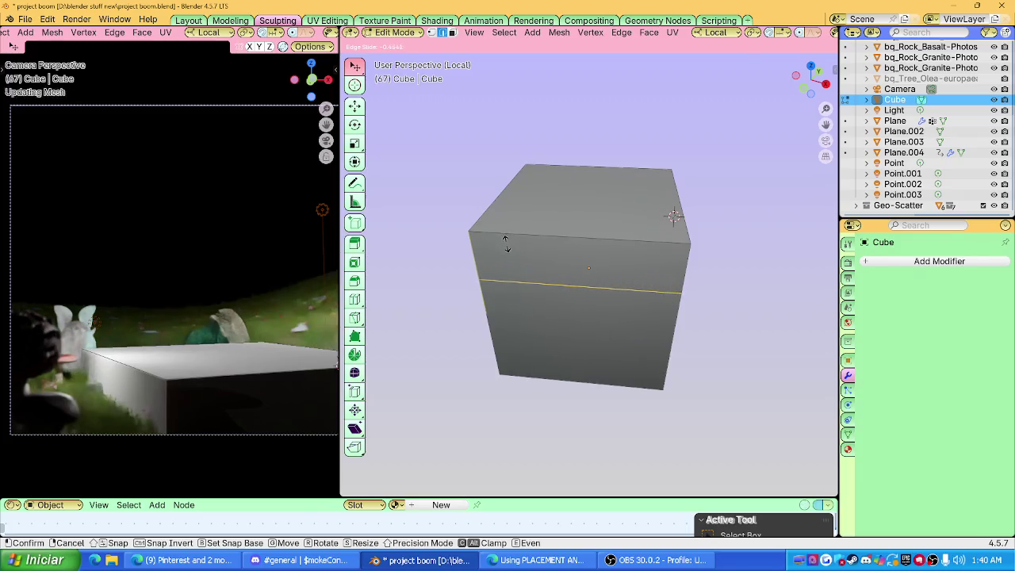
pyautogui.click(508, 248)
pyautogui.press('Tab')
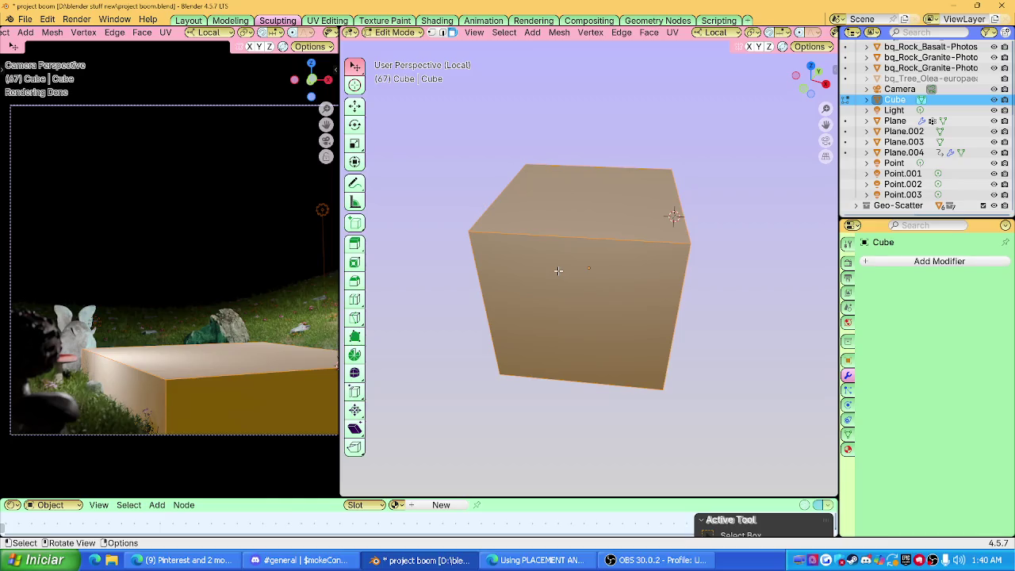
pyautogui.press('KP_Divide')
pyautogui.moveTo(575, 264)
pyautogui.mouseDown(button='middle')
pyautogui.moveTo(639, 275)
pyautogui.moveTo(587, 258)
pyautogui.mouseUp(button='middle')
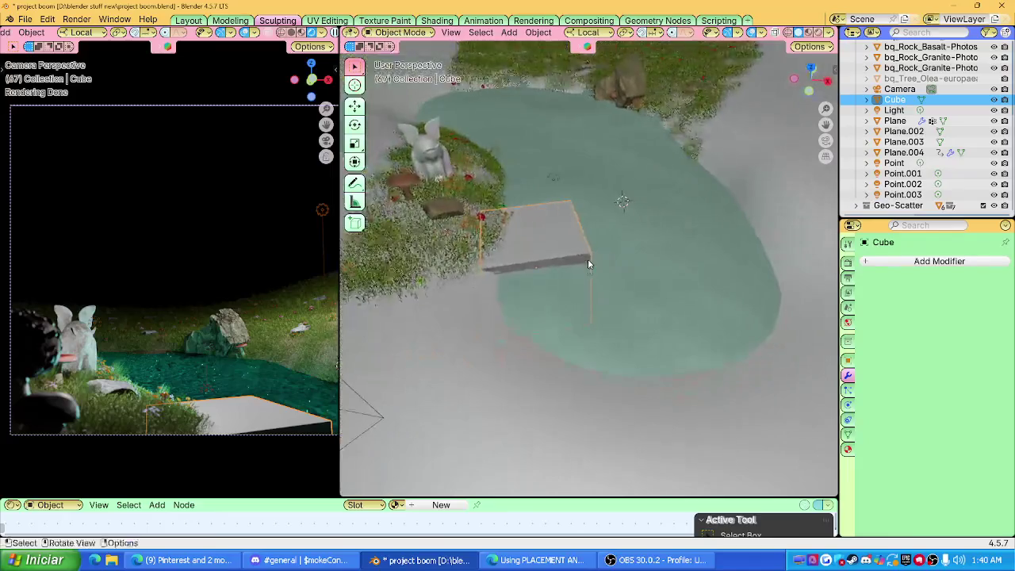
# Stretch the slab along X and slide it along local X on the pond edge.
pyautogui.press('s')
pyautogui.press('x')
pyautogui.click(570, 260)
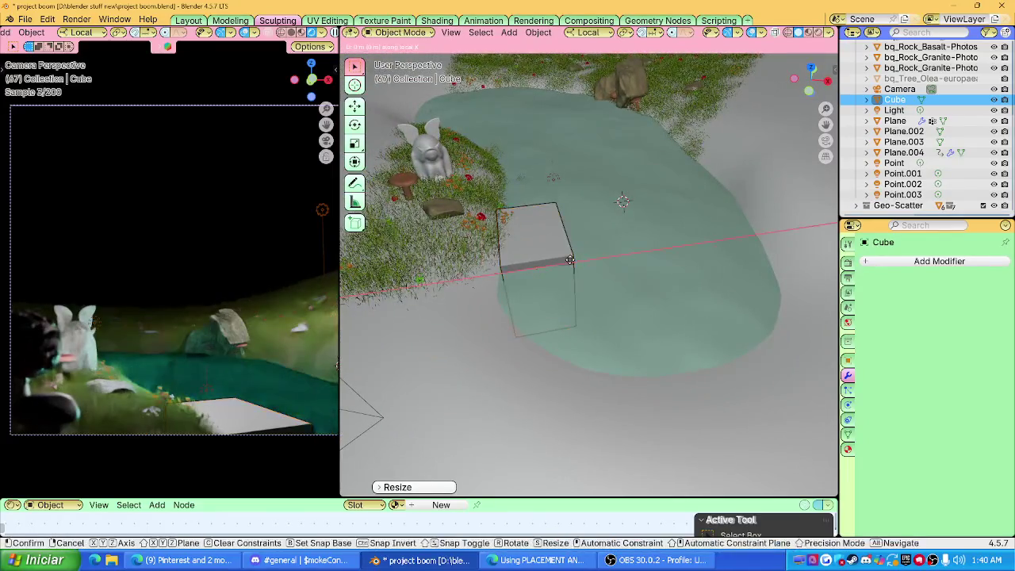
pyautogui.press('g')
pyautogui.press('x')
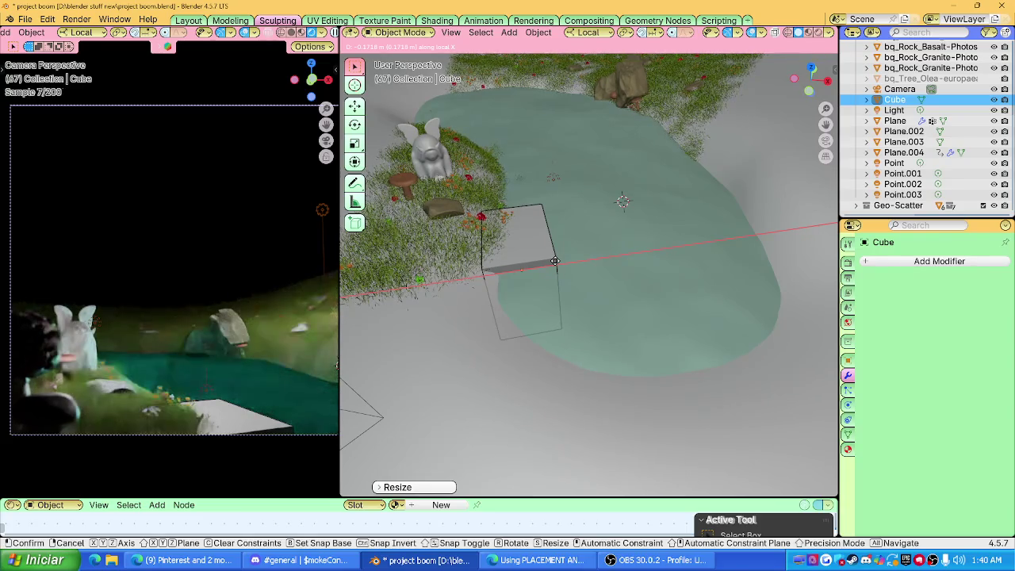
pyautogui.click(554, 260)
pyautogui.moveTo(554, 253); pyautogui.dragTo(557, 264, button='middle')
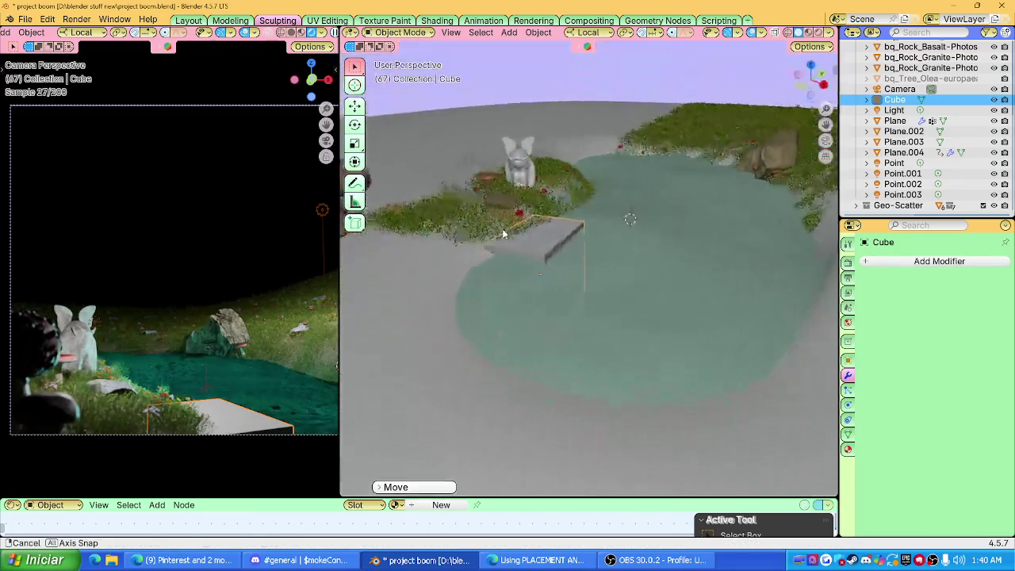
# Add a horizontal edge loop around the block in Edit Mode and isolate it.
pyautogui.press('Tab')
pyautogui.press('g')
pyautogui.press('g')
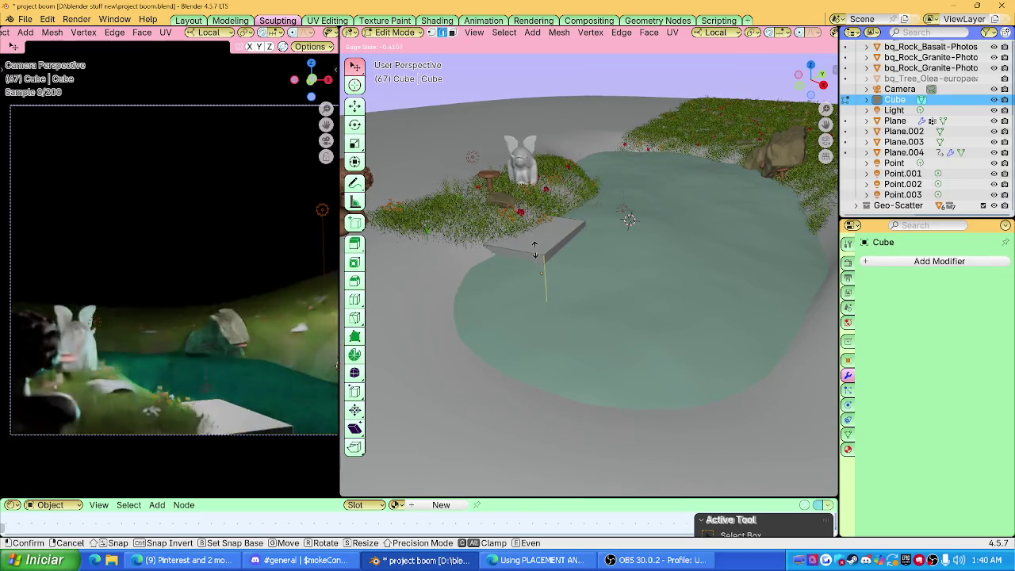
pyautogui.click(601, 271)
pyautogui.press('KP_Divide')
# Inspect the isolated block from the front, then return to Object Mode with the transform sidebar shown.
pyautogui.click(617, 254)
pyautogui.scroll(-3, 616, 254)
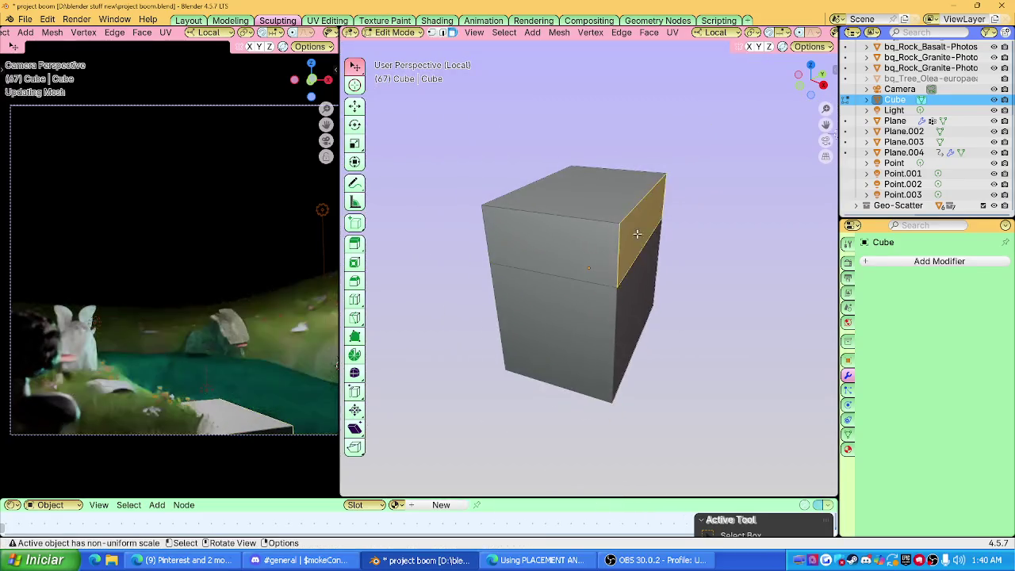
pyautogui.keyDown('shift'); pyautogui.moveTo(634, 290); pyautogui.dragTo(715, 149, button='middle'); pyautogui.keyUp('shift')
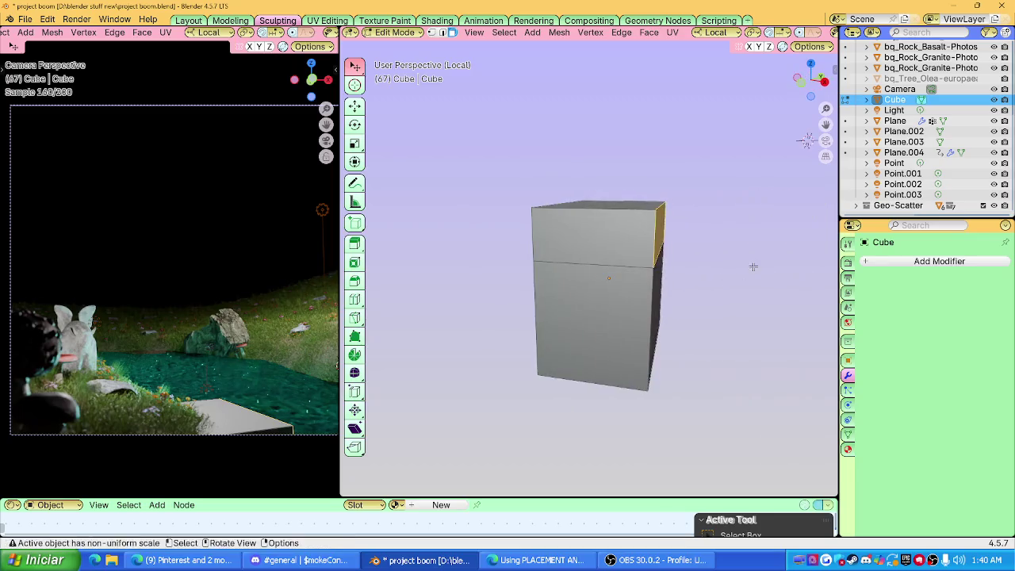
pyautogui.click(803, 83)
pyautogui.moveTo(662, 246)
pyautogui.mouseDown(button='middle')
pyautogui.moveTo(641, 278)
pyautogui.moveTo(693, 275)
pyautogui.mouseUp(button='middle')
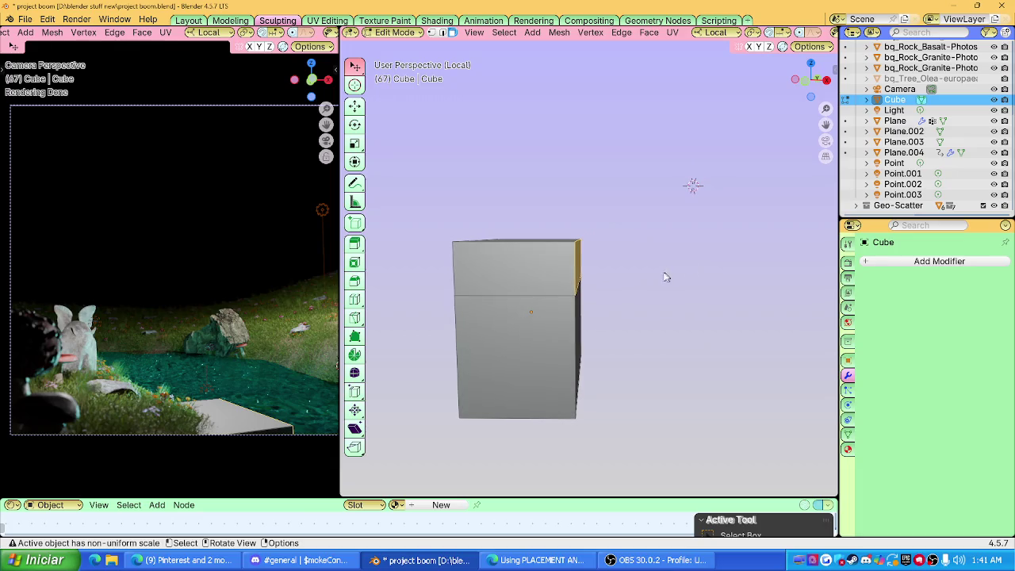
pyautogui.press('Tab')
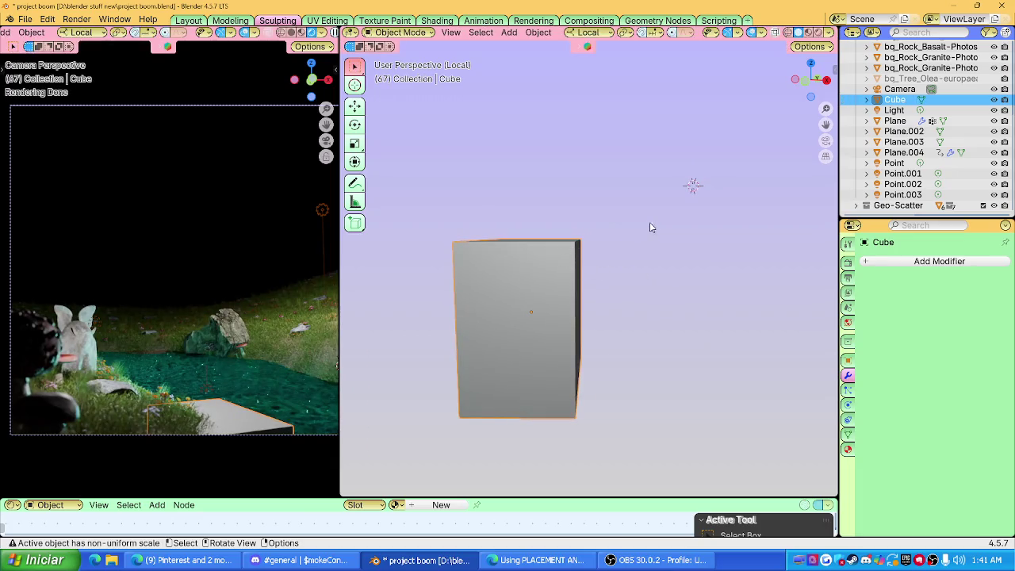
pyautogui.press('n')
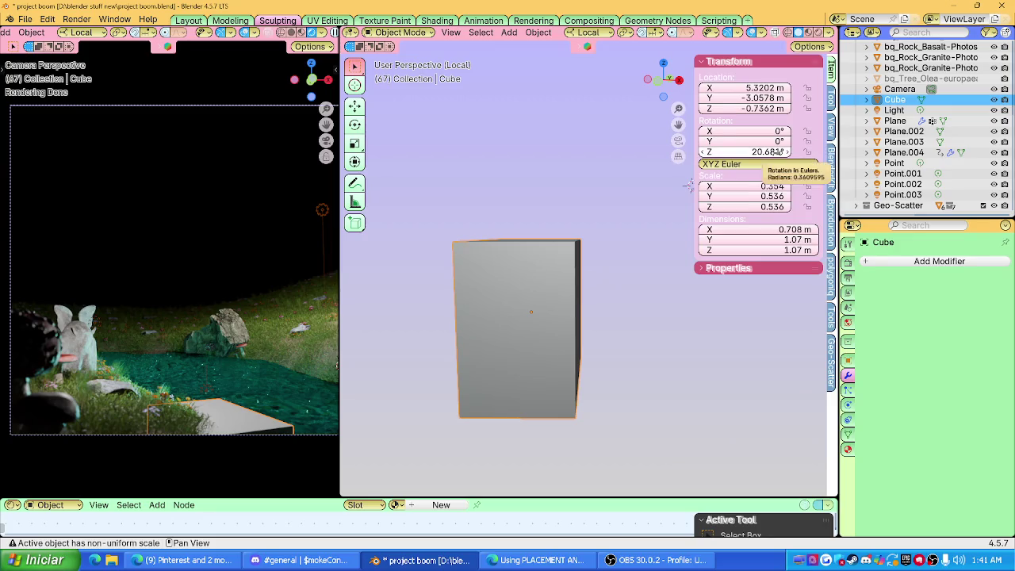
pyautogui.write('0')
# Reset the block's Z rotation to 0° and enter Edit Mode from the front view.
pyautogui.press('Return')
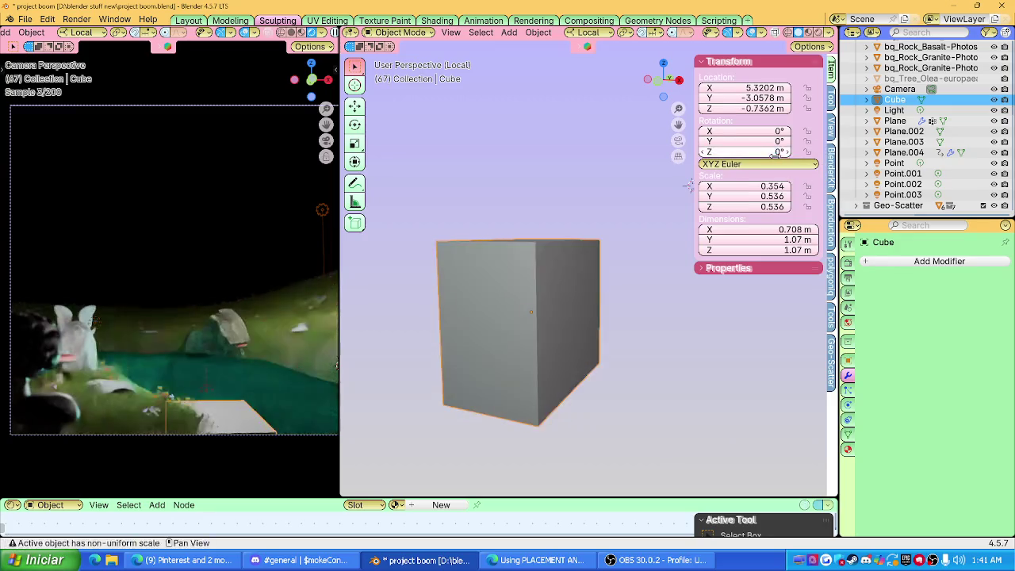
pyautogui.click(616, 229)
pyautogui.click(663, 79)
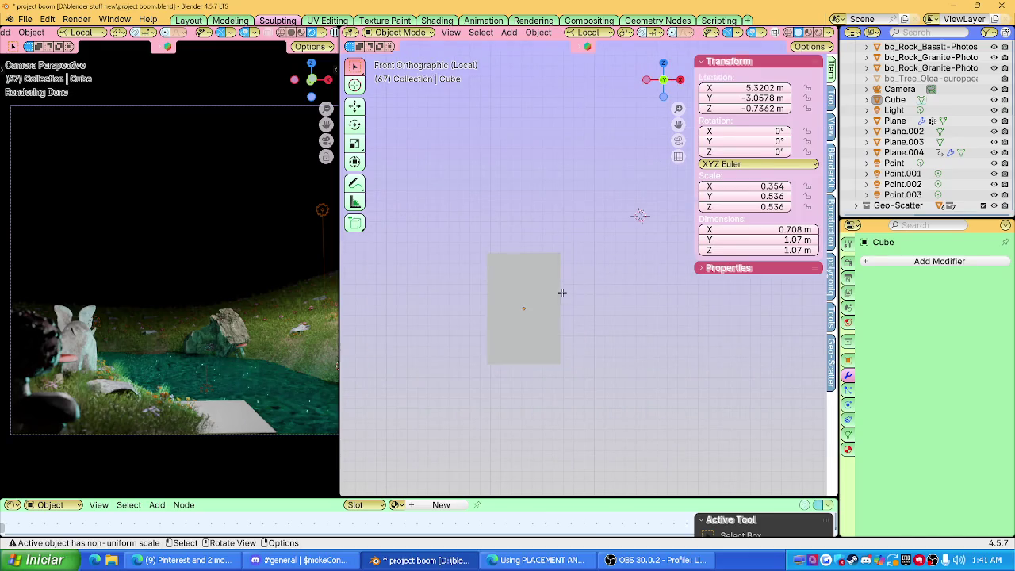
pyautogui.press('Tab')
pyautogui.scroll(1, 561, 293)
pyautogui.keyDown('ctrl'); pyautogui.scroll(-2, 555, 295); pyautogui.keyUp('ctrl')
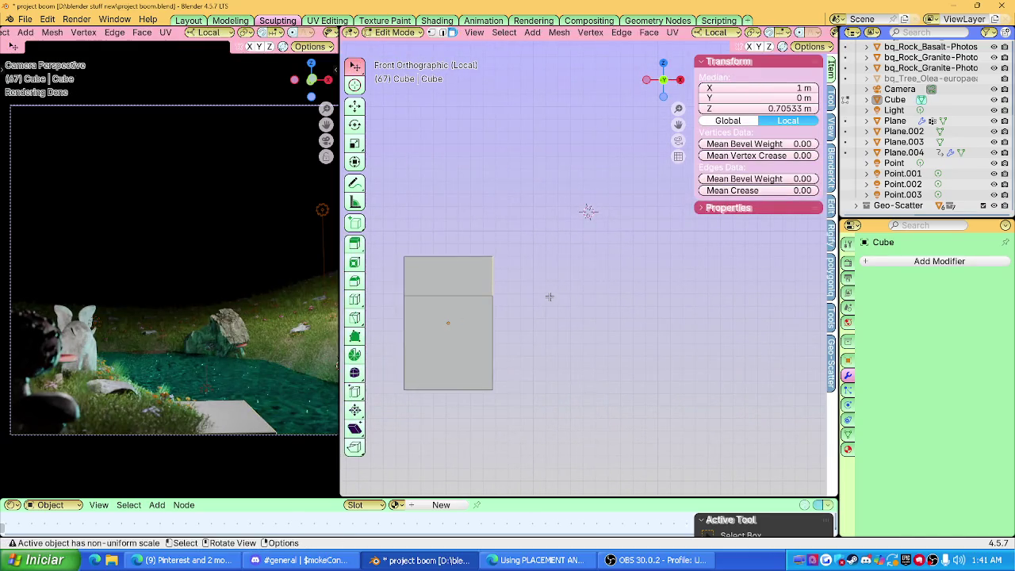
pyautogui.moveTo(536, 297); pyautogui.dragTo(517, 301, button='middle')
# Raise the middle edge loop along Z and select the upper right side face.
pyautogui.keyDown('alt'); pyautogui.click(518, 302); pyautogui.keyUp('alt')
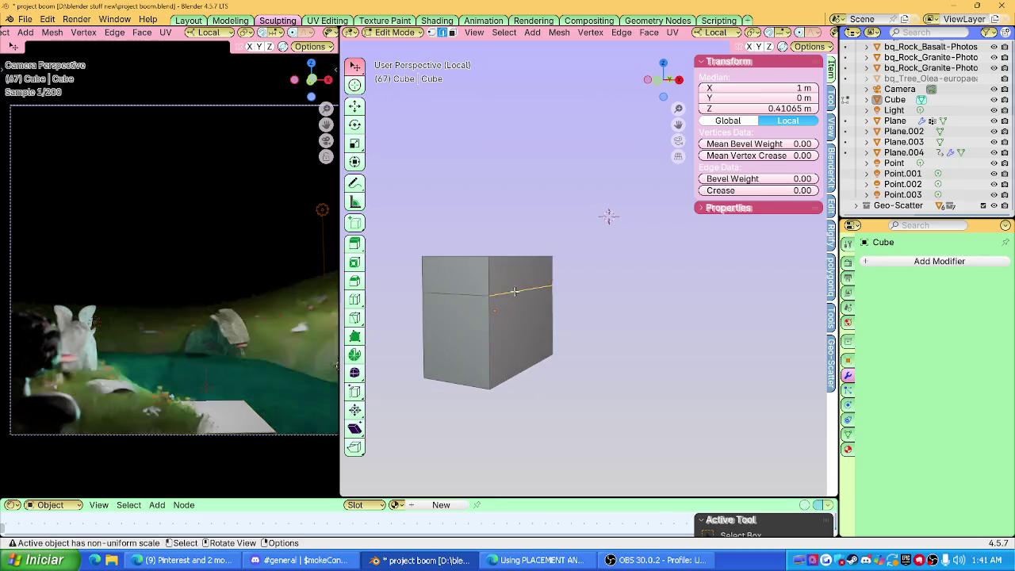
pyautogui.press('g')
pyautogui.press('z')
pyautogui.click(519, 307)
pyautogui.press('3')
pyautogui.click(528, 284)
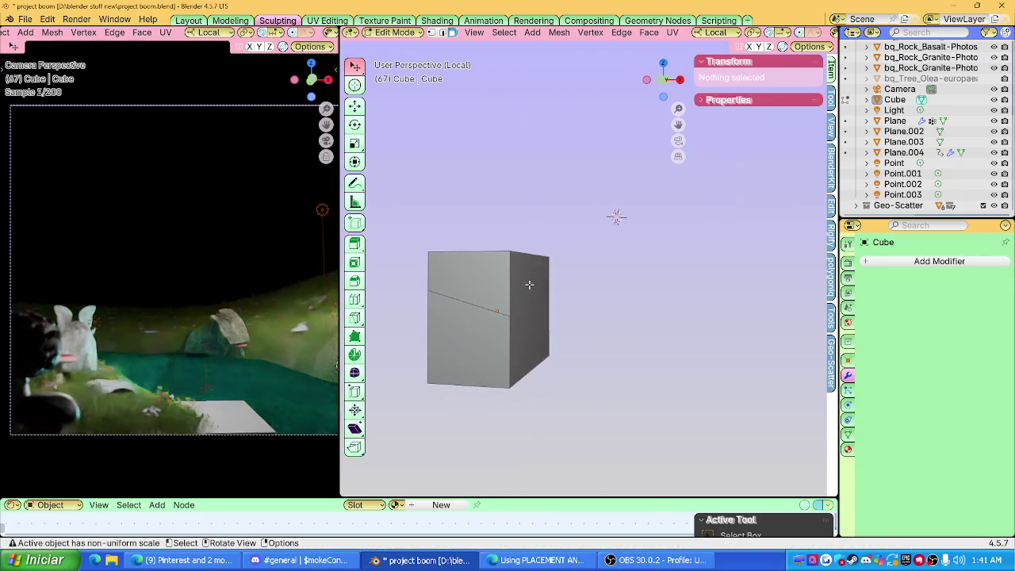
pyautogui.click(664, 83)
# Extrude two segments from the side face, repositioning and resizing the end face.
pyautogui.press('e')
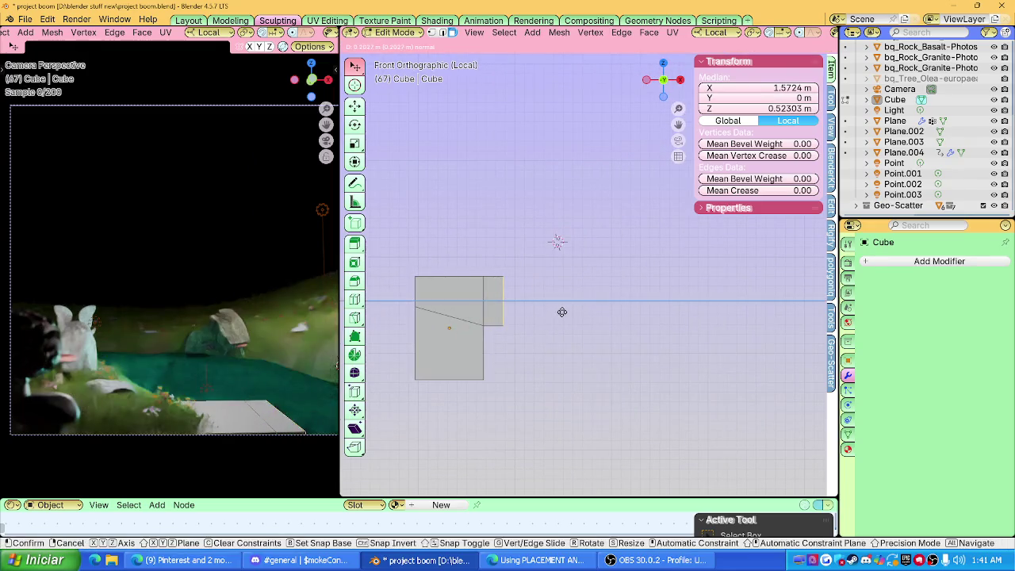
pyautogui.click(562, 312)
pyautogui.press('g')
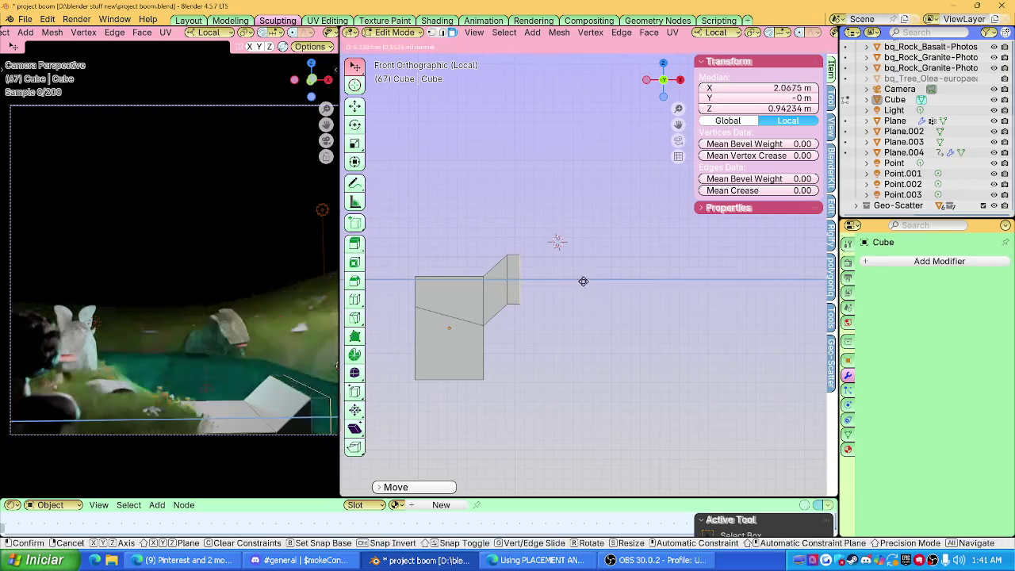
pyautogui.click(585, 281)
pyautogui.press('e')
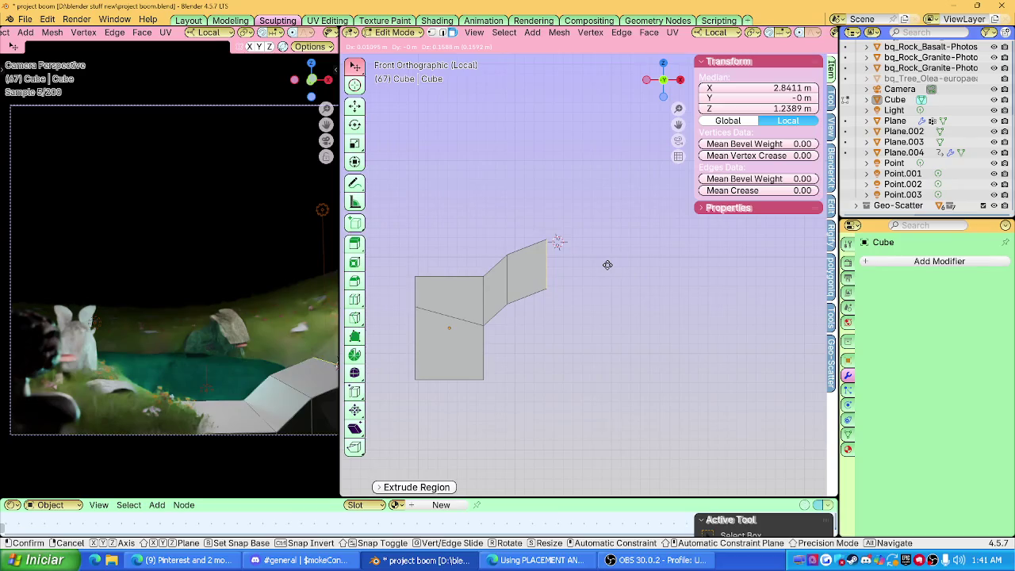
pyautogui.click(607, 264)
pyautogui.press('s')
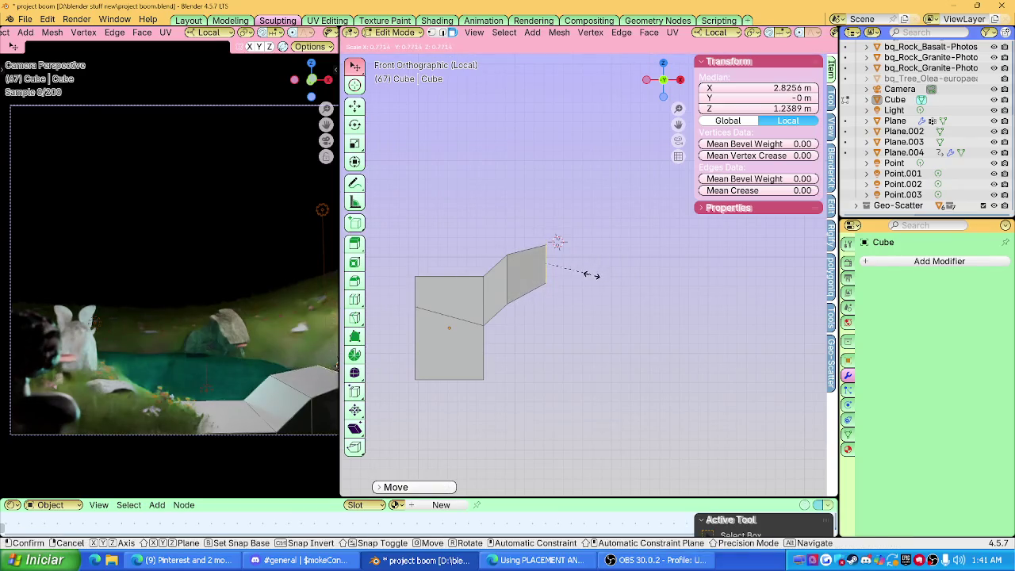
pyautogui.click(591, 274)
pyautogui.press('g')
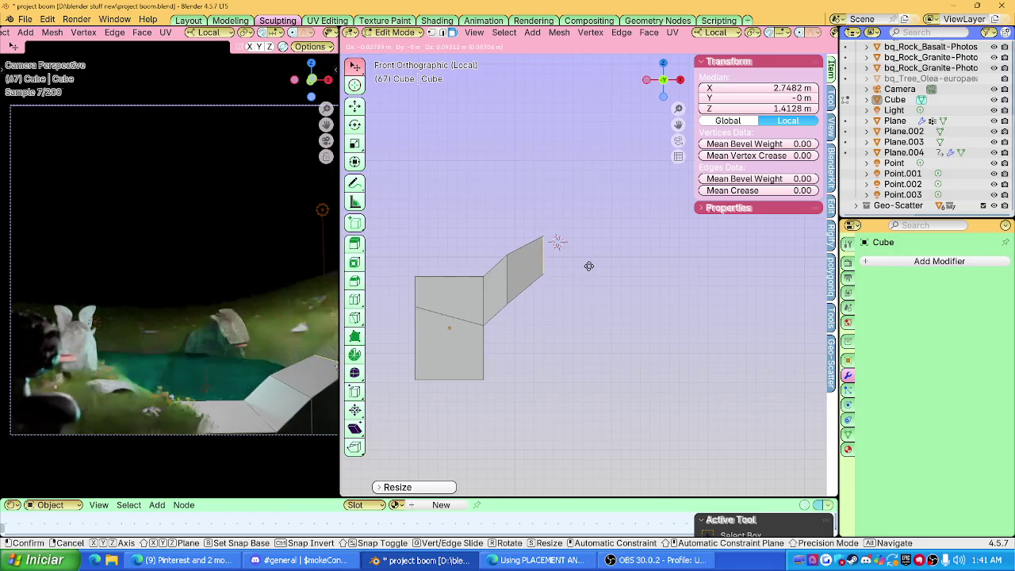
pyautogui.click(588, 267)
# Tilt and shrink the end face, extrude a final segment to the right, and adjust a bend vertex.
pyautogui.keyDown('shift'); pyautogui.moveTo(589, 266); pyautogui.dragTo(551, 292, button='middle'); pyautogui.keyUp('shift')
pyautogui.press('g')
pyautogui.press('z')
pyautogui.press('z')
pyautogui.click(585, 288)
pyautogui.press('s')
pyautogui.click(576, 278)
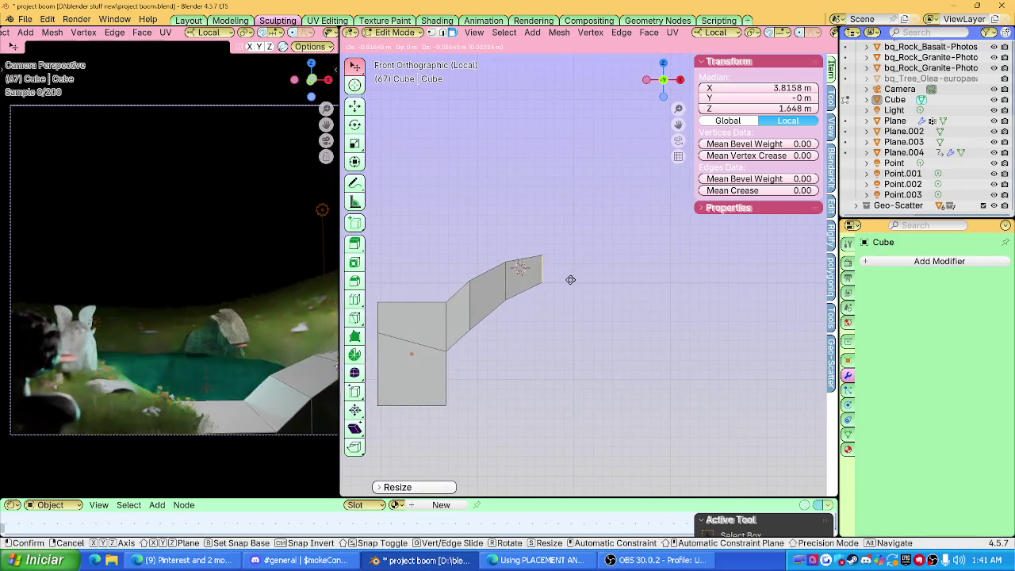
pyautogui.keyDown('shift'); pyautogui.moveTo(571, 278); pyautogui.dragTo(541, 288, button='middle'); pyautogui.keyUp('shift')
pyautogui.press('e')
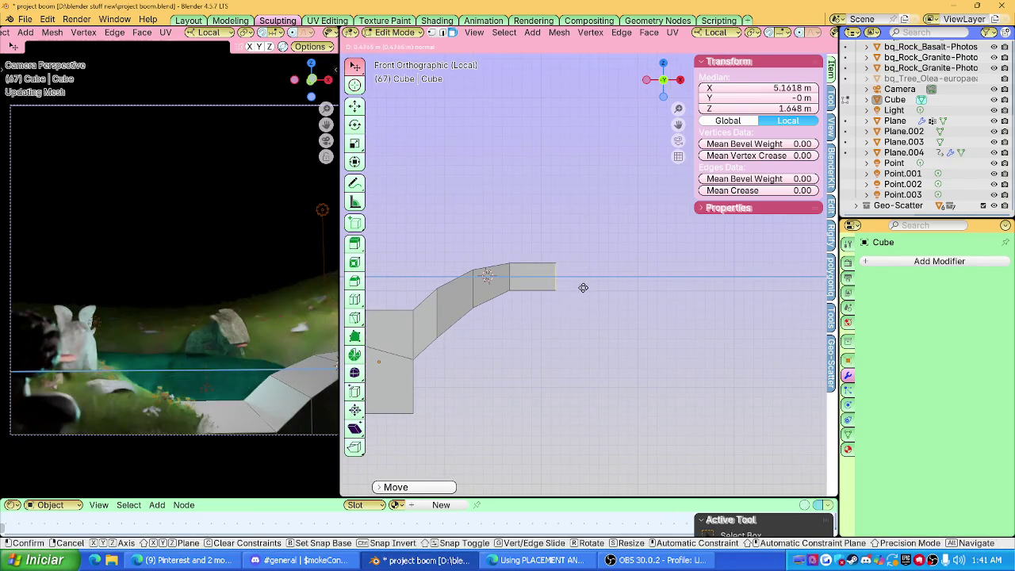
pyautogui.click(582, 287)
pyautogui.keyDown('shift'); pyautogui.moveTo(463, 338); pyautogui.dragTo(536, 312, button='middle'); pyautogui.keyUp('shift')
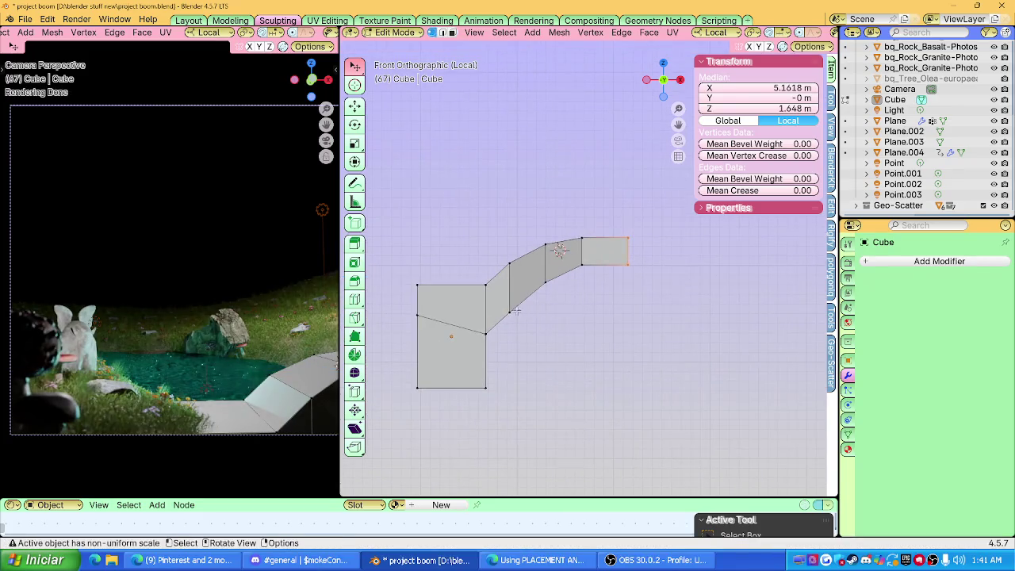
pyautogui.moveTo(506, 309); pyautogui.dragTo(522, 322)
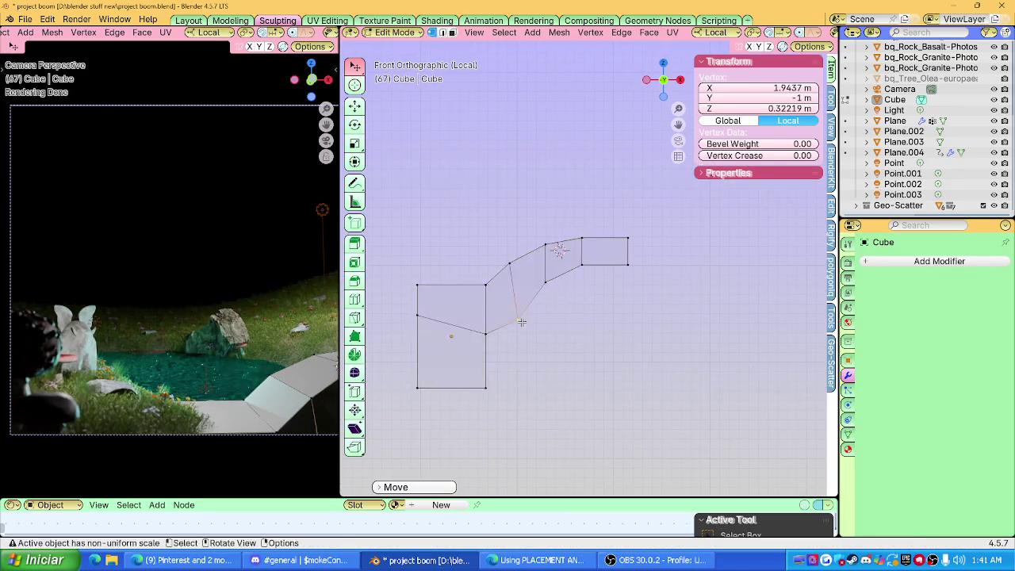
# Undo the stray vertex moves, deselect the mesh, and switch to box selection.
pyautogui.hotkey('ctrl', 'z')
pyautogui.hotkey('ctrl', 'z')
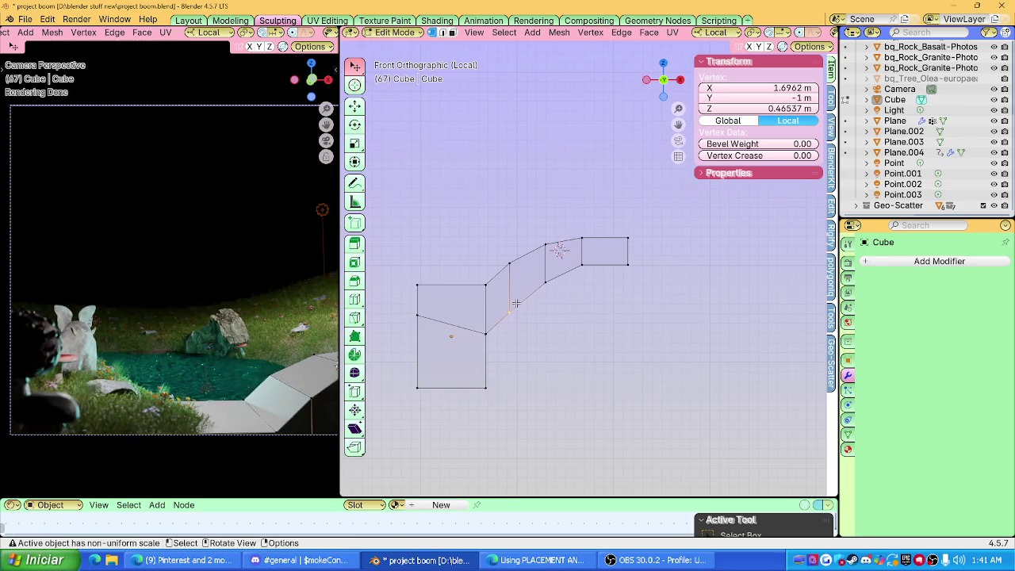
pyautogui.press('z')
pyautogui.click(574, 306)
pyautogui.press('g')
pyautogui.click(540, 329)
pyautogui.hotkey('ctrl', 'z')
pyautogui.hotkey('ctrl', 'z')
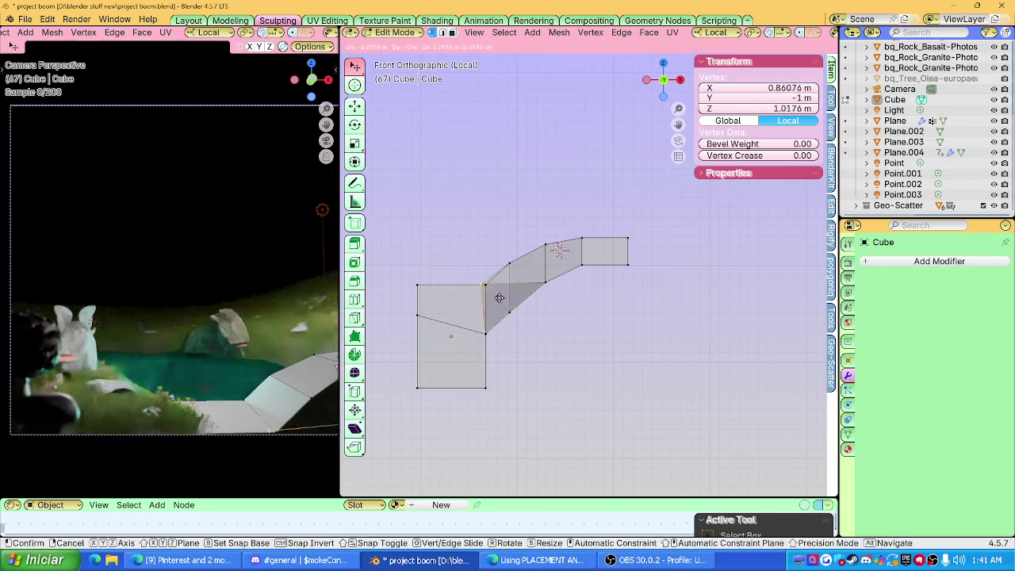
pyautogui.hotkey('ctrl', 'z')
pyautogui.hotkey('ctrl', 'z')
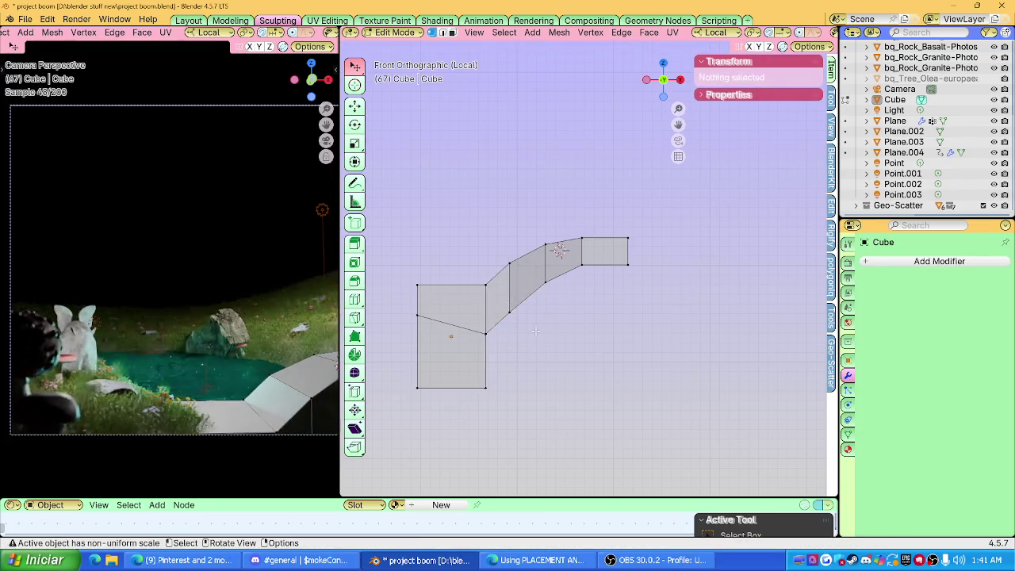
pyautogui.click(356, 68)
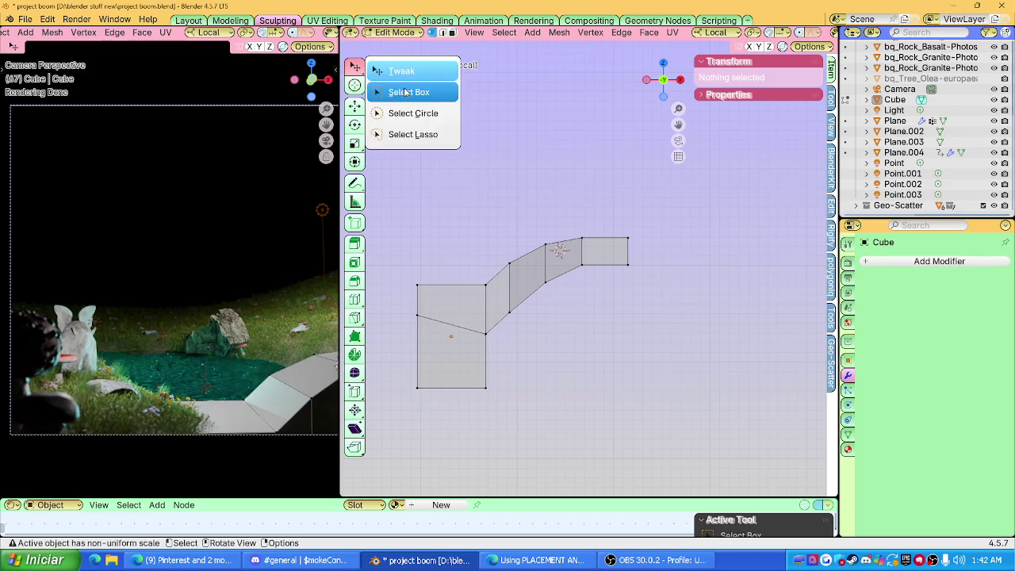
pyautogui.click(528, 318)
# Raise the lower vertices along the bend along local Z.
pyautogui.press('g')
pyautogui.press('z')
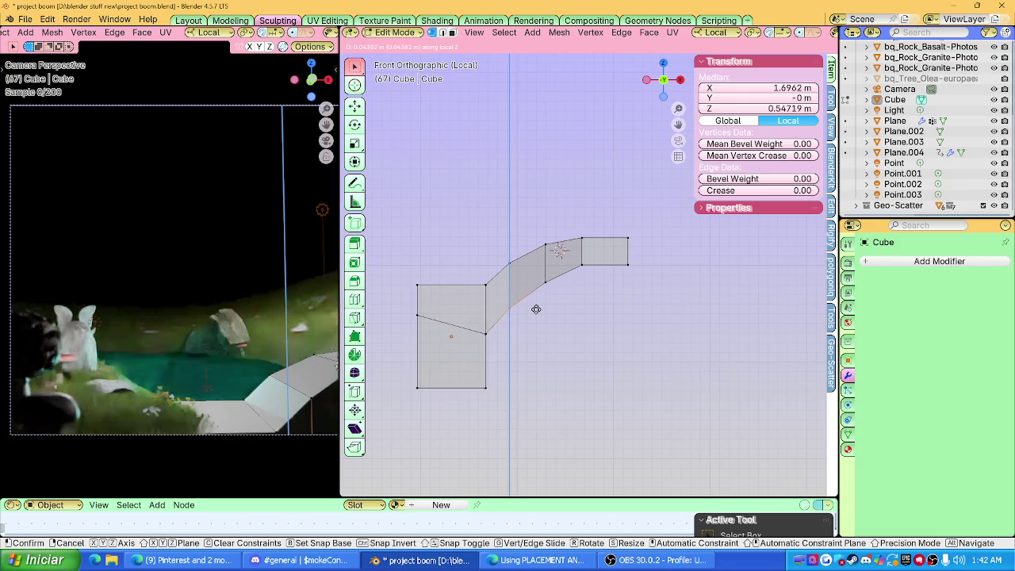
pyautogui.click(534, 309)
pyautogui.click(565, 294)
pyautogui.press('g')
pyautogui.press('z')
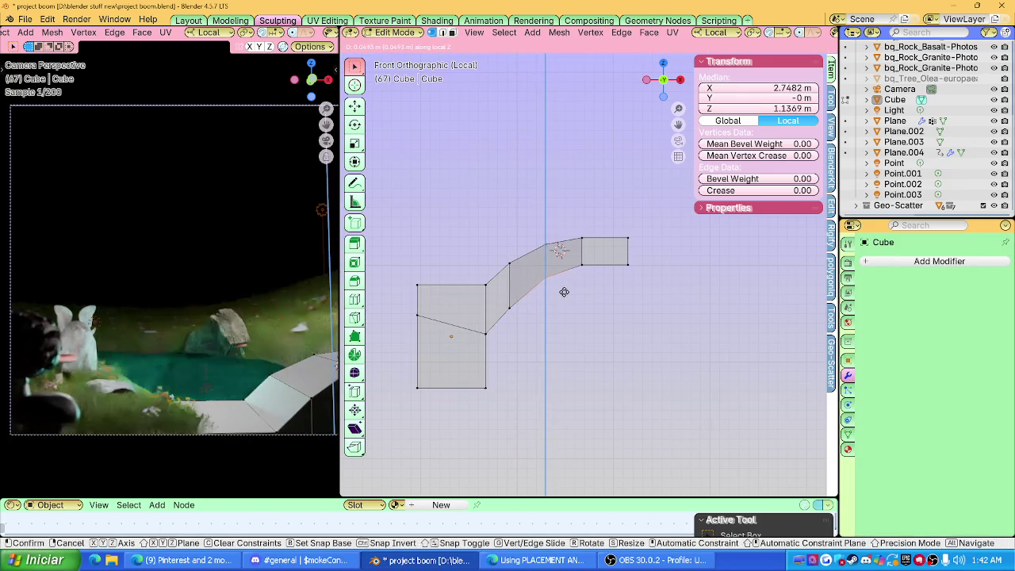
pyautogui.click(564, 291)
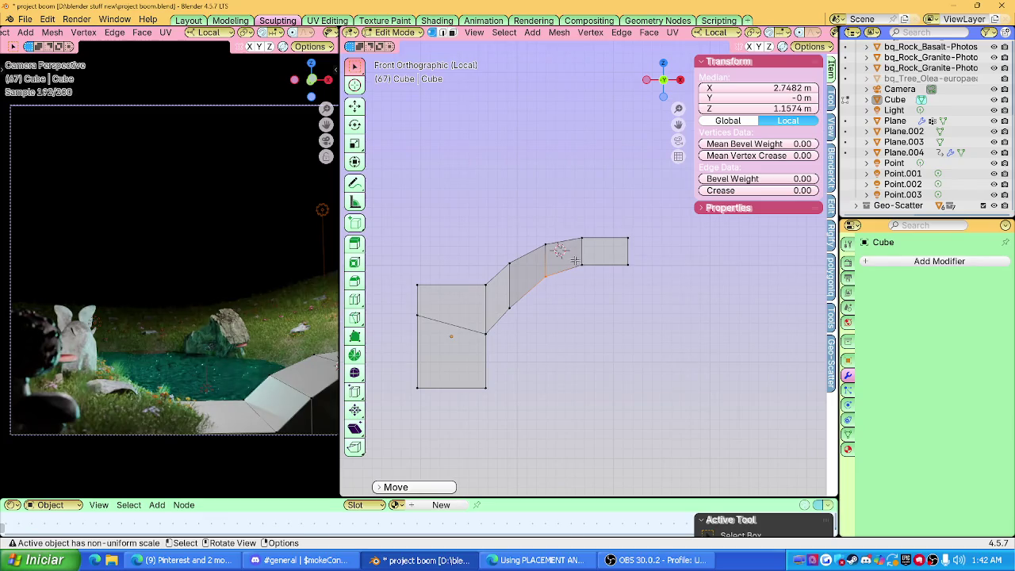
# Raise the slab's right-end vertices along Z to form a higher final step.
pyautogui.keyDown('shift'); pyautogui.click(628, 261); pyautogui.keyUp('shift')
pyautogui.press('g')
pyautogui.press('z')
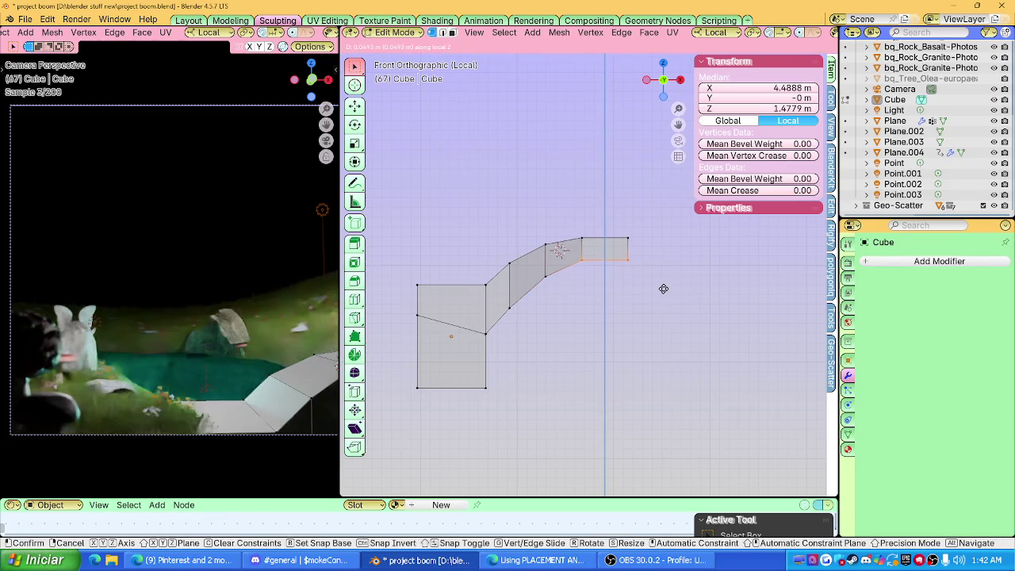
pyautogui.click(663, 289)
pyautogui.moveTo(664, 288)
pyautogui.mouseDown(button='middle')
pyautogui.moveTo(577, 322)
pyautogui.moveTo(678, 184)
pyautogui.mouseUp(button='middle')
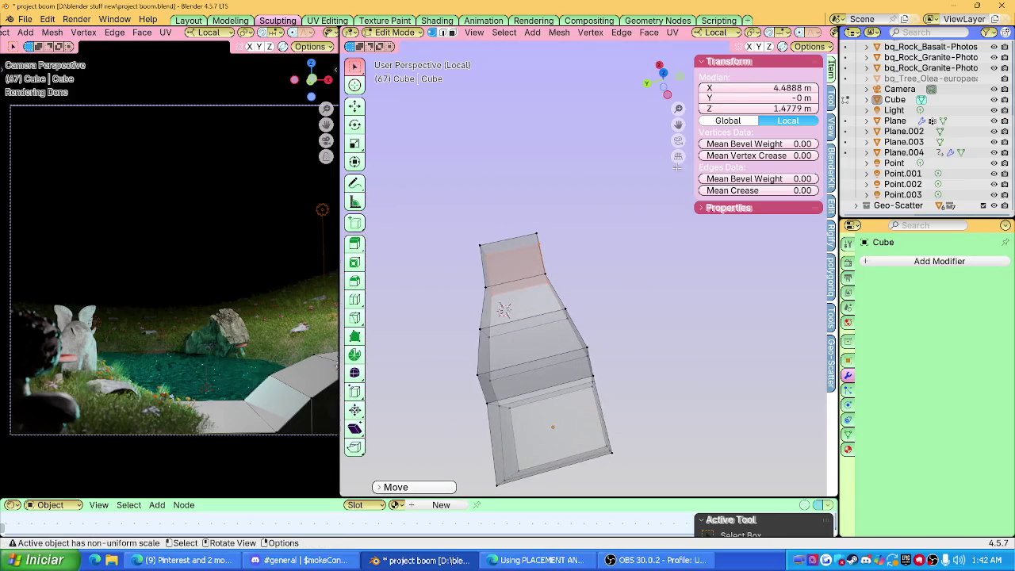
# In Top view, flatten the slab's top edges to zero Y scale so they line up straight.
pyautogui.click(665, 77)
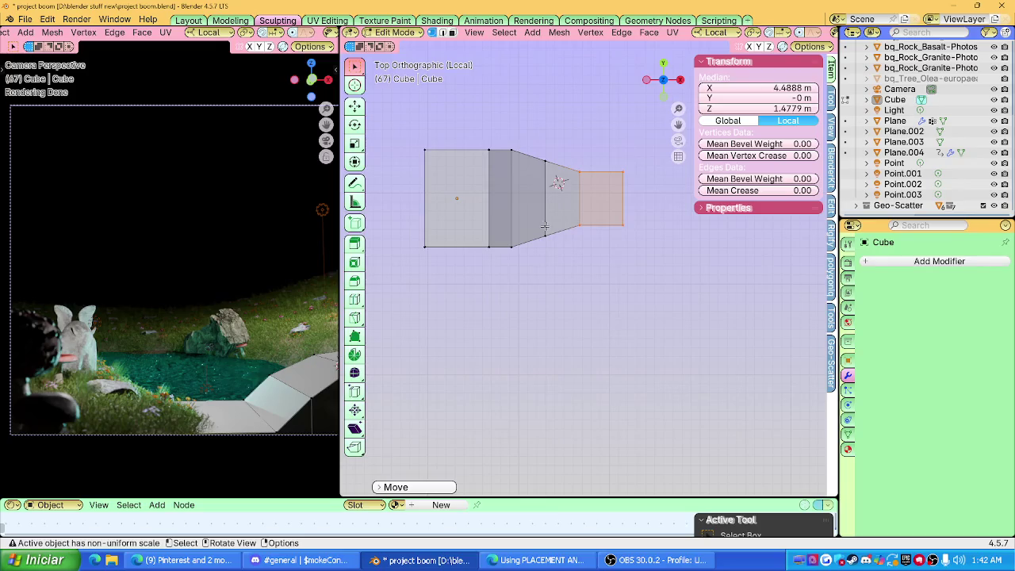
pyautogui.moveTo(667, 182); pyautogui.dragTo(668, 183)
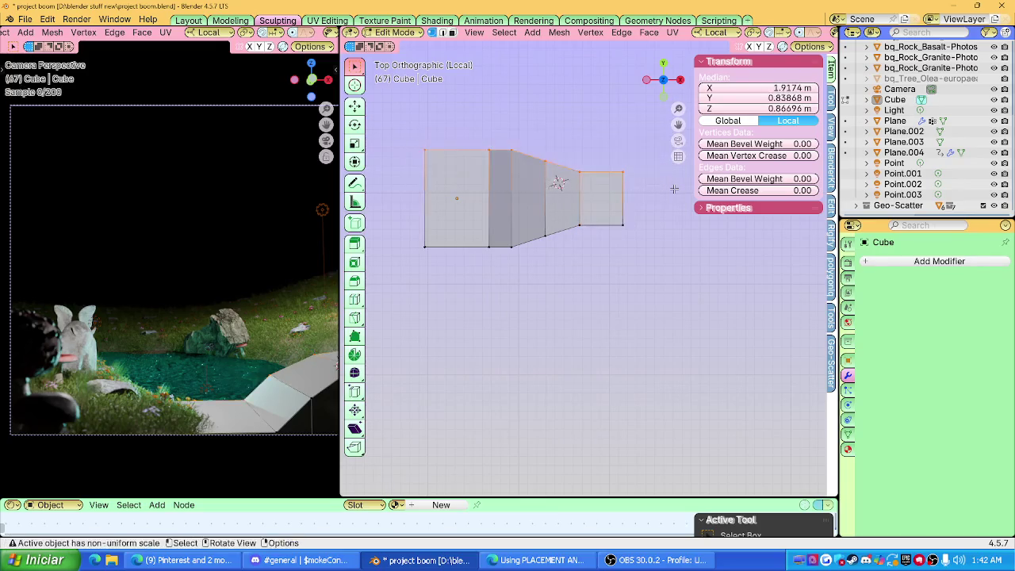
pyautogui.press('s')
pyautogui.press('y')
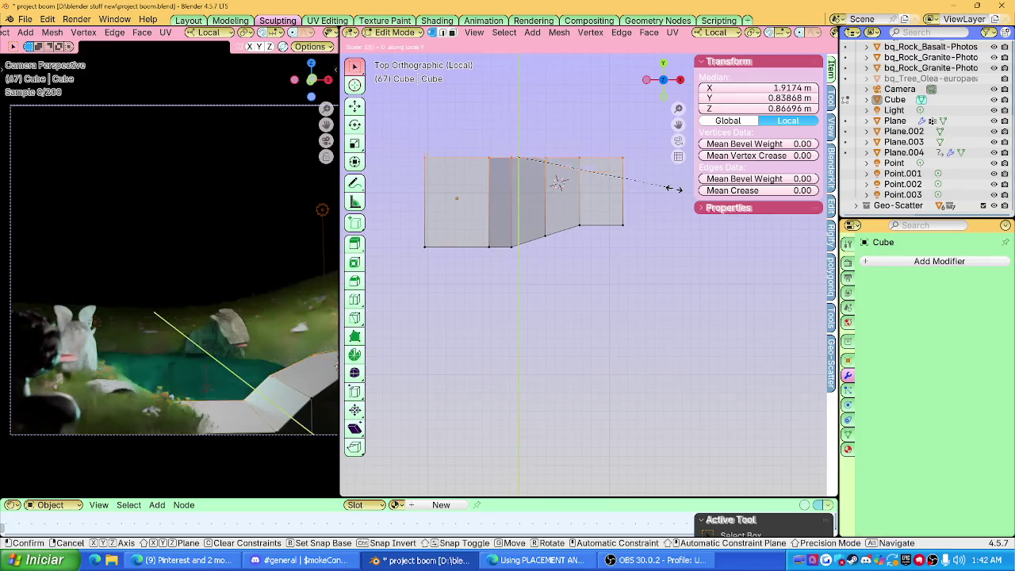
pyautogui.press('Return')
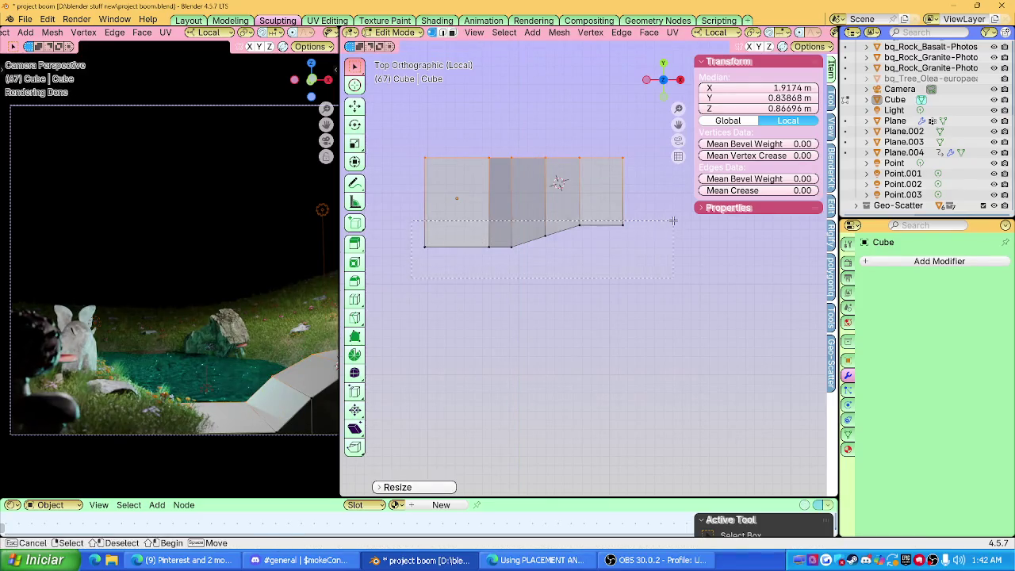
# Flatten the bottom edges the same way (S Y 0), then return to Object Mode with the slab selected.
pyautogui.moveTo(410, 277); pyautogui.dragTo(673, 221)
pyautogui.write('sy0')
pyautogui.press('Return')
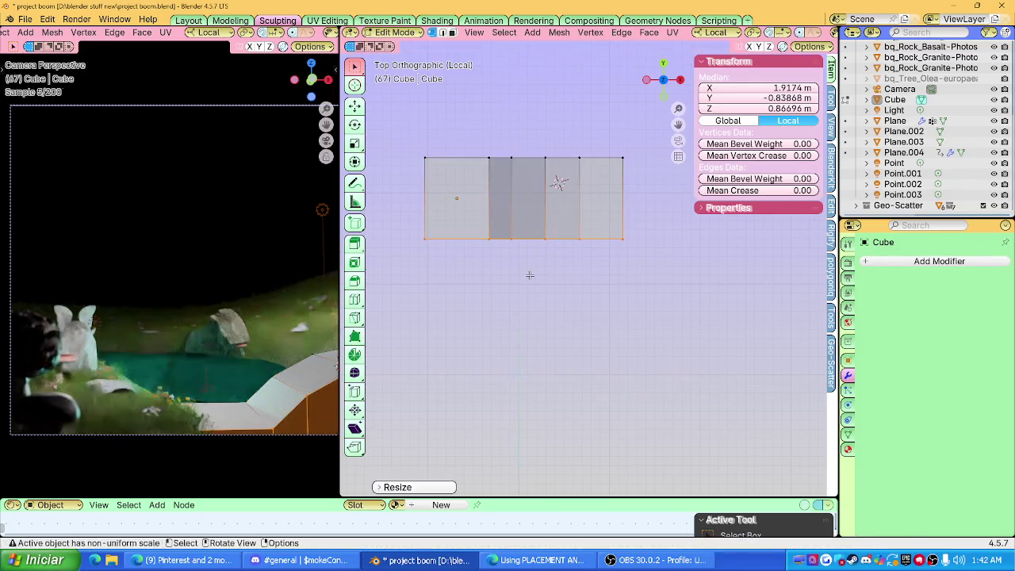
pyautogui.moveTo(752, 314); pyautogui.dragTo(682, 293, button='middle')
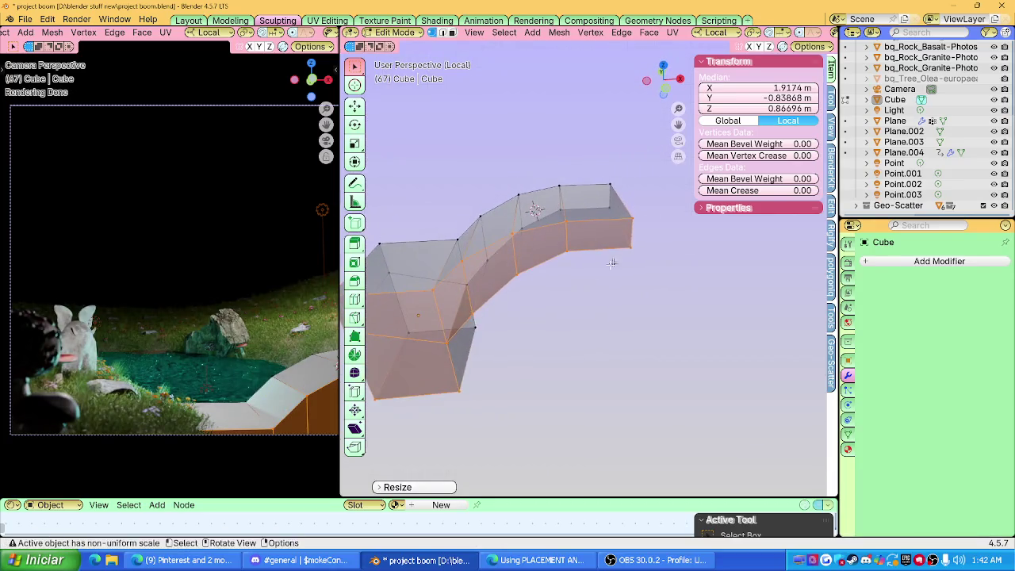
pyautogui.press('Tab')
pyautogui.moveTo(589, 267)
pyautogui.mouseDown(button='middle')
pyautogui.moveTo(660, 315)
pyautogui.moveTo(622, 304)
pyautogui.moveTo(554, 327)
pyautogui.moveTo(554, 266)
pyautogui.mouseUp(button='middle')
pyautogui.click(554, 327)
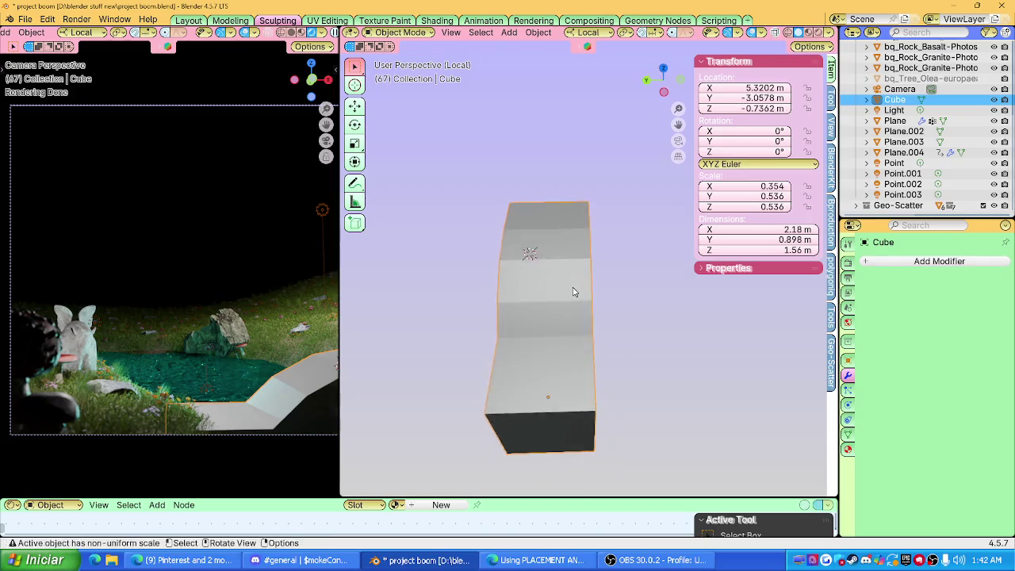
# Add a level-2 subdivision to the slab, trying and undoing Smooth_Modal twice.
pyautogui.rightClick(554, 265)
pyautogui.click(552, 263)
pyautogui.hotkey('ctrl', '2')
pyautogui.moveTo(536, 306)
pyautogui.mouseDown(button='middle')
pyautogui.moveTo(474, 236)
pyautogui.moveTo(570, 304)
pyautogui.mouseUp(button='middle')
pyautogui.click(590, 251)
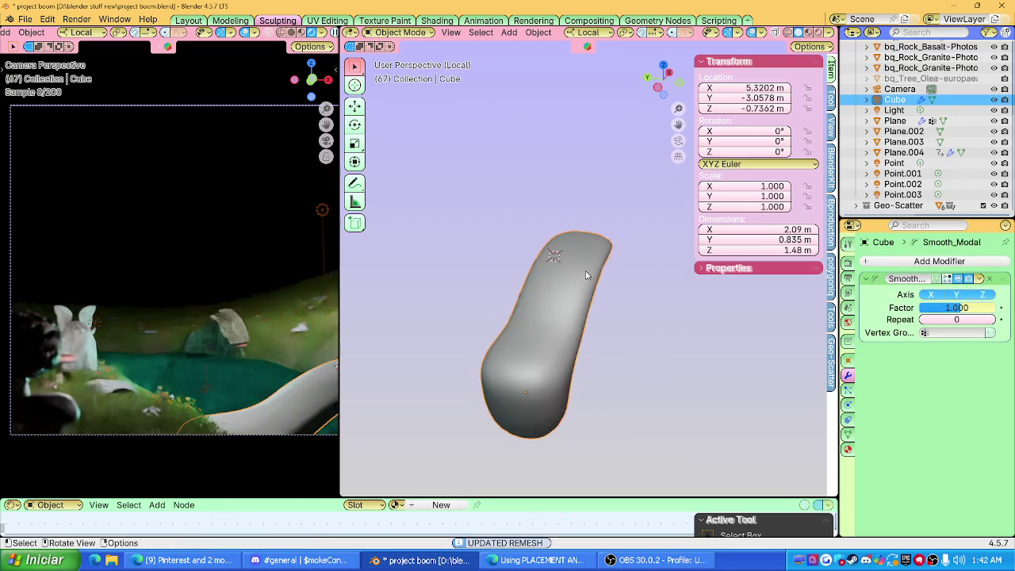
pyautogui.hotkey('ctrl', 'z')
pyautogui.hotkey('ctrl', 'z')
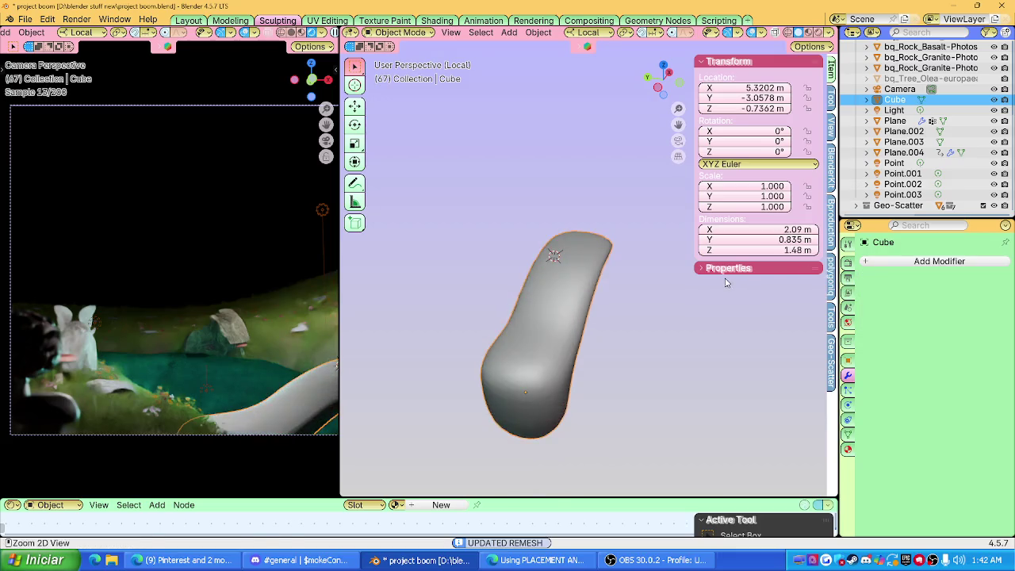
pyautogui.hotkey('ctrl', 'z')
pyautogui.moveTo(585, 257); pyautogui.dragTo(565, 144, button='middle')
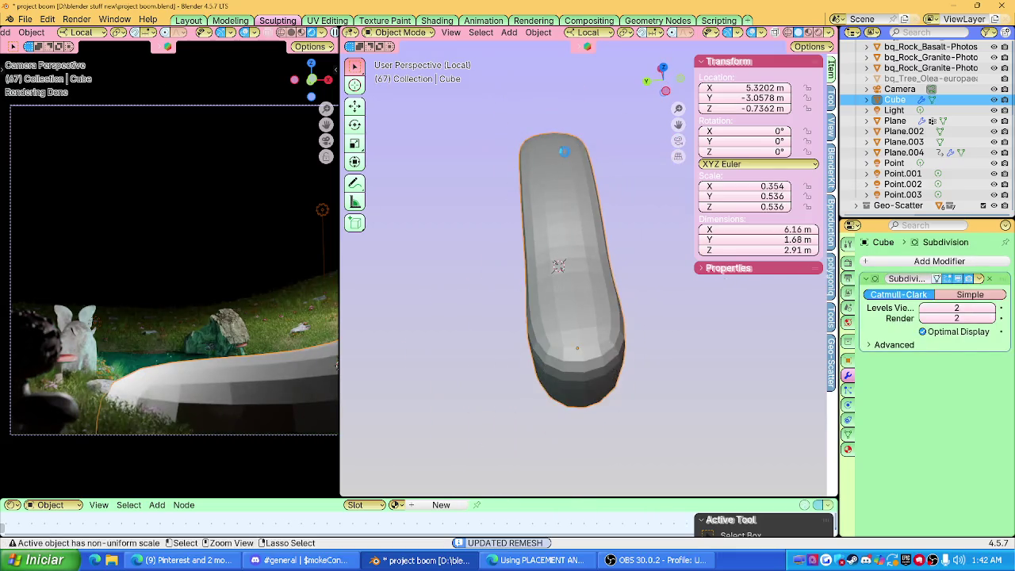
pyautogui.click(566, 145)
pyautogui.hotkey('ctrl', 'z')
pyautogui.hotkey('ctrl', 'z')
# Add two loop cuts near the slab's ends to keep them firm, then return to Object Mode.
pyautogui.press('Tab')
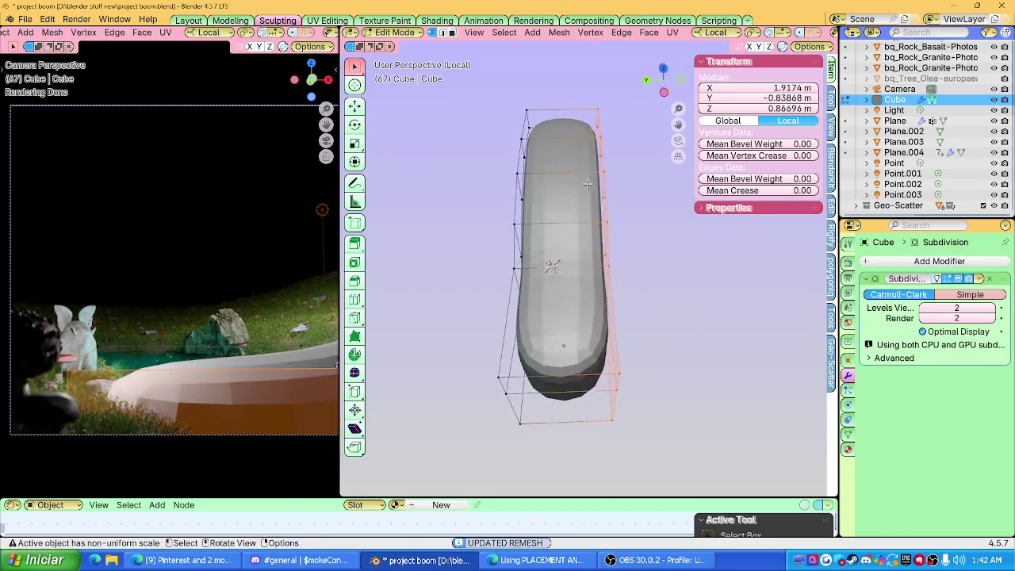
pyautogui.hotkey('ctrl', 'r')
pyautogui.click(584, 195)
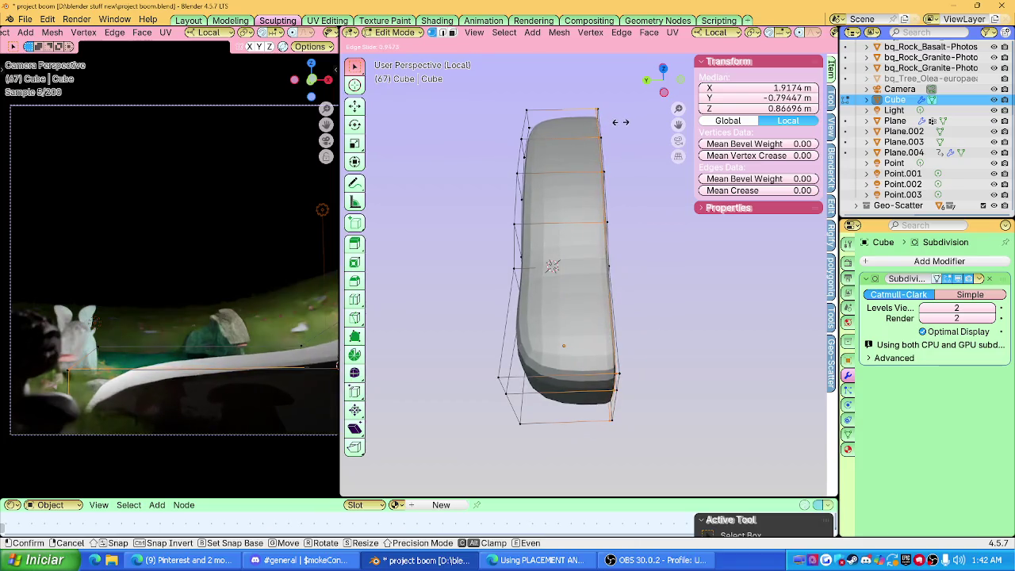
pyautogui.click(621, 121)
pyautogui.moveTo(621, 122); pyautogui.dragTo(519, 308, button='middle')
pyautogui.hotkey('ctrl', 'r')
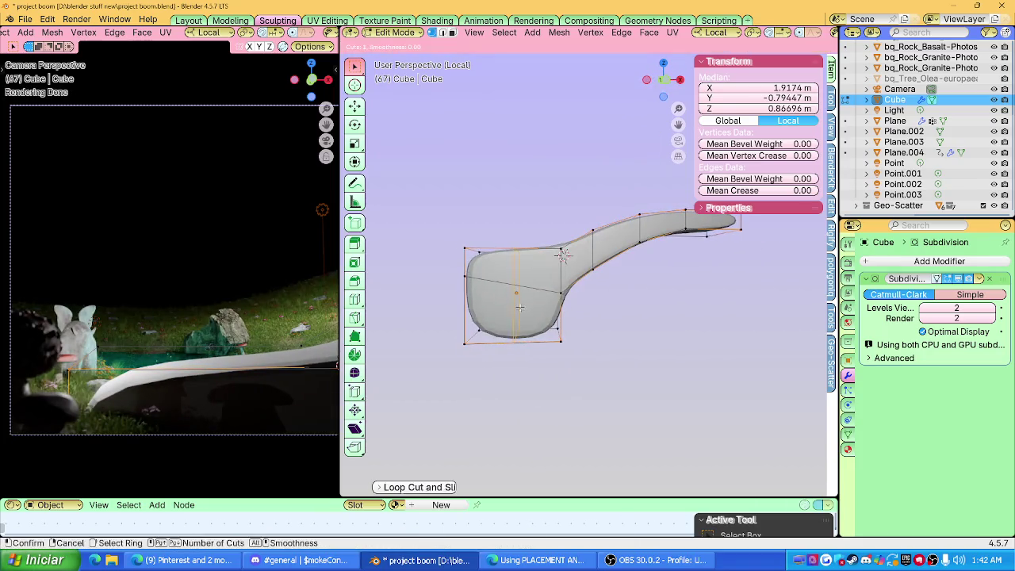
pyautogui.click(467, 325)
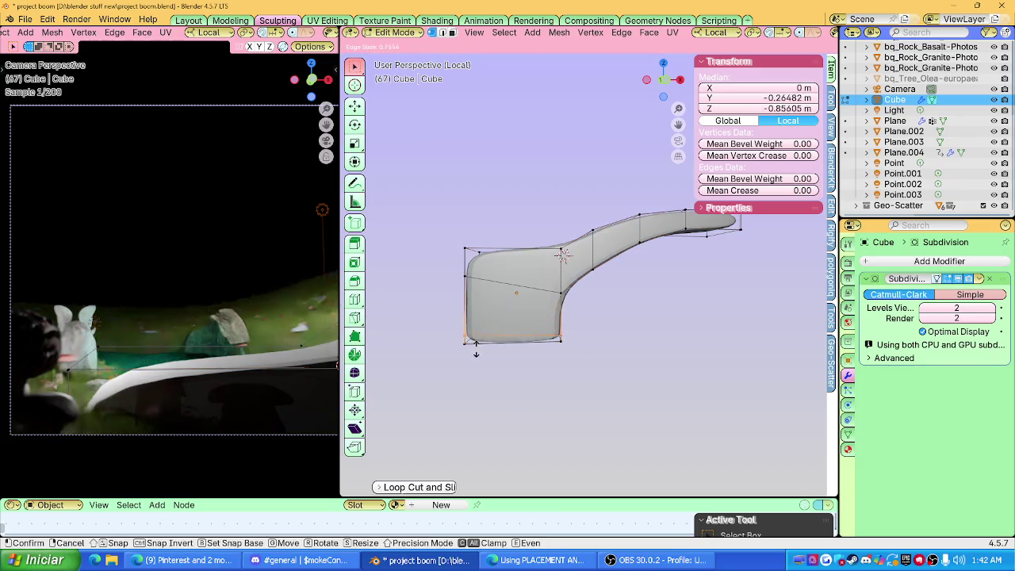
pyautogui.click(476, 349)
pyautogui.moveTo(476, 349); pyautogui.dragTo(546, 305, button='middle')
pyautogui.press('Tab')
# Apply Shade Auto Smooth to the slab from its context menu.
pyautogui.rightClick(546, 305)
pyautogui.press('Escape')
pyautogui.scroll(3, 546, 177)
pyautogui.rightClick(480, 283)
pyautogui.click(480, 283)
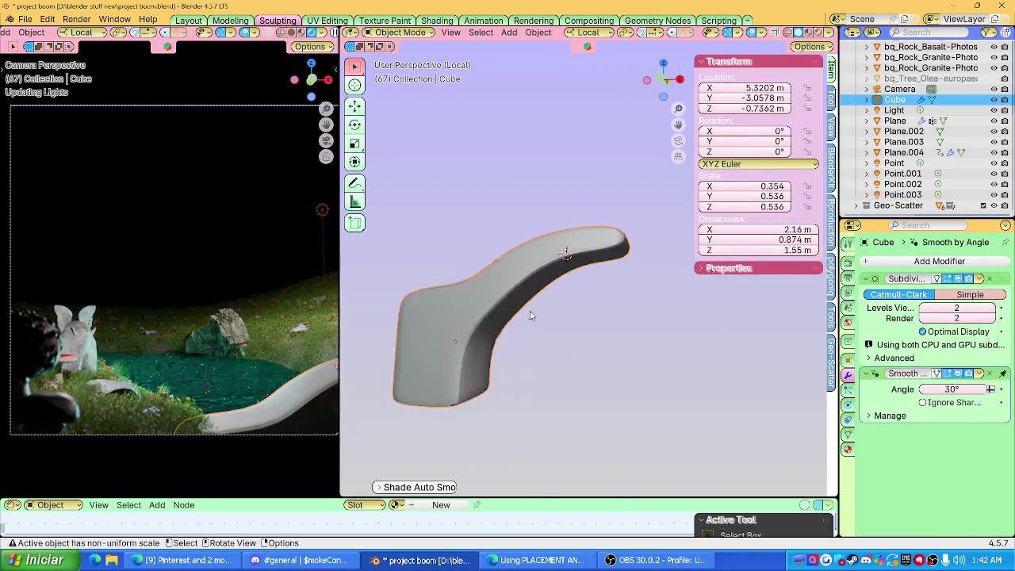
pyautogui.moveTo(480, 283); pyautogui.dragTo(554, 325, button='middle')
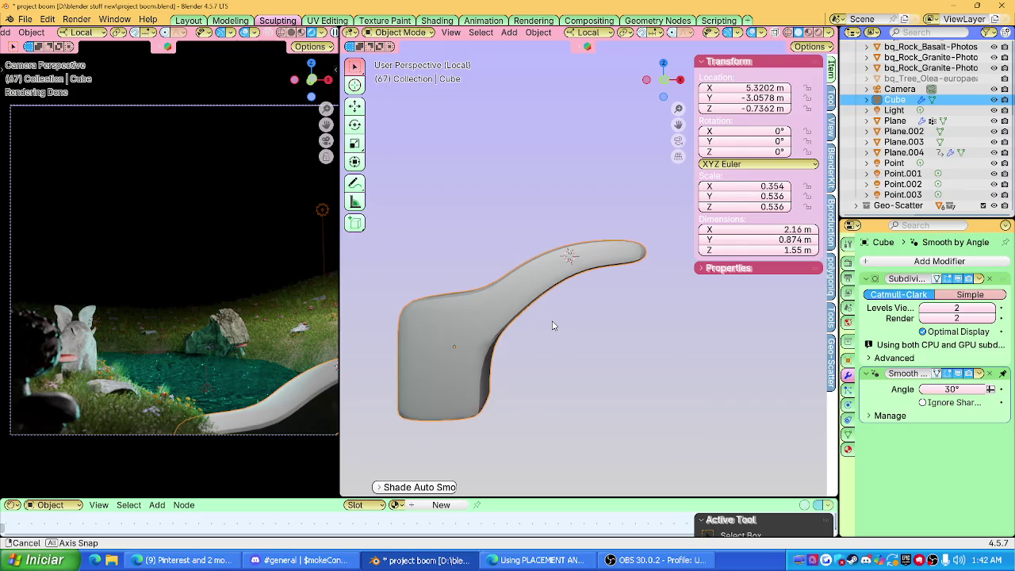
pyautogui.moveTo(553, 325); pyautogui.dragTo(590, 348, button='middle')
# Add more edge loops near the slab's left end, then check the shape in Object Mode.
pyautogui.press('Tab')
pyautogui.keyDown('alt'); pyautogui.click(519, 203); pyautogui.keyUp('alt')
pyautogui.press('g')
pyautogui.press('g')
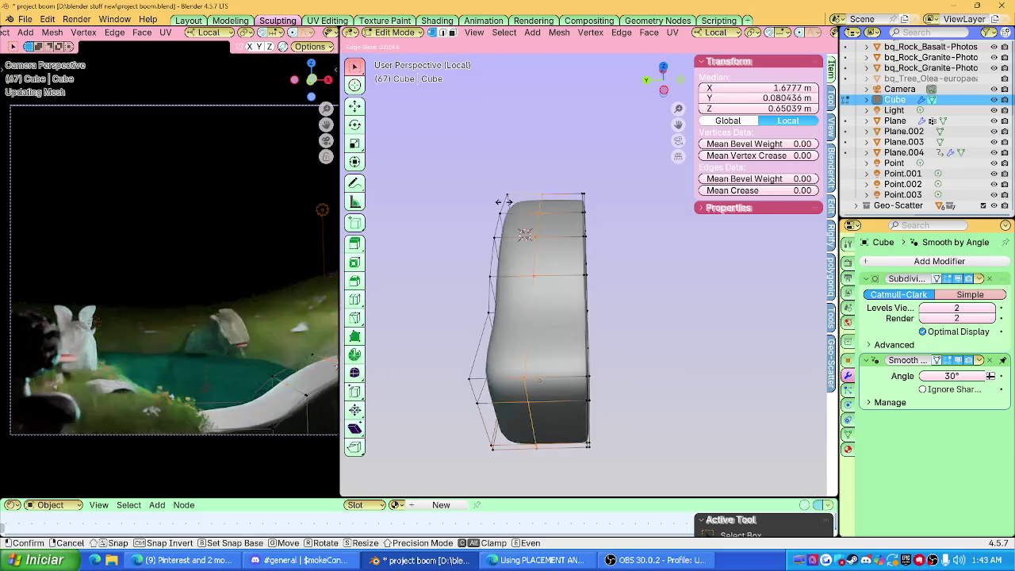
pyautogui.click(480, 218)
pyautogui.moveTo(480, 217)
pyautogui.mouseDown(button='middle')
pyautogui.moveTo(650, 332)
pyautogui.moveTo(614, 341)
pyautogui.moveTo(788, 357)
pyautogui.moveTo(750, 360)
pyautogui.mouseUp(button='middle')
pyautogui.scroll(-2, 651, 329)
pyautogui.moveTo(650, 328)
pyautogui.mouseDown(button='middle')
pyautogui.moveTo(706, 307)
pyautogui.moveTo(750, 327)
pyautogui.moveTo(659, 329)
pyautogui.mouseUp(button='middle')
pyautogui.hotkey('ctrl', 'r')
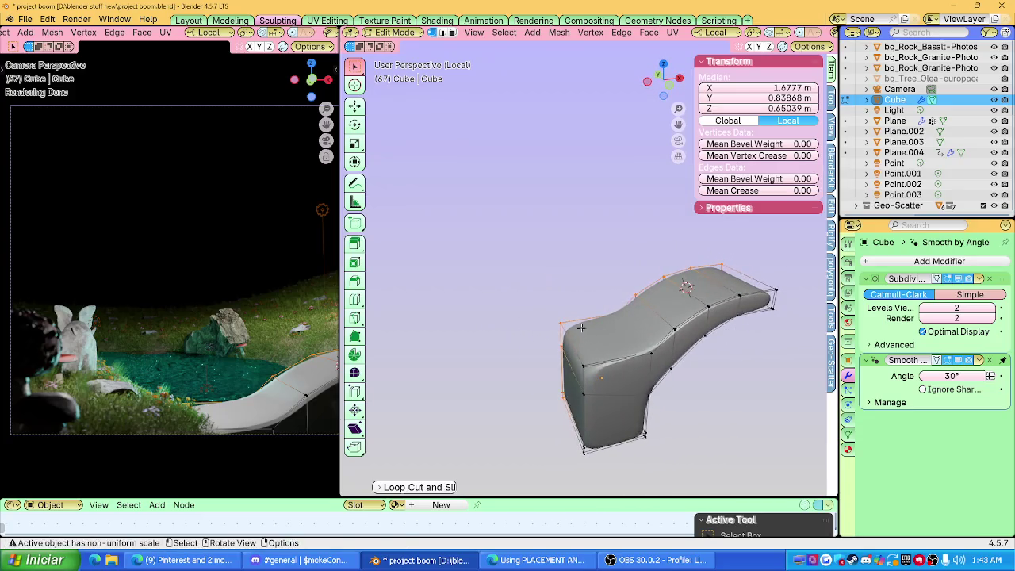
pyautogui.click(582, 329)
pyautogui.click(527, 333)
pyautogui.press('Tab')
# Add an edge loop near the slab's bottom, then dissolve it for a softer base.
pyautogui.moveTo(528, 332)
pyautogui.mouseDown(button='middle')
pyautogui.moveTo(637, 317)
pyautogui.moveTo(673, 410)
pyautogui.moveTo(602, 397)
pyautogui.mouseUp(button='middle')
pyautogui.press('Tab')
pyautogui.scroll(2, 603, 397)
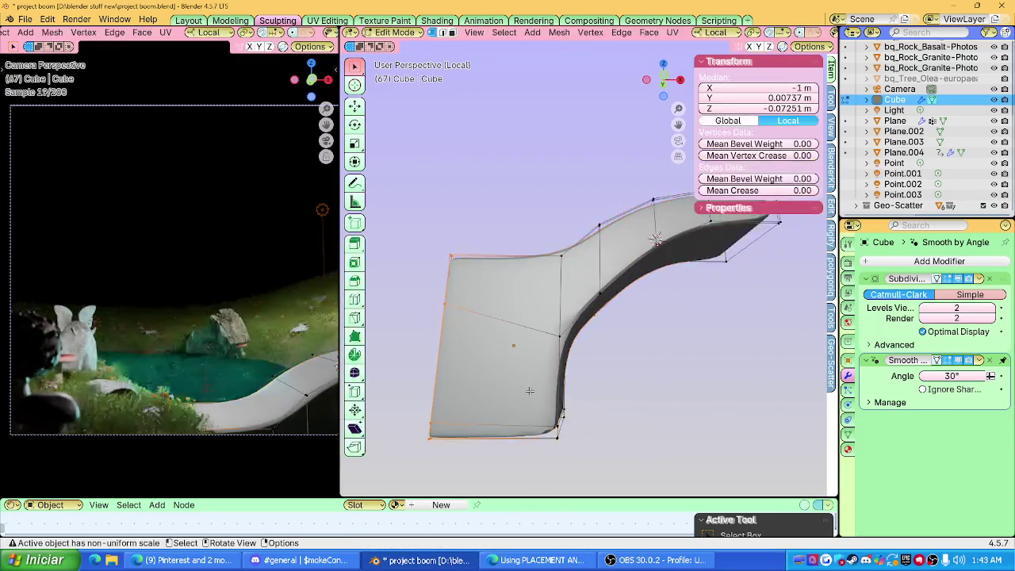
pyautogui.hotkey('alt', 'a')
pyautogui.keyDown('alt'); pyautogui.click(528, 426); pyautogui.keyUp('alt')
pyautogui.press('g')
pyautogui.press('g')
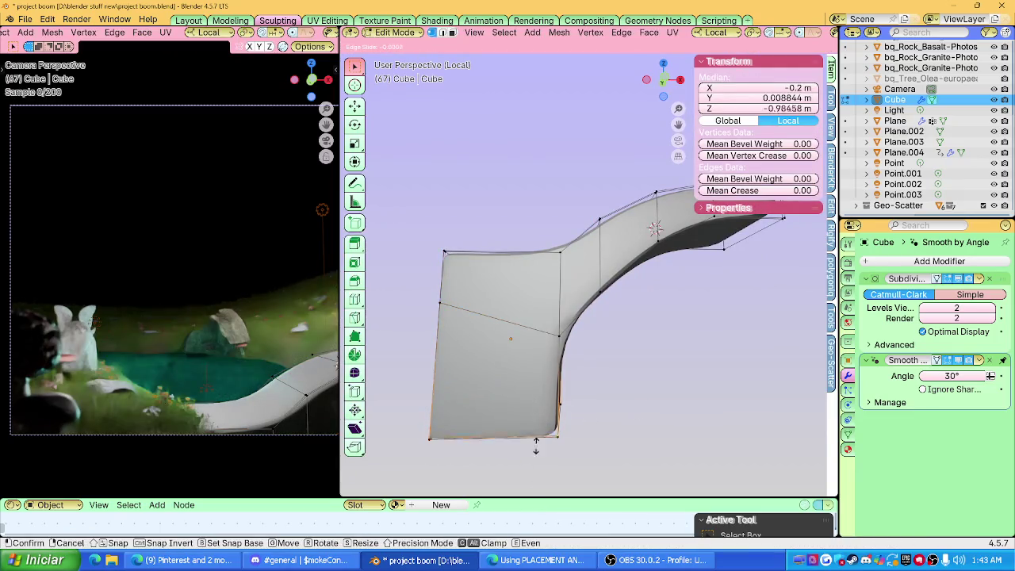
pyautogui.rightClick(532, 393)
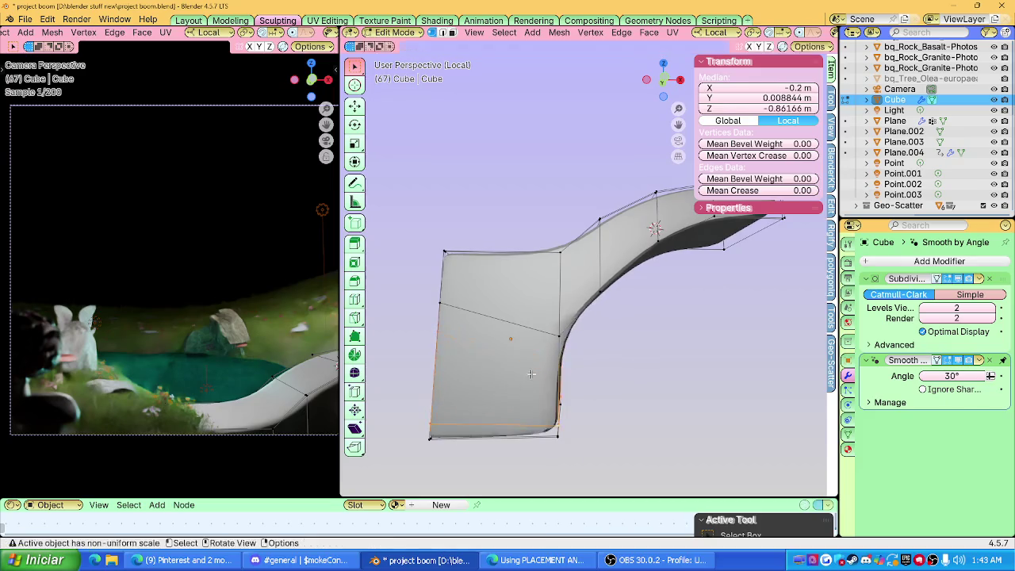
pyautogui.moveTo(532, 393); pyautogui.dragTo(507, 363, button='middle')
pyautogui.press('x')
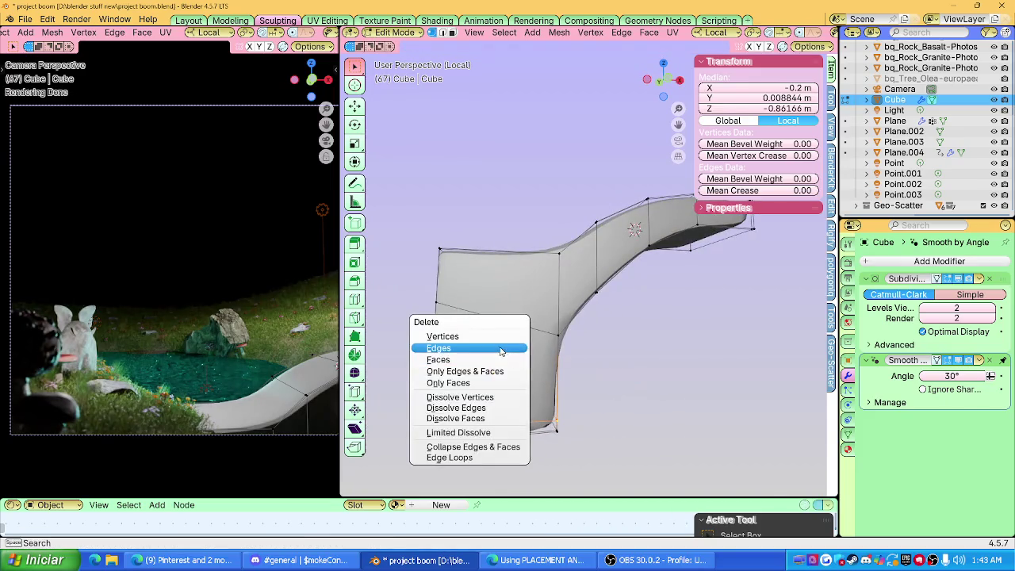
pyautogui.click(498, 407)
# Zoom in on the slab's lower end, starting and cancelling a loop cut there.
pyautogui.moveTo(498, 407); pyautogui.dragTo(521, 392, button='middle')
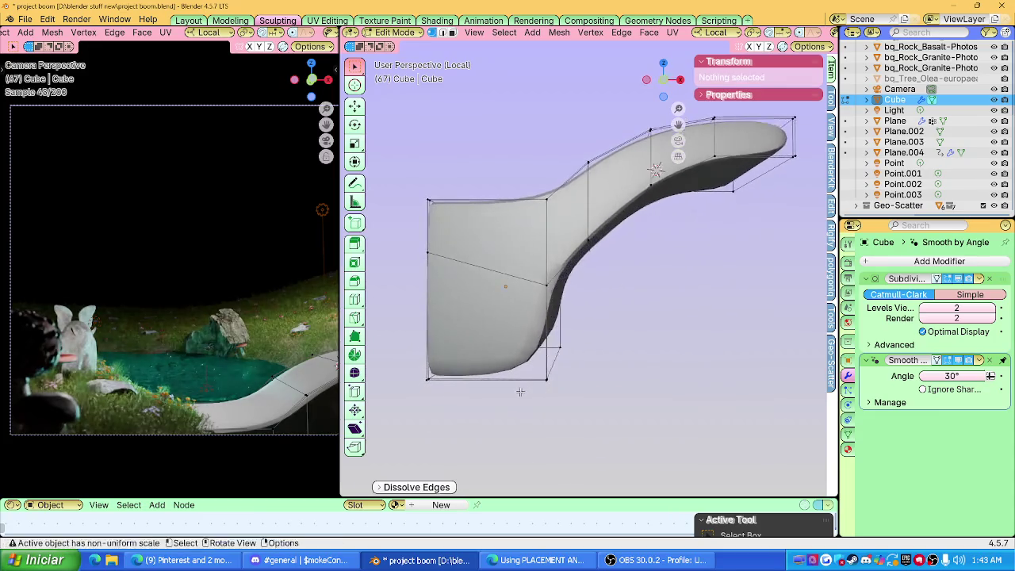
pyautogui.scroll(2, 501, 379)
pyautogui.scroll(2, 523, 377)
pyautogui.scroll(2, 555, 375)
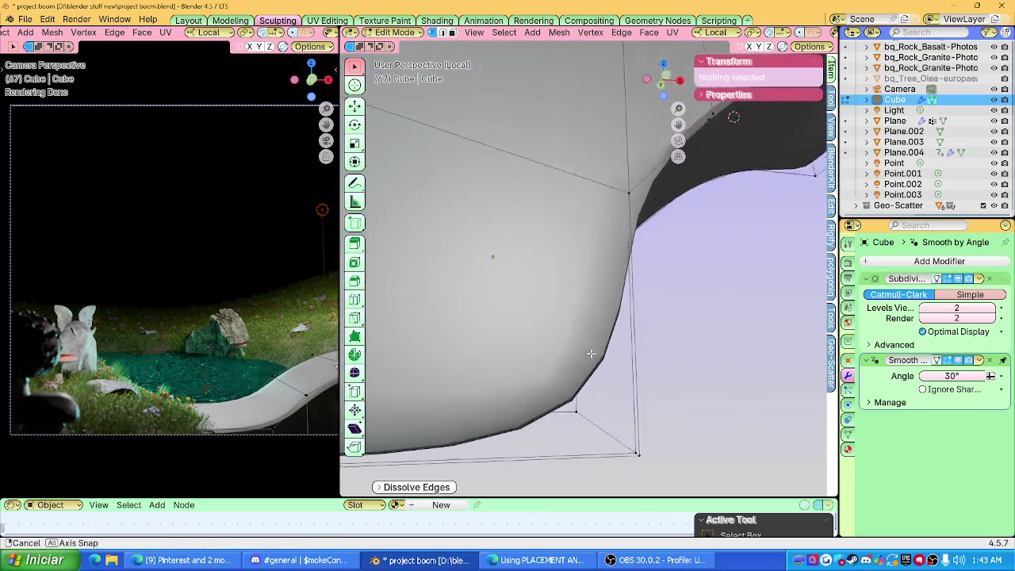
pyautogui.scroll(2, 589, 373)
pyautogui.keyDown('ctrl'); pyautogui.moveTo(590, 373); pyautogui.dragTo(581, 357, button='middle'); pyautogui.keyUp('ctrl')
pyautogui.hotkey('ctrl', 'r')
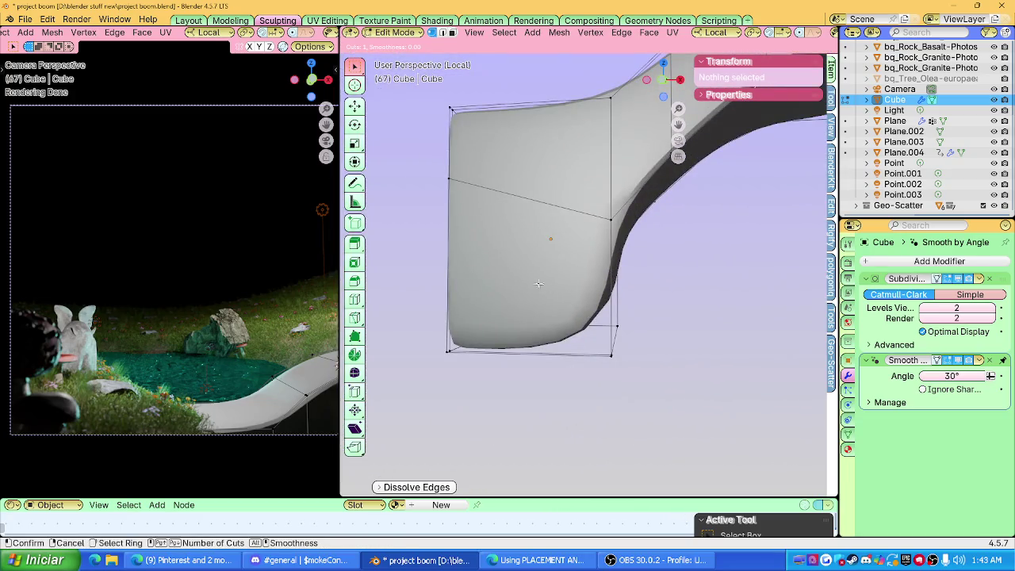
pyautogui.press('Escape')
# Add an edge loop near the slab's lower end, slide it into place and inspect the curve.
pyautogui.hotkey('ctrl', 'r')
pyautogui.click(460, 266)
pyautogui.press('alt')
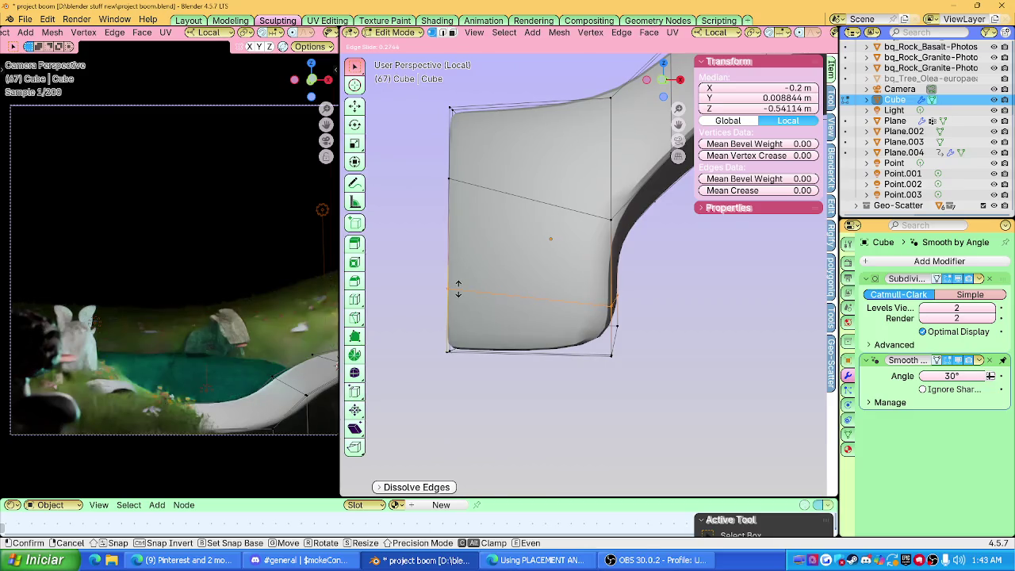
pyautogui.press('g')
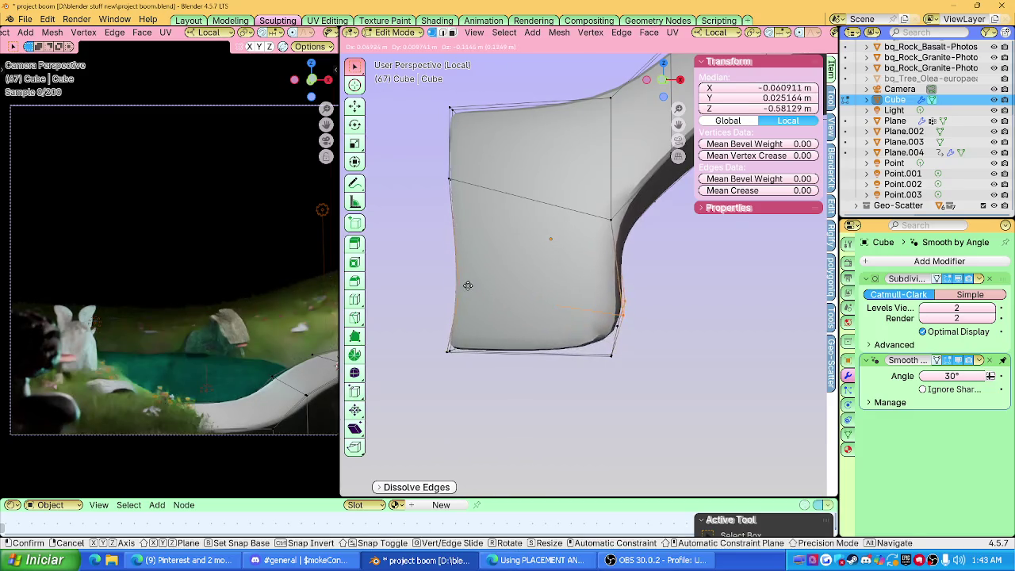
pyautogui.press('g')
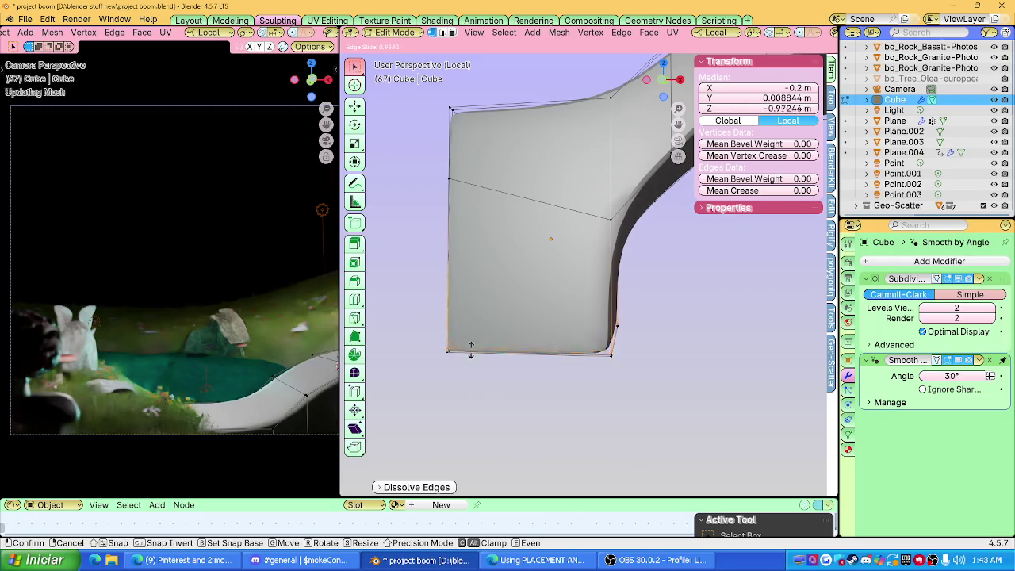
pyautogui.click(470, 347)
pyautogui.moveTo(470, 347)
pyautogui.mouseDown(button='middle')
pyautogui.moveTo(641, 297)
pyautogui.moveTo(673, 308)
pyautogui.moveTo(623, 354)
pyautogui.mouseUp(button='middle')
pyautogui.moveTo(604, 318)
pyautogui.mouseDown(button='middle')
pyautogui.moveTo(626, 335)
pyautogui.moveTo(569, 294)
pyautogui.moveTo(557, 354)
pyautogui.moveTo(619, 337)
pyautogui.mouseUp(button='middle')
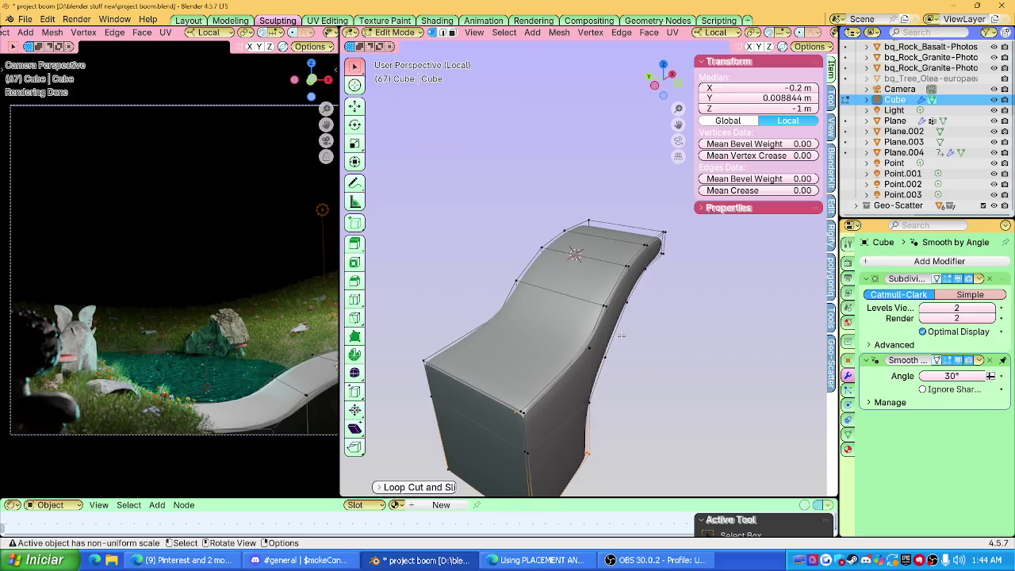
# Copy and paste the curved slab in Object Mode and rotate the copy 180° around Z.
pyautogui.moveTo(666, 340); pyautogui.dragTo(664, 327, button='middle')
pyautogui.press('Tab')
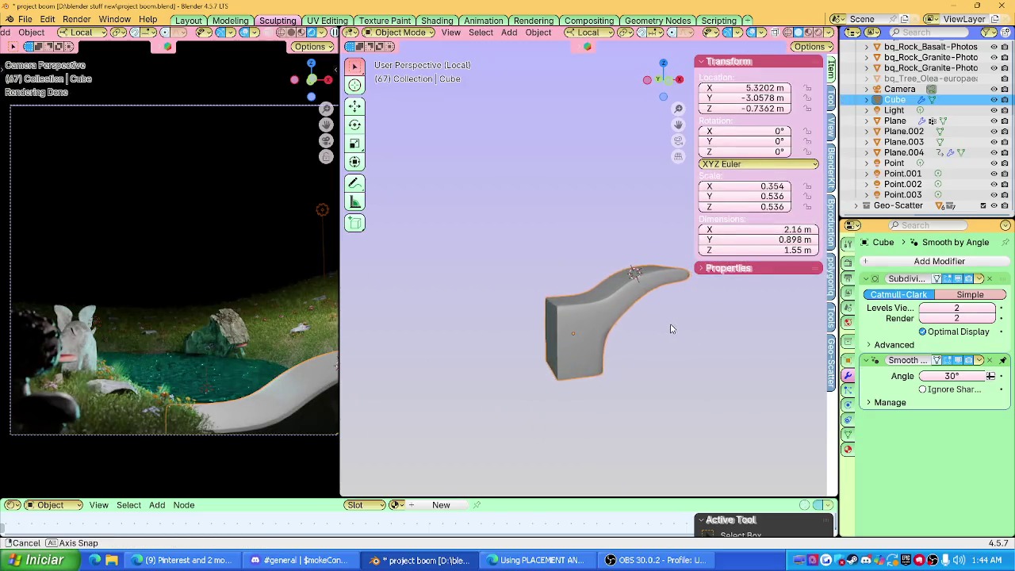
pyautogui.moveTo(589, 320)
pyautogui.mouseDown(button='middle')
pyautogui.moveTo(611, 330)
pyautogui.moveTo(528, 332)
pyautogui.moveTo(536, 328)
pyautogui.mouseUp(button='middle')
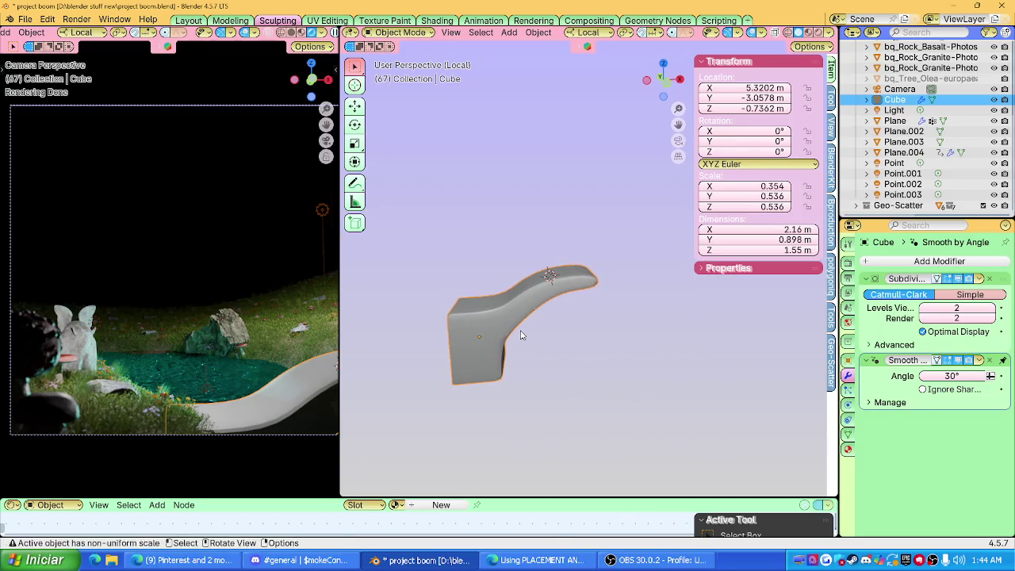
pyautogui.hotkey('ctrl', 'v')
pyautogui.moveTo(521, 335); pyautogui.dragTo(551, 341, button='middle')
pyautogui.press('g')
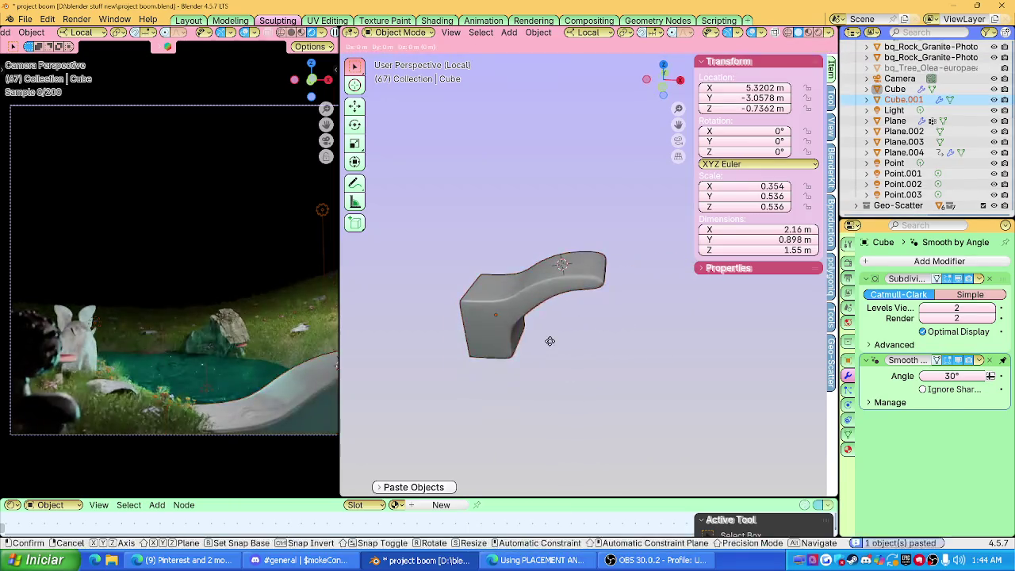
pyautogui.press('x')
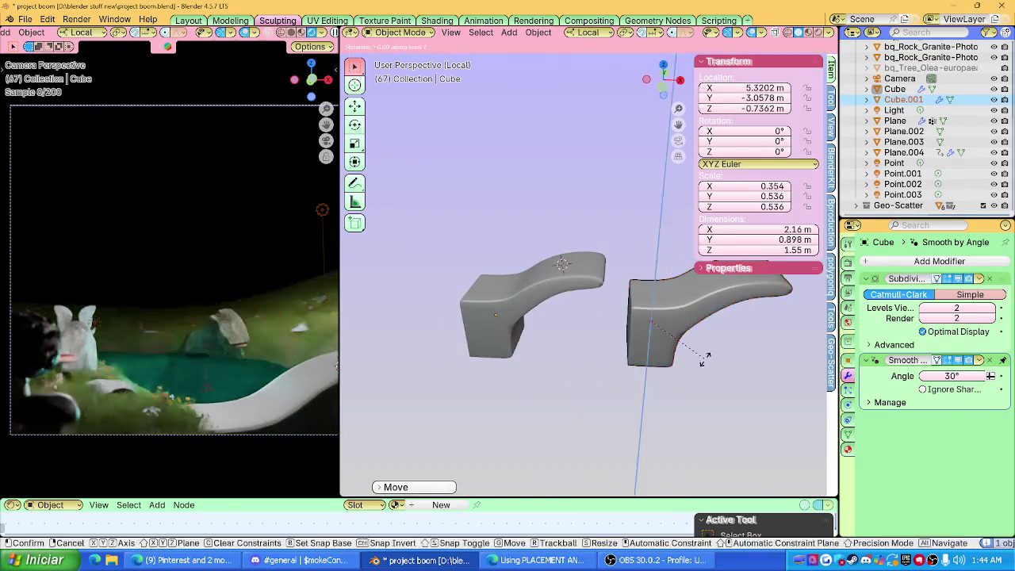
pyautogui.write('rz180')
pyautogui.press('Return')
# Move the copy along X beside the original, then select both pieces for mesh editing.
pyautogui.press('g')
pyautogui.press('x')
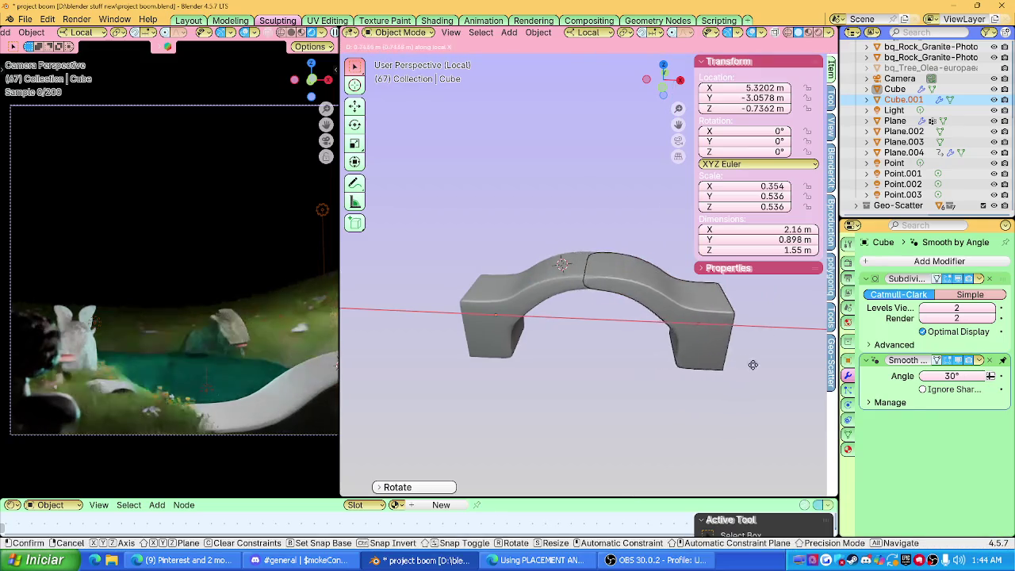
pyautogui.click(765, 365)
pyautogui.keyDown('shift'); pyautogui.click(563, 279); pyautogui.keyUp('shift')
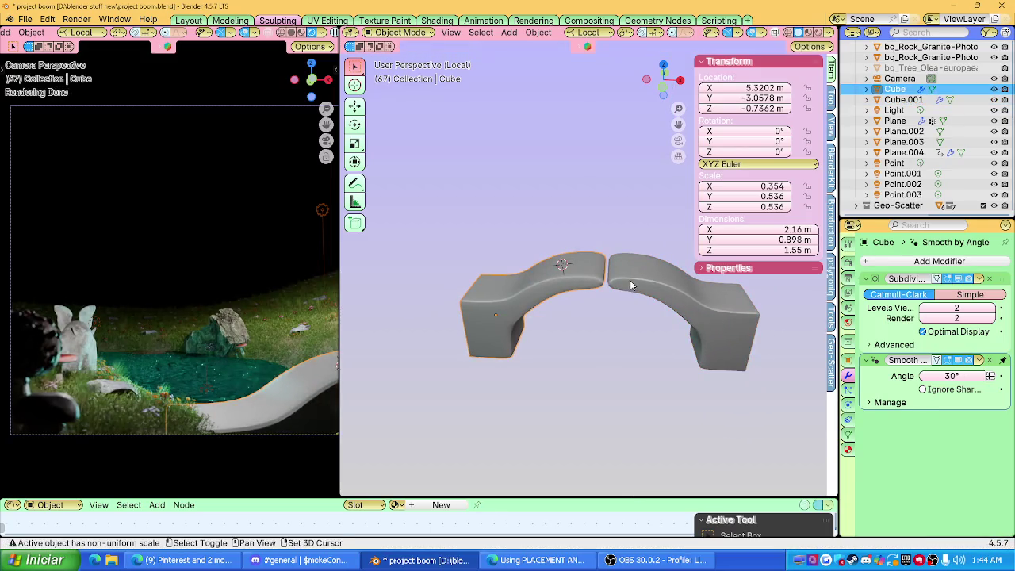
pyautogui.keyDown('shift'); pyautogui.click(630, 281); pyautogui.keyUp('shift')
pyautogui.press('Tab')
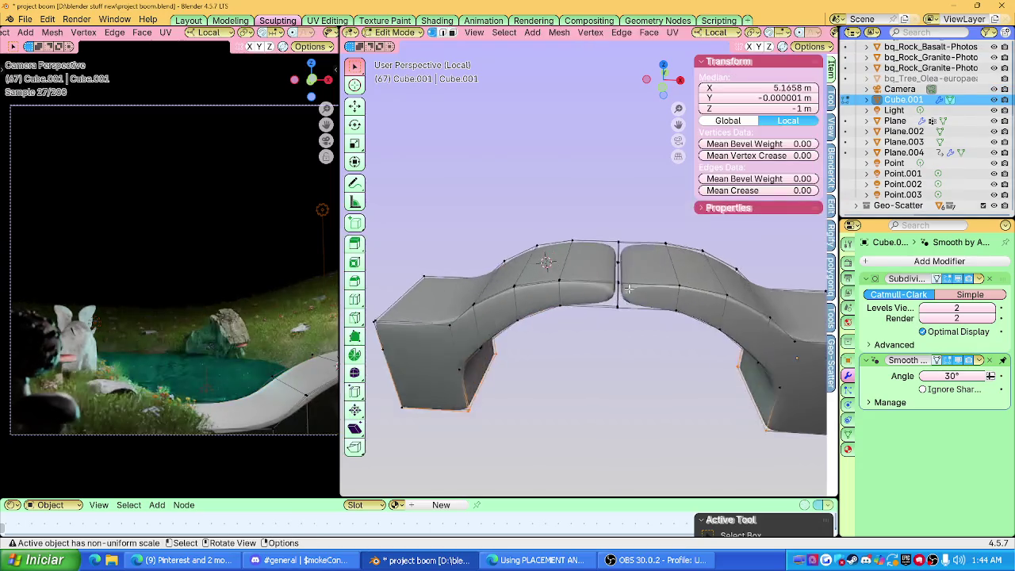
# Select the edge loop across the gap where the arch halves meet, using X-ray.
pyautogui.moveTo(603, 227); pyautogui.dragTo(616, 305)
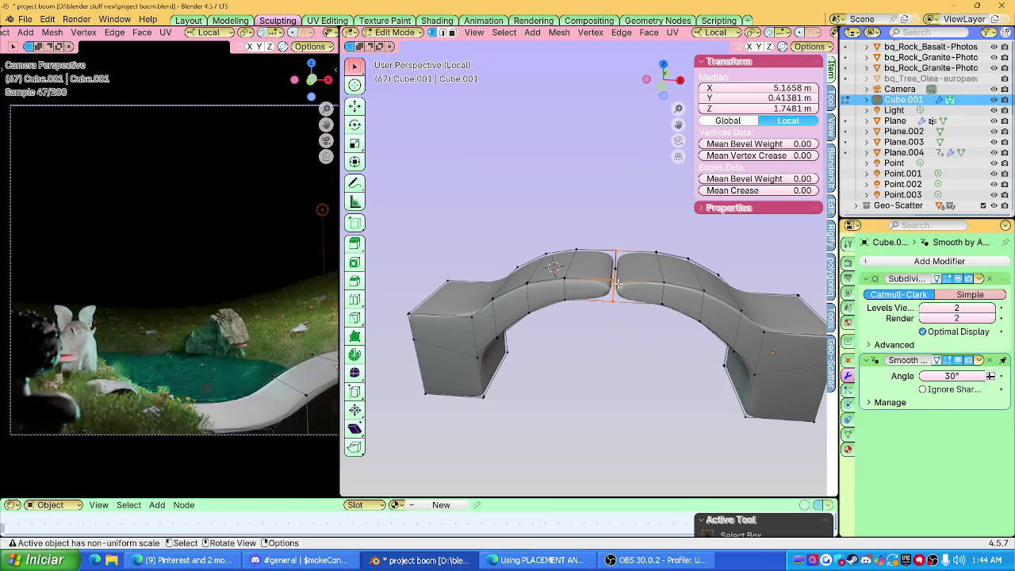
pyautogui.scroll(3, 632, 341)
pyautogui.moveTo(632, 341)
pyautogui.mouseDown(button='middle')
pyautogui.moveTo(600, 311)
pyautogui.moveTo(658, 274)
pyautogui.mouseUp(button='middle')
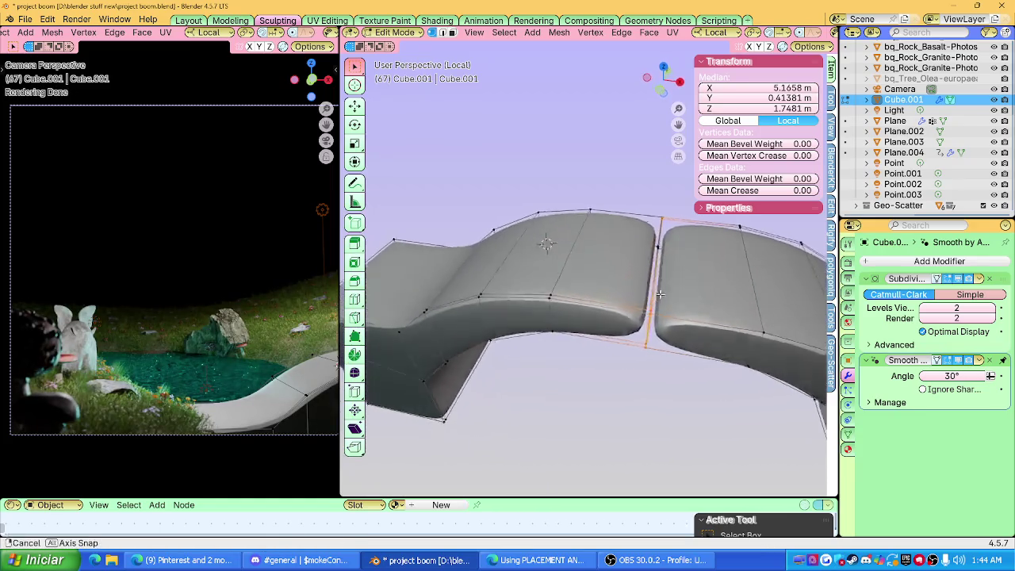
pyautogui.click(644, 234)
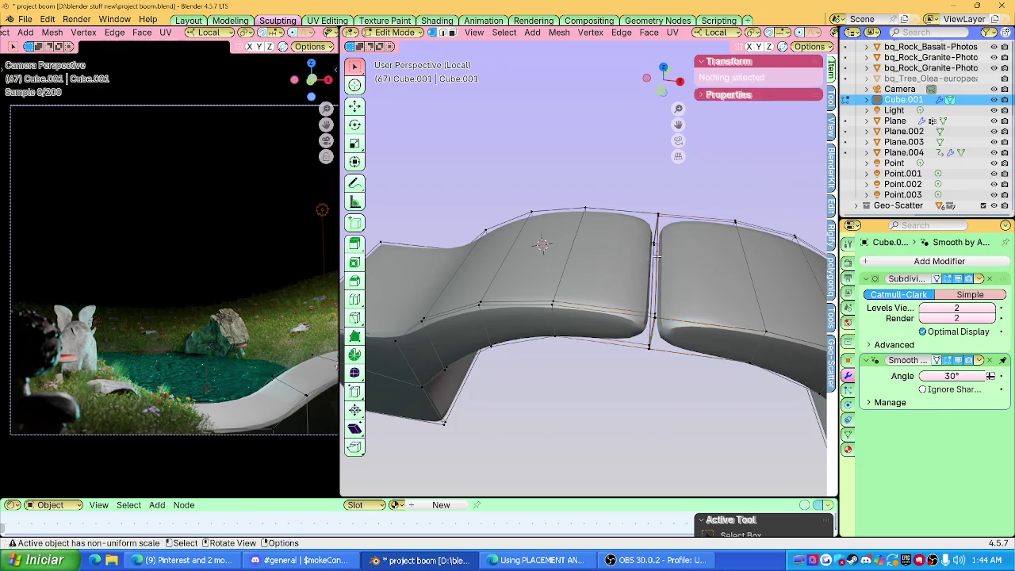
pyautogui.click(644, 234)
pyautogui.moveTo(644, 234)
pyautogui.mouseDown(button='middle')
pyautogui.moveTo(664, 198)
pyautogui.moveTo(670, 329)
pyautogui.moveTo(692, 325)
pyautogui.moveTo(650, 309)
pyautogui.moveTo(585, 324)
pyautogui.mouseUp(button='middle')
pyautogui.keyDown('shift'); pyautogui.click(673, 331); pyautogui.keyUp('shift')
pyautogui.click(692, 327)
pyautogui.hotkey('alt', 'z')
pyautogui.hotkey('alt', 'z')
pyautogui.keyDown('alt'); pyautogui.click(650, 309); pyautogui.keyUp('alt')
# Merge the seam vertices By Distance, adjusting Merge Distance so 8 vertices are removed.
pyautogui.press('m')
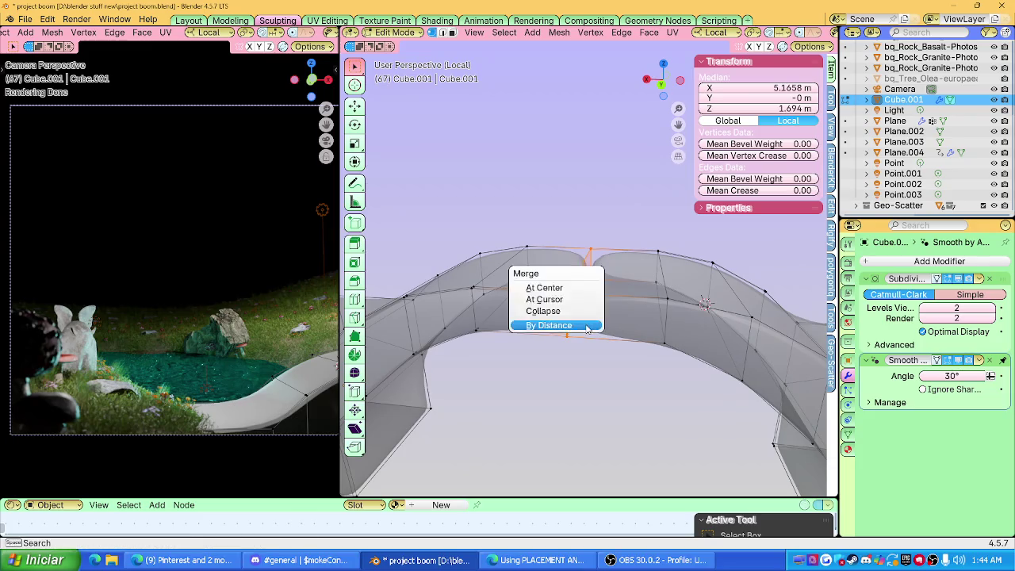
pyautogui.click(587, 287)
pyautogui.hotkey('ctrl', 'z')
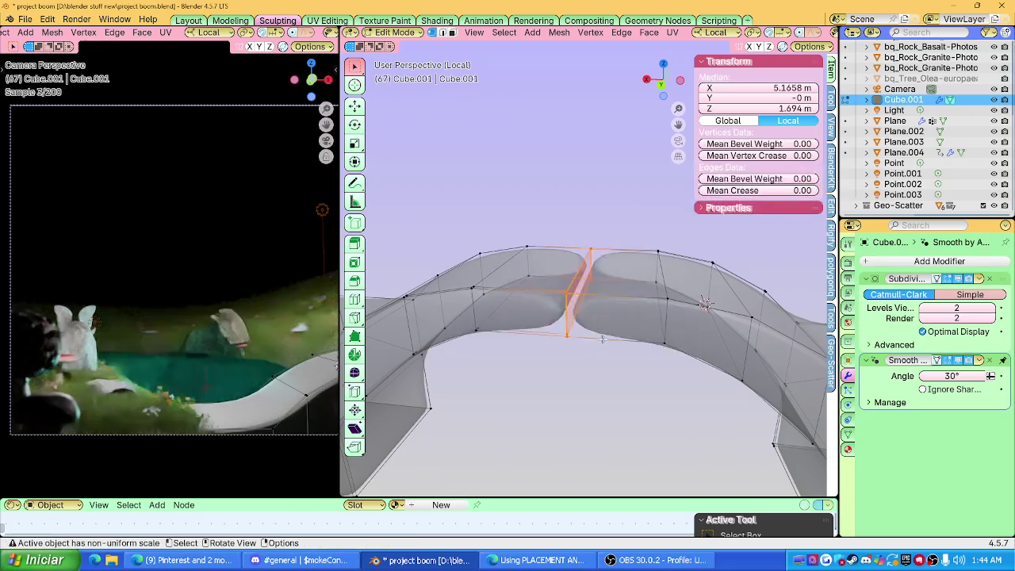
pyautogui.press('m')
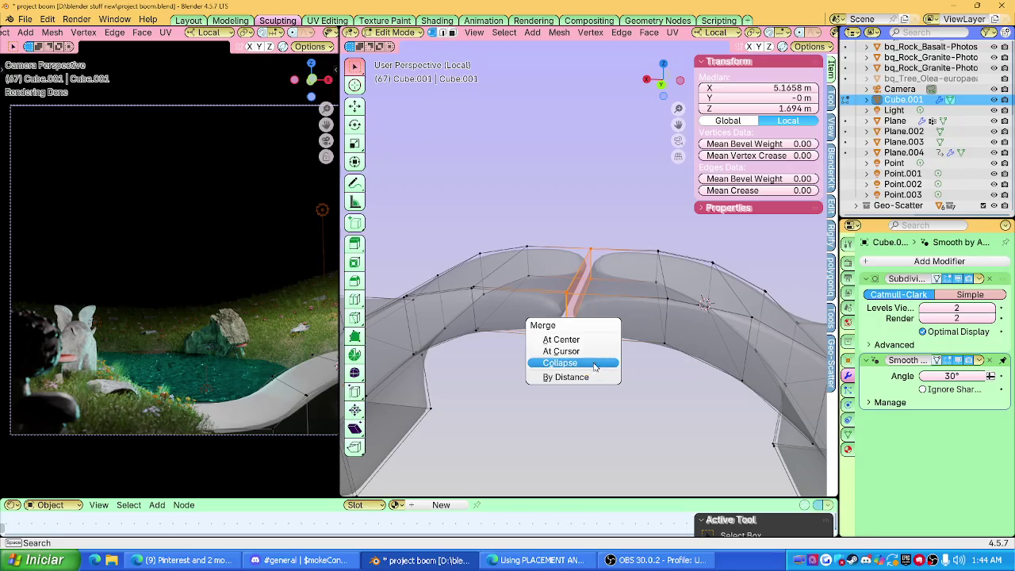
pyautogui.click(566, 376)
pyautogui.moveTo(565, 377)
pyautogui.mouseDown(button='middle')
pyautogui.moveTo(623, 334)
pyautogui.moveTo(381, 505)
pyautogui.mouseUp(button='middle')
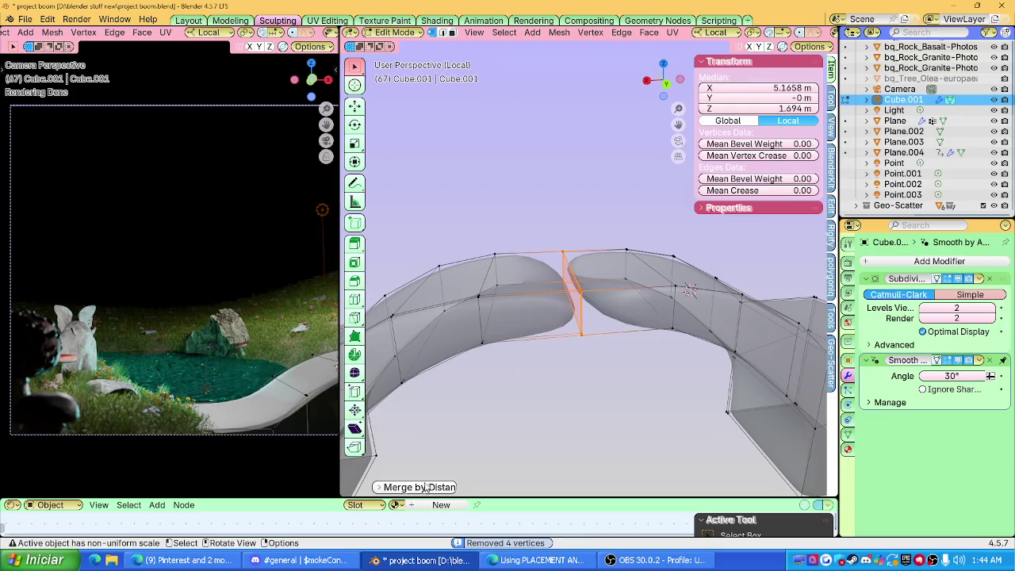
pyautogui.click(418, 487)
pyautogui.moveTo(474, 461)
pyautogui.mouseDown()
pyautogui.moveTo(555, 461)
pyautogui.moveTo(444, 461)
pyautogui.mouseUp()
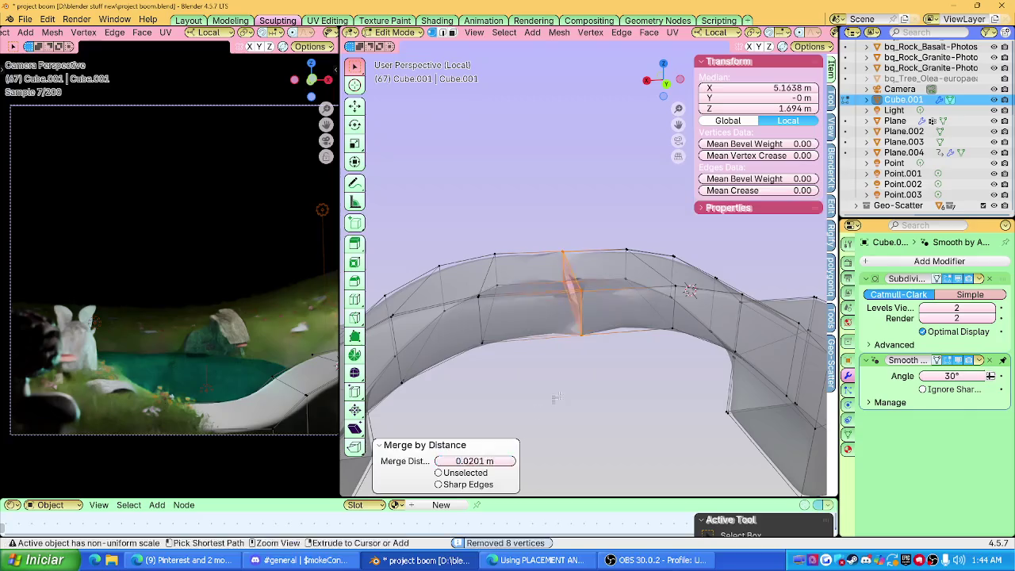
pyautogui.click(607, 328)
pyautogui.moveTo(608, 328); pyautogui.dragTo(555, 302, button='middle')
# In face select mode, repeatedly delete and undo a seam face on the slab.
pyautogui.press('3')
pyautogui.click(547, 302)
pyautogui.press('x')
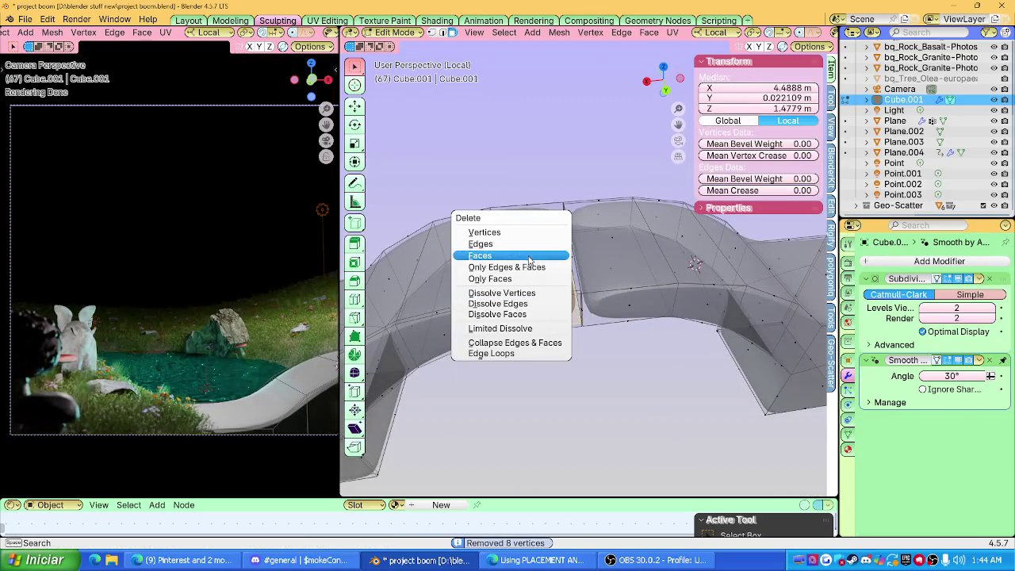
pyautogui.click(530, 257)
pyautogui.hotkey('ctrl', 'z')
pyautogui.press('x')
pyautogui.click(529, 258)
pyautogui.hotkey('ctrl', 'z')
pyautogui.press('x')
pyautogui.click(530, 223)
pyautogui.hotkey('ctrl', 'z')
pyautogui.press('x')
pyautogui.click(555, 275)
# Delete the faces along the slab's seam, checking the resulting hole.
pyautogui.moveTo(555, 274)
pyautogui.mouseDown(button='middle')
pyautogui.moveTo(558, 264)
pyautogui.moveTo(560, 302)
pyautogui.moveTo(702, 287)
pyautogui.mouseUp(button='middle')
pyautogui.click(559, 269)
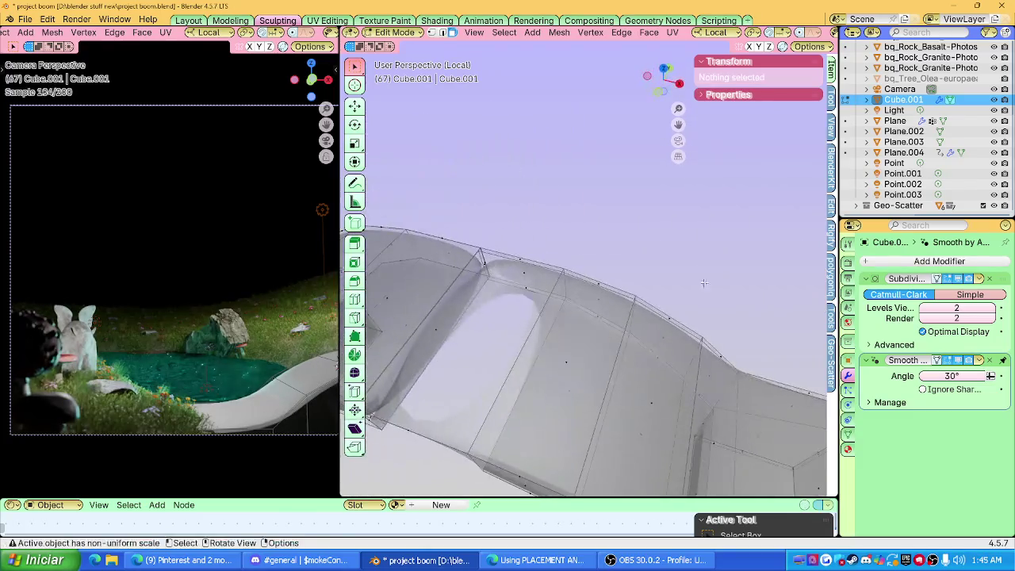
pyautogui.click(492, 341)
pyautogui.press('x')
pyautogui.click(492, 344)
pyautogui.hotkey('ctrl', 'z')
pyautogui.press('x')
pyautogui.click(492, 344)
pyautogui.moveTo(540, 278)
pyautogui.mouseDown(button='middle')
pyautogui.moveTo(542, 269)
pyautogui.moveTo(491, 284)
pyautogui.mouseUp(button='middle')
pyautogui.click(492, 284)
pyautogui.press('x')
pyautogui.click(492, 280)
# Delete the connecting bridge faces and a face on the left piece.
pyautogui.click(563, 374)
pyautogui.press('x')
pyautogui.click(551, 387)
pyautogui.moveTo(551, 387)
pyautogui.mouseDown(button='middle')
pyautogui.moveTo(556, 368)
pyautogui.moveTo(508, 359)
pyautogui.moveTo(585, 372)
pyautogui.moveTo(681, 334)
pyautogui.mouseUp(button='middle')
pyautogui.click(460, 333)
pyautogui.press('x')
pyautogui.click(460, 333)
# Delete the Cube.001 slab object in Object Mode and view the full scene.
pyautogui.press('Tab')
pyautogui.press('x')
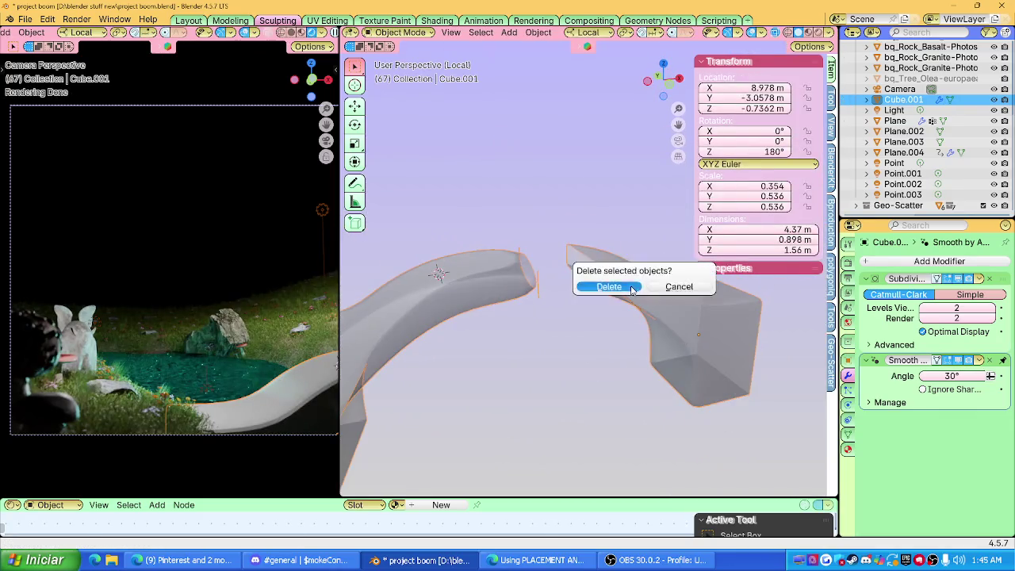
pyautogui.click(593, 288)
pyautogui.moveTo(460, 291)
pyautogui.mouseDown(button='middle')
pyautogui.moveTo(642, 330)
pyautogui.moveTo(694, 157)
pyautogui.mouseUp(button='middle')
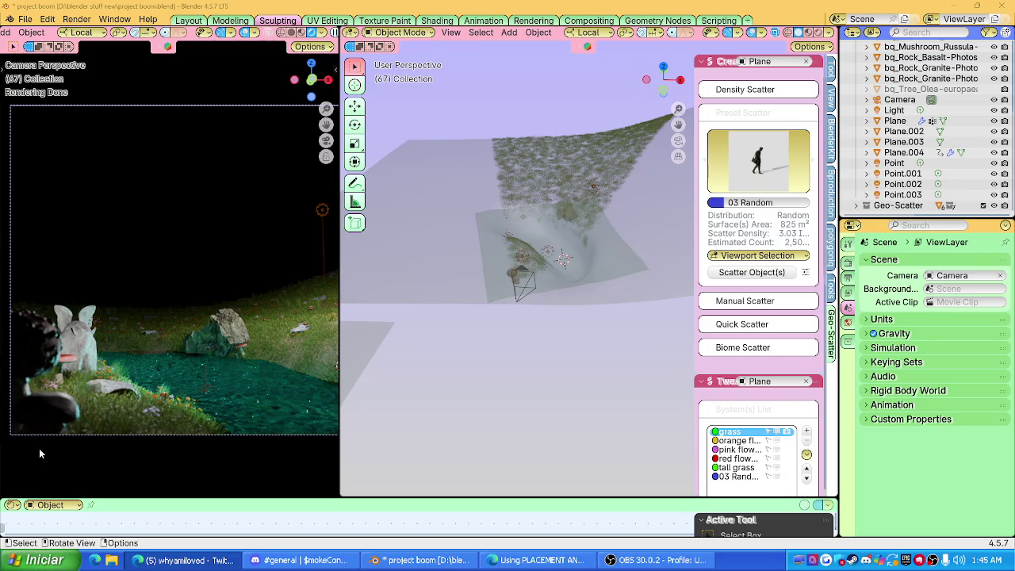
# Unhide the tree with Alt+H, deselect it, and zoom in around it.
pyautogui.moveTo(500, 268)
pyautogui.mouseDown(button='middle')
pyautogui.moveTo(524, 247)
pyautogui.moveTo(553, 321)
pyautogui.mouseUp(button='middle')
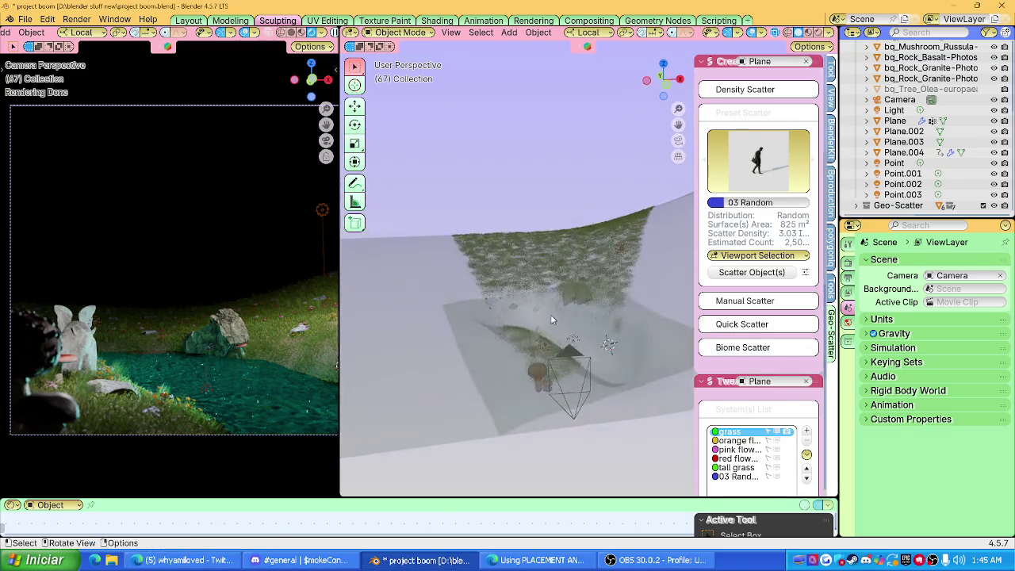
pyautogui.hotkey('alt', 'h')
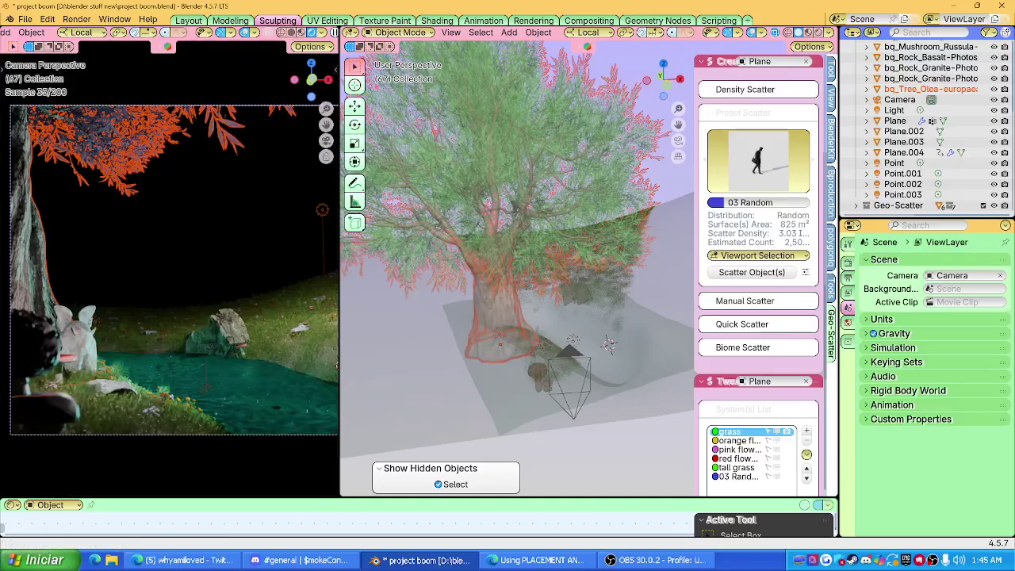
pyautogui.scroll(-5, 171, 270)
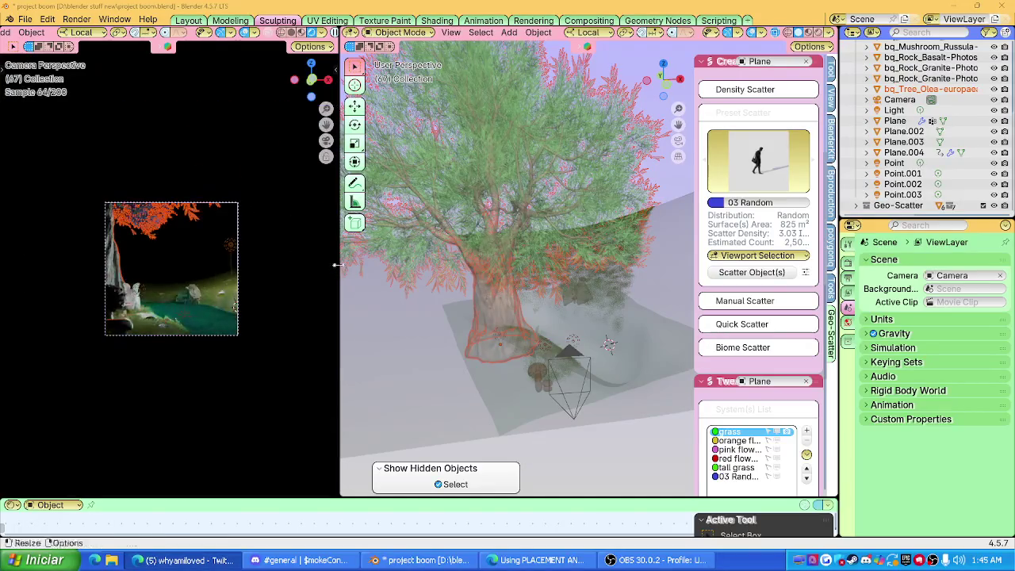
pyautogui.moveTo(420, 297)
pyautogui.mouseDown(button='middle')
pyautogui.moveTo(443, 302)
pyautogui.moveTo(578, 408)
pyautogui.mouseUp(button='middle')
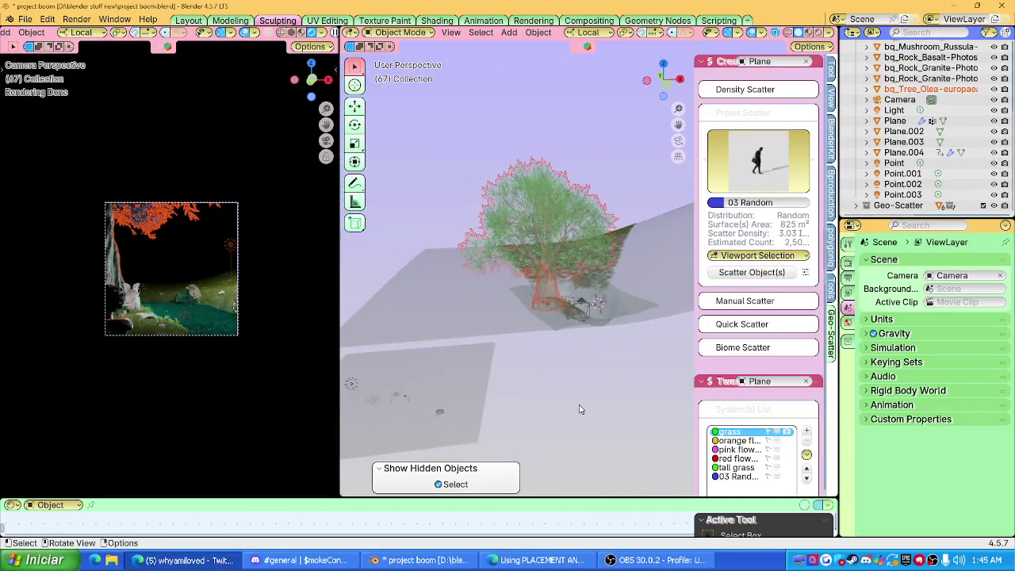
pyautogui.click(578, 407)
pyautogui.scroll(3, 275, 305)
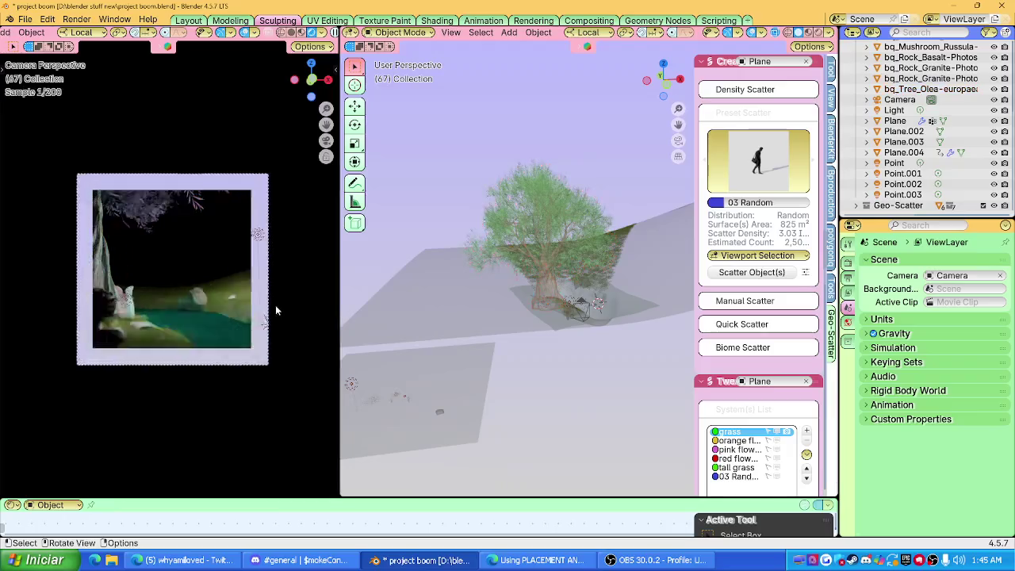
pyautogui.scroll(1, 276, 304)
pyautogui.scroll(2, 552, 401)
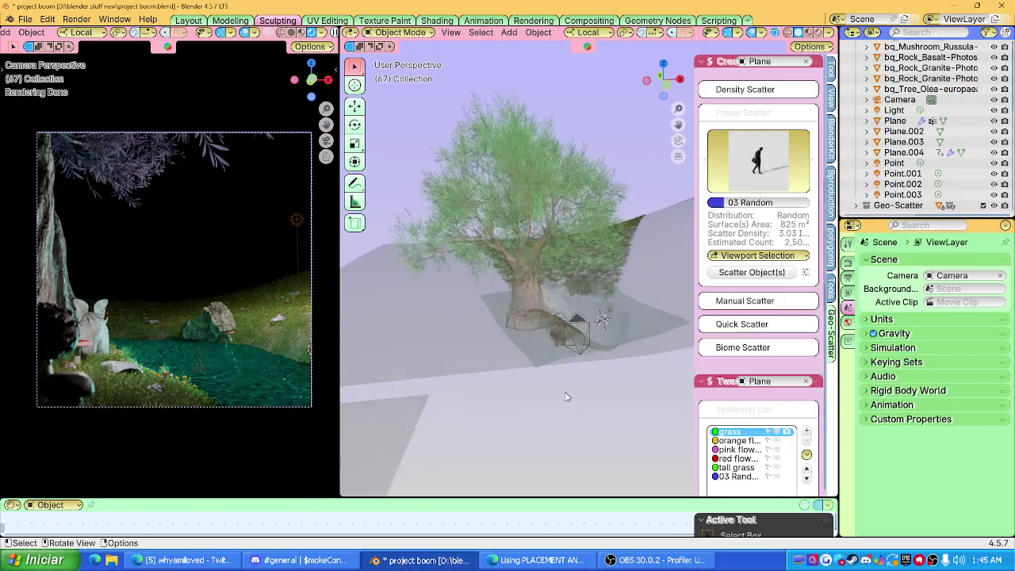
pyautogui.scroll(2, 567, 397)
pyautogui.moveTo(566, 397); pyautogui.dragTo(555, 407, button='middle')
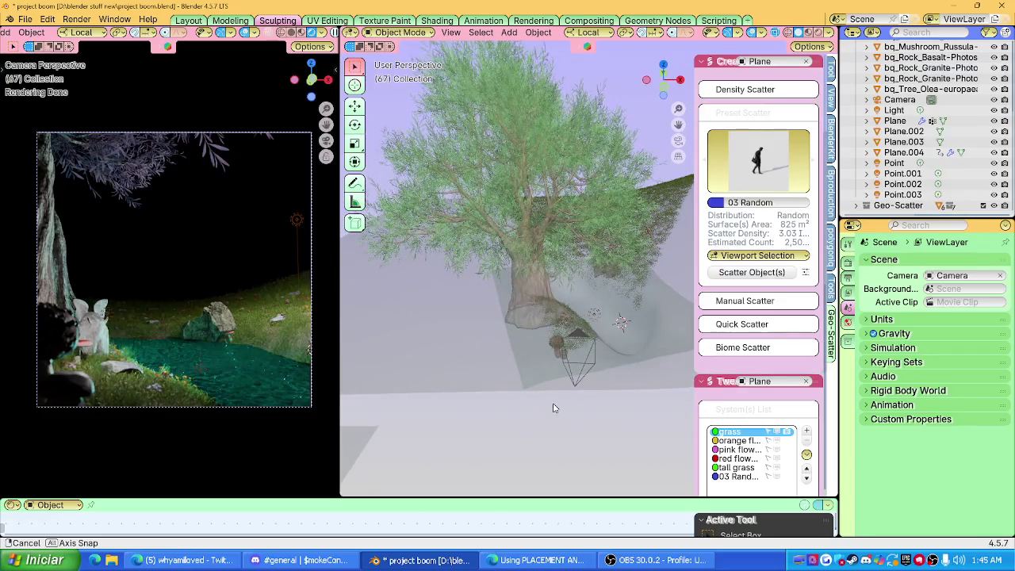
# Draw blue annotation loops over the tree down to the ground, then quit Blender.
pyautogui.click(355, 183)
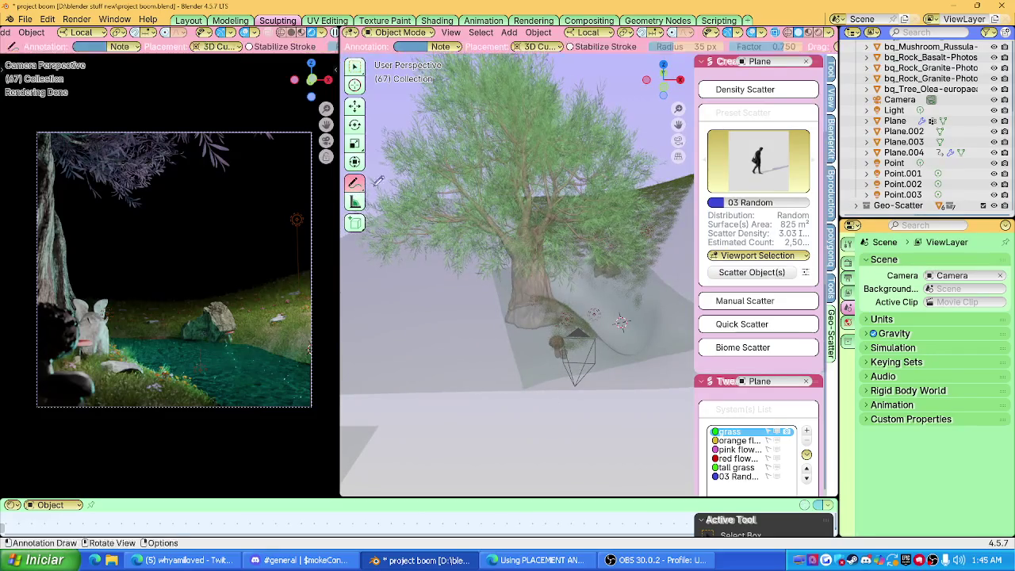
pyautogui.moveTo(595, 214); pyautogui.dragTo(626, 255)
pyautogui.moveTo(621, 321); pyautogui.dragTo(621, 322)
pyautogui.hotkey('ctrl', 'q')
# Answer Blender's save prompt and close the YouTube browser window.
pyautogui.click(516, 294)
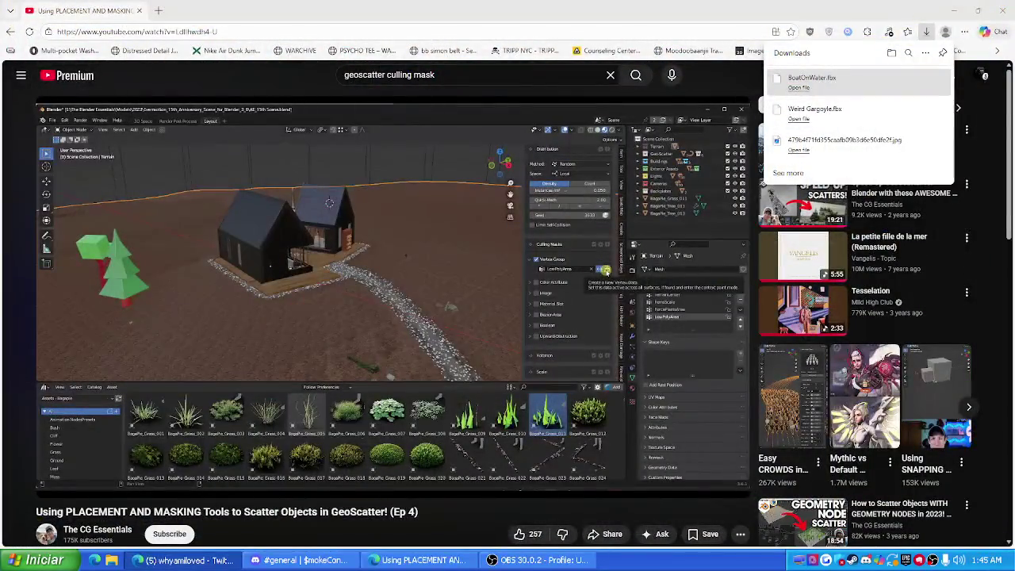
pyautogui.hotkey('alt', 'F4')
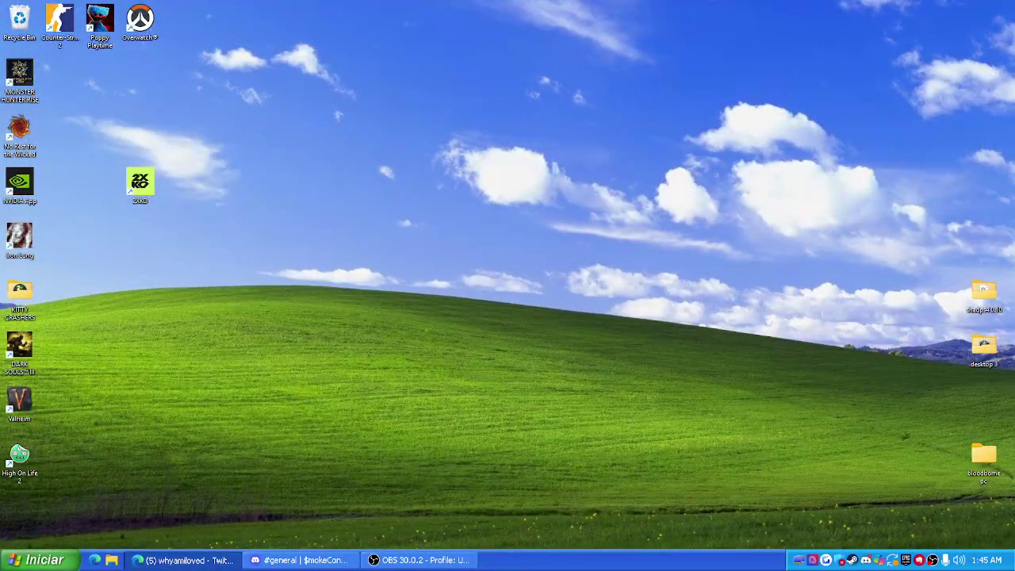